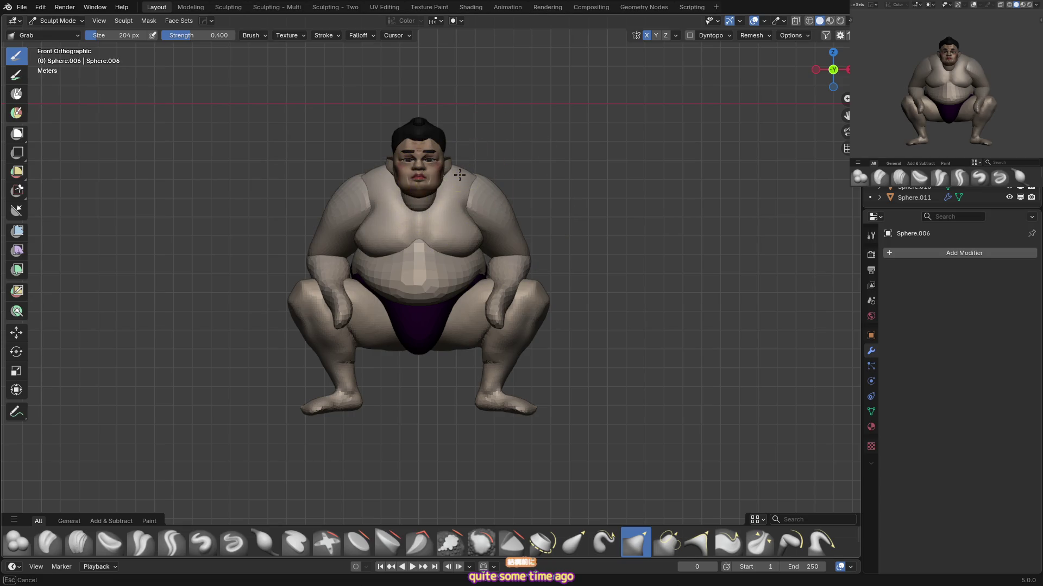
# Pull the shoulder masses outward with the Grab brush at a smaller radius.
pyautogui.moveTo(438, 205)
pyautogui.mouseDown(button='middle')
pyautogui.moveTo(397, 251)
pyautogui.moveTo(374, 230)
pyautogui.moveTo(375, 179)
pyautogui.moveTo(430, 201)
pyautogui.mouseUp(button='middle')
pyautogui.press('x')
pyautogui.press('g')
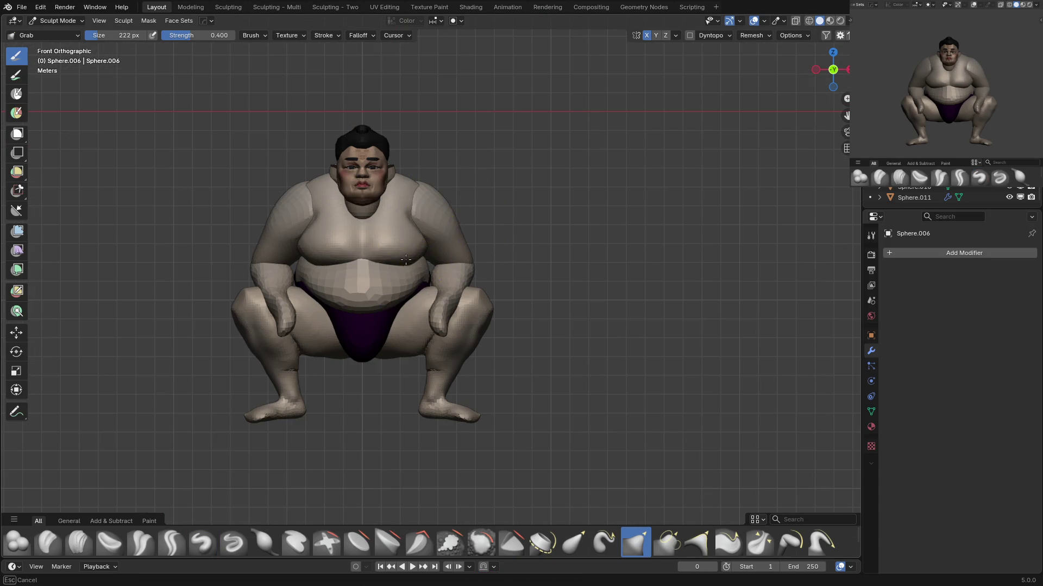
pyautogui.keyDown('shift'); pyautogui.moveTo(426, 249); pyautogui.dragTo(513, 220, button='middle'); pyautogui.keyUp('shift')
pyautogui.press('f')
pyautogui.click(388, 275)
# Reshape the shoulders with Draw, Grab and Crease Sharp, moving on to the mirrored arms.
pyautogui.moveTo(350, 237); pyautogui.dragTo(345, 211, button='middle')
pyautogui.press('x')
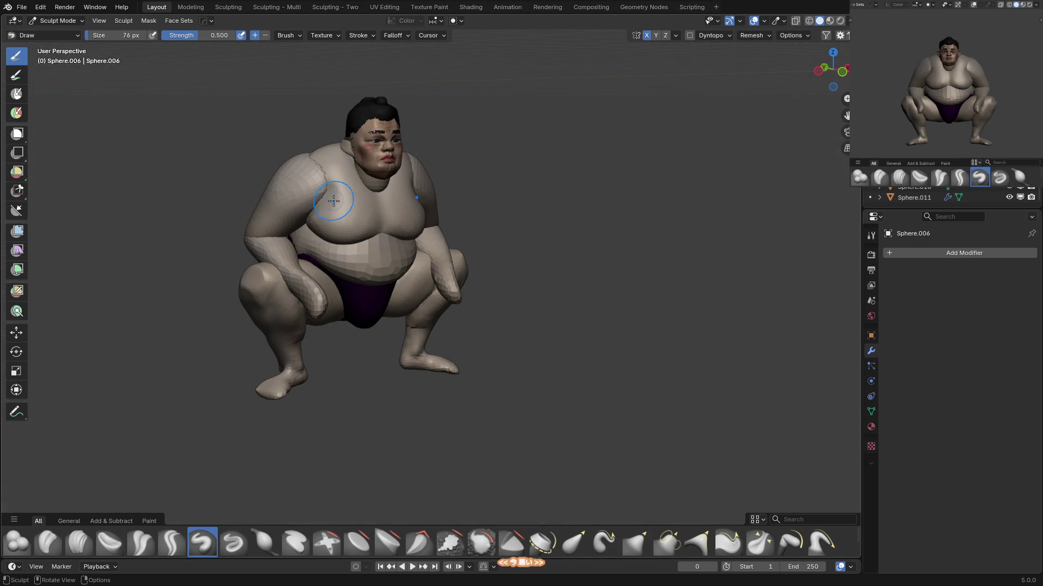
pyautogui.press('g')
pyautogui.hotkey('shift', 'c')
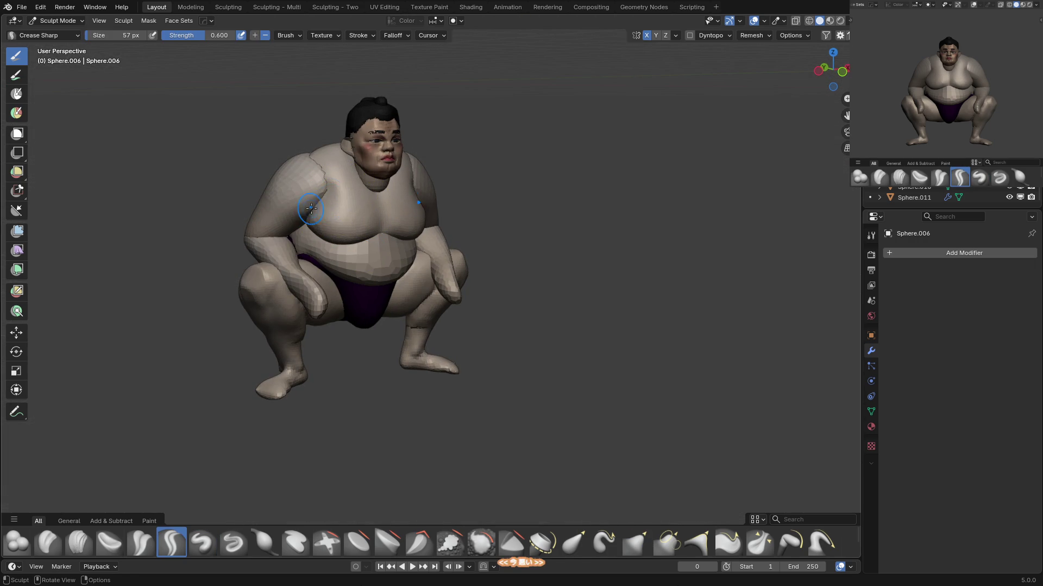
pyautogui.press('g')
pyautogui.hotkey('alt', 'q')
# Round out the mirrored upper arms with a smaller Grab brush, checking front and side views.
pyautogui.moveTo(345, 186); pyautogui.dragTo(379, 165, button='middle')
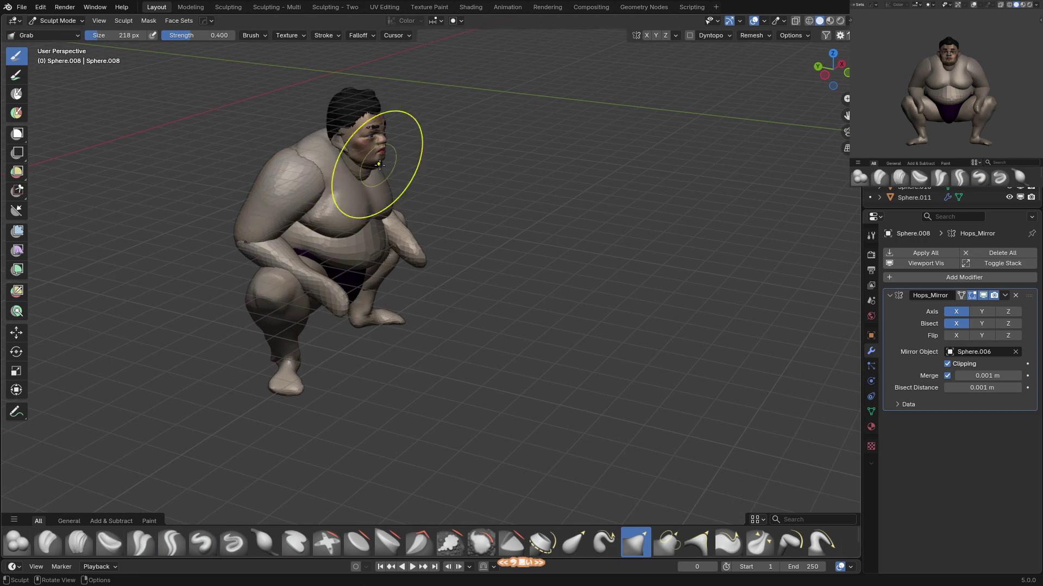
pyautogui.moveTo(297, 156)
pyautogui.mouseDown(button='middle')
pyautogui.moveTo(393, 198)
pyautogui.moveTo(372, 244)
pyautogui.mouseUp(button='middle')
pyautogui.press('KP_1')
pyautogui.press('[')
pyautogui.press('[')
pyautogui.scroll(1, 380, 228)
pyautogui.moveTo(389, 209)
pyautogui.mouseDown(button='middle')
pyautogui.moveTo(397, 228)
pyautogui.moveTo(401, 186)
pyautogui.moveTo(464, 186)
pyautogui.mouseUp(button='middle')
pyautogui.press('KP_1')
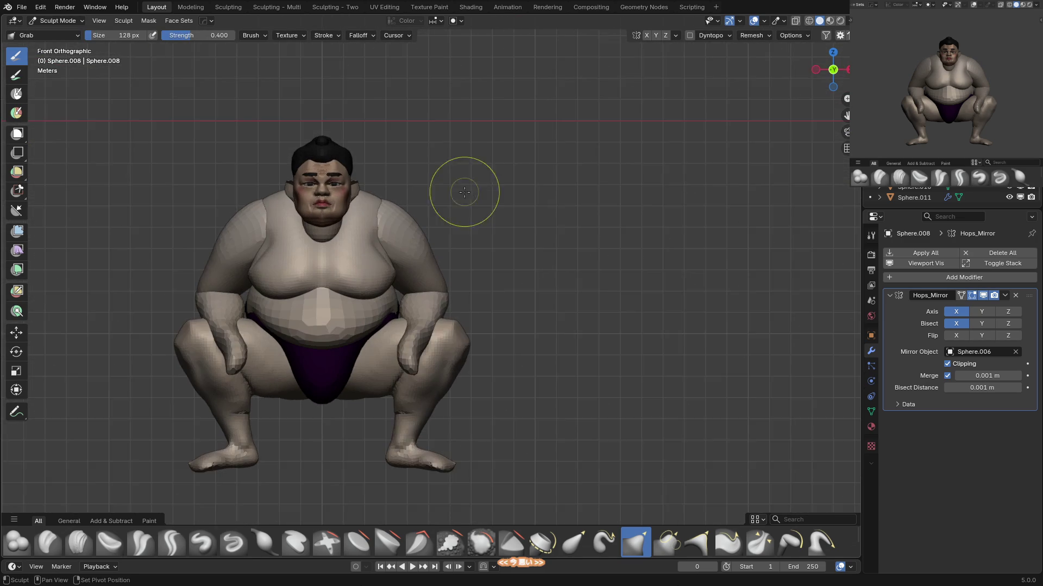
# Check the shape in Object Mode, then resume sculpting the arms with a larger brush.
pyautogui.hotkey('ctrl', 'Tab')
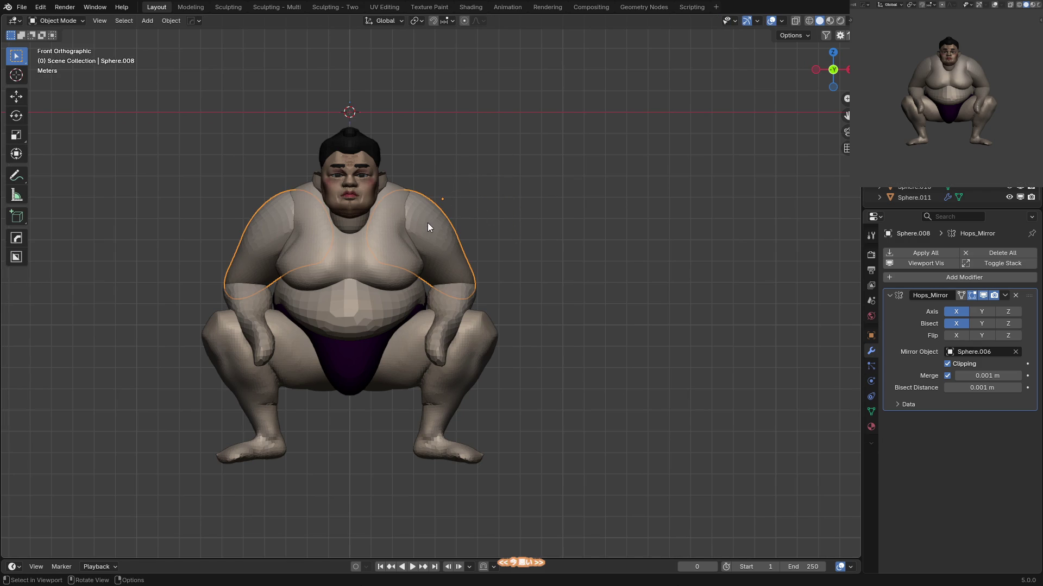
pyautogui.moveTo(477, 239)
pyautogui.mouseDown(button='middle')
pyautogui.moveTo(461, 215)
pyautogui.moveTo(415, 214)
pyautogui.mouseUp(button='middle')
pyautogui.hotkey('ctrl', 'Tab')
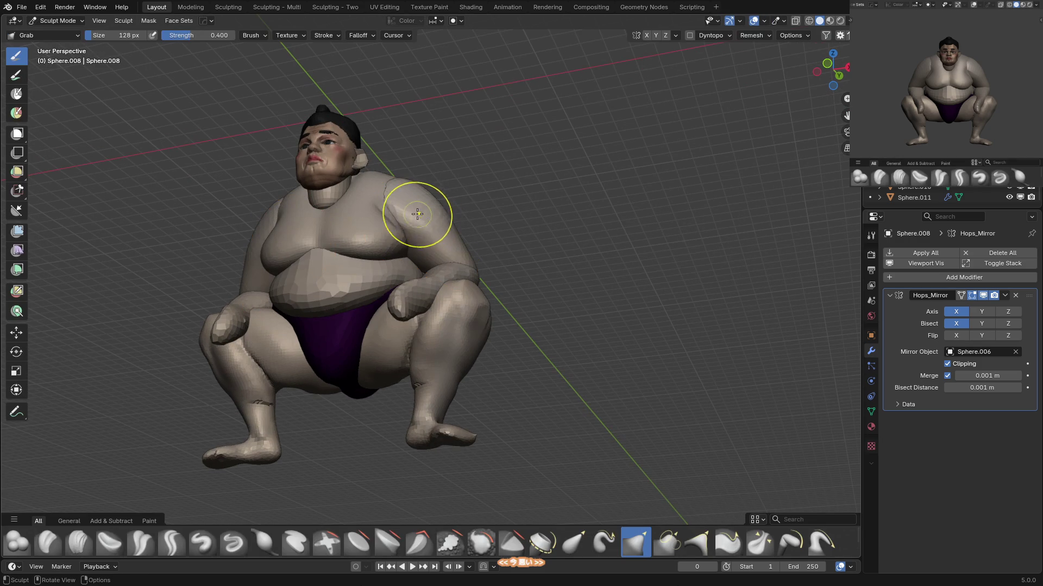
pyautogui.press('f')
pyautogui.click(423, 197)
pyautogui.press('KP_1')
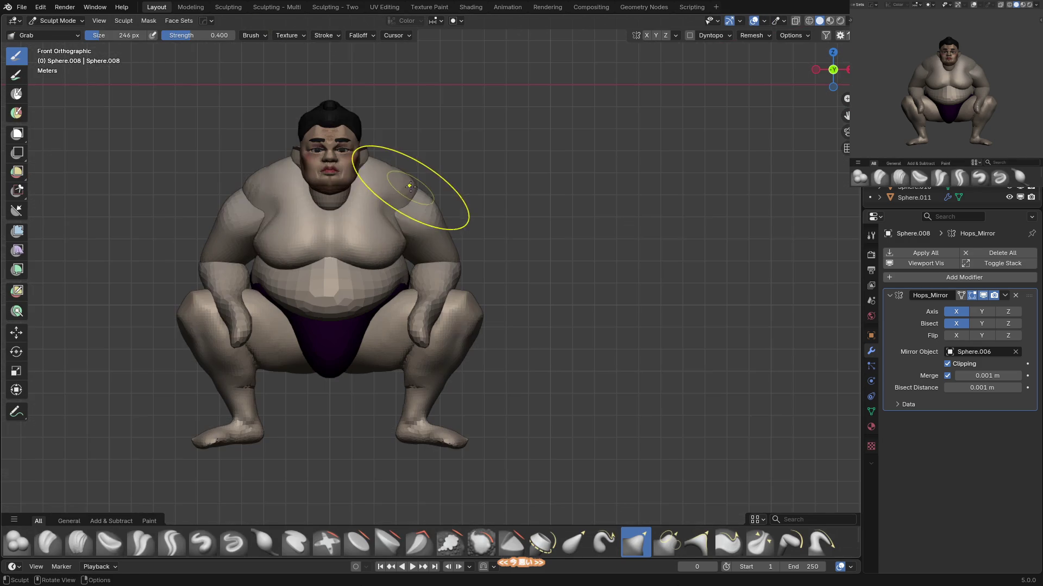
pyautogui.hotkey('alt', 'q')
pyautogui.moveTo(442, 177)
pyautogui.mouseDown(button='middle')
pyautogui.moveTo(454, 253)
pyautogui.moveTo(442, 217)
pyautogui.mouseUp(button='middle')
pyautogui.press('x')
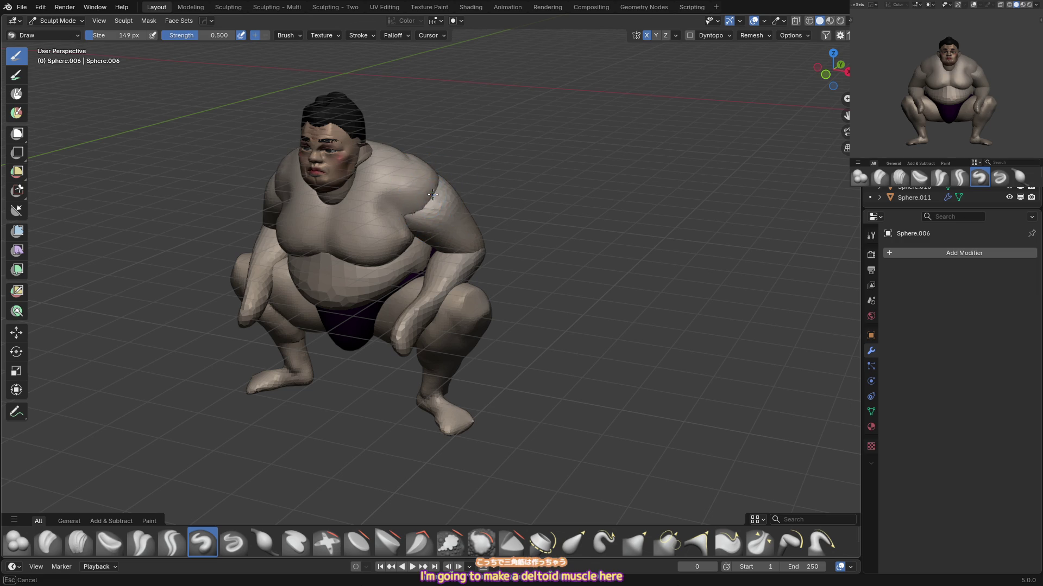
# Carve a sharp crease outlining the deltoid on Sphere.006 with Crease Sharp.
pyautogui.moveTo(435, 211)
pyautogui.mouseDown(button='middle')
pyautogui.moveTo(429, 188)
pyautogui.moveTo(477, 207)
pyautogui.moveTo(513, 190)
pyautogui.moveTo(504, 154)
pyautogui.mouseUp(button='middle')
pyautogui.hotkey('shift', 'c')
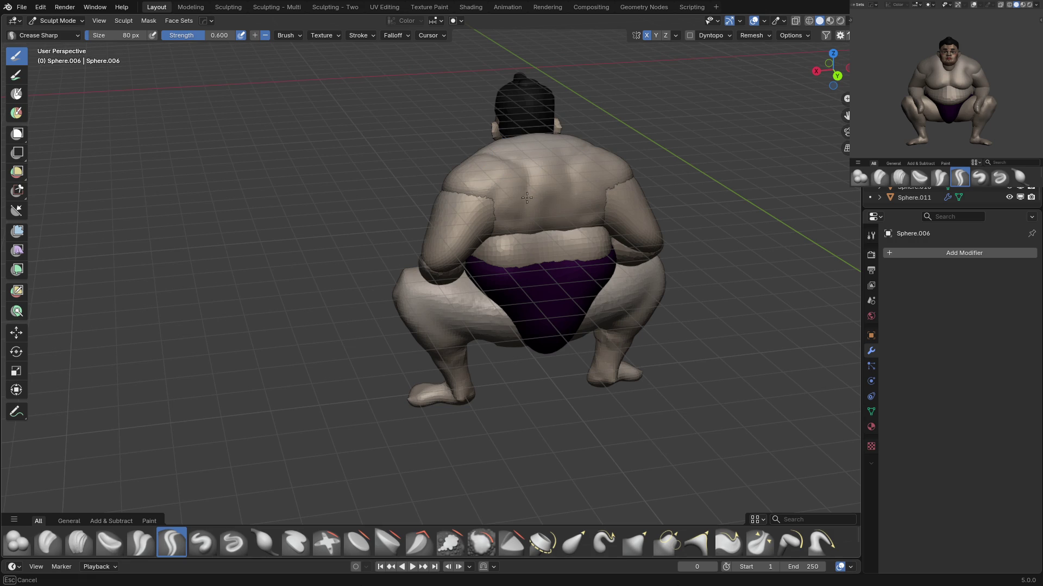
pyautogui.moveTo(500, 218)
pyautogui.mouseDown(button='middle')
pyautogui.moveTo(610, 198)
pyautogui.moveTo(545, 193)
pyautogui.moveTo(554, 216)
pyautogui.mouseUp(button='middle')
pyautogui.hotkey('alt', 'q')
pyautogui.press('f')
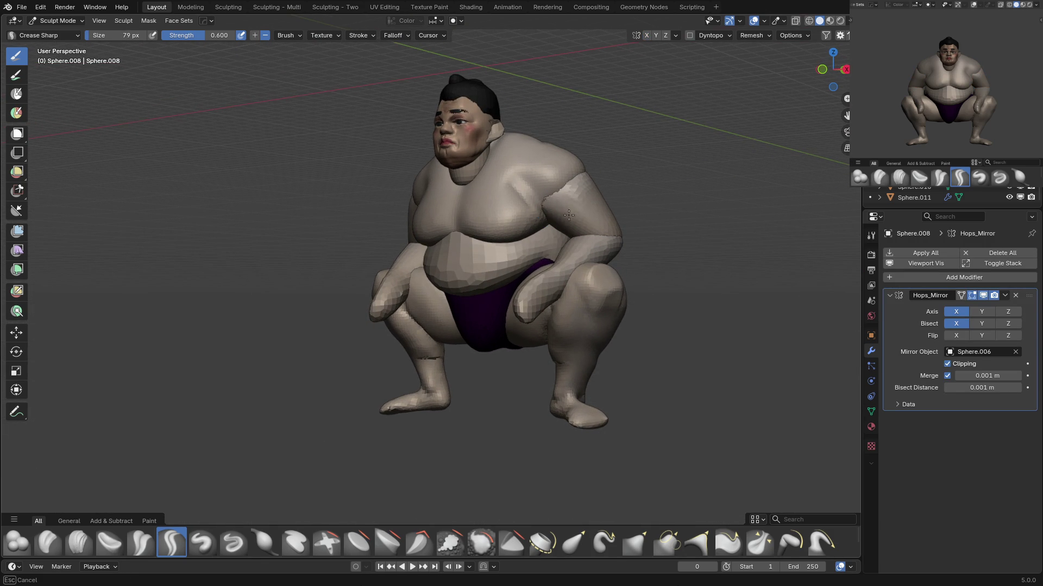
pyautogui.click(570, 192)
# Build up the deltoid mass with Grab, Draw and Clay Strips brushes.
pyautogui.moveTo(571, 193)
pyautogui.mouseDown(button='middle')
pyautogui.moveTo(603, 204)
pyautogui.moveTo(561, 186)
pyautogui.moveTo(604, 182)
pyautogui.moveTo(506, 186)
pyautogui.mouseUp(button='middle')
pyautogui.hotkey('alt', 'q')
pyautogui.press('g')
pyautogui.press('x')
pyautogui.hotkey('shift', 'c')
pyautogui.scroll(1, 498, 177)
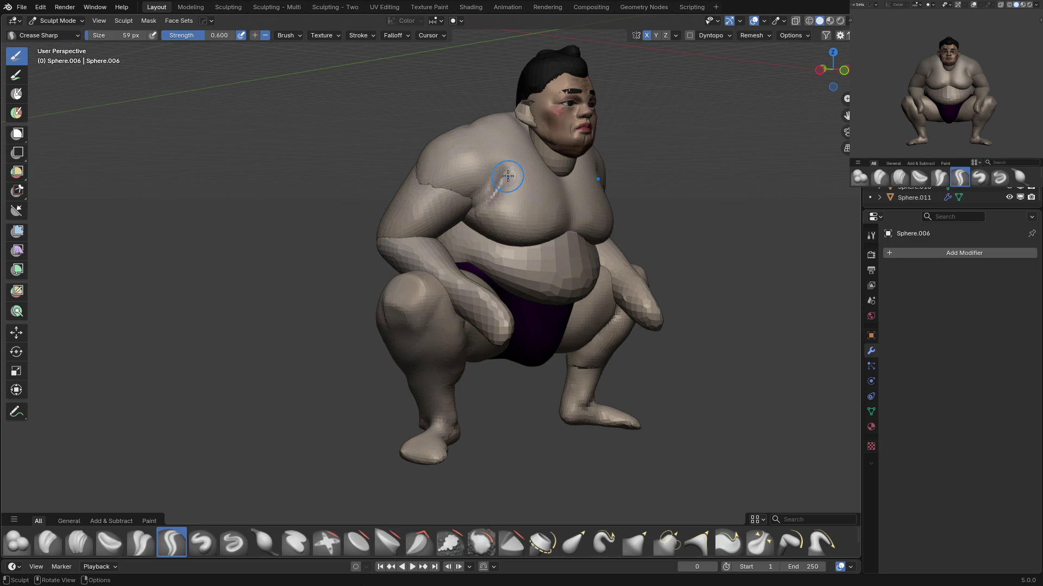
pyautogui.press('x')
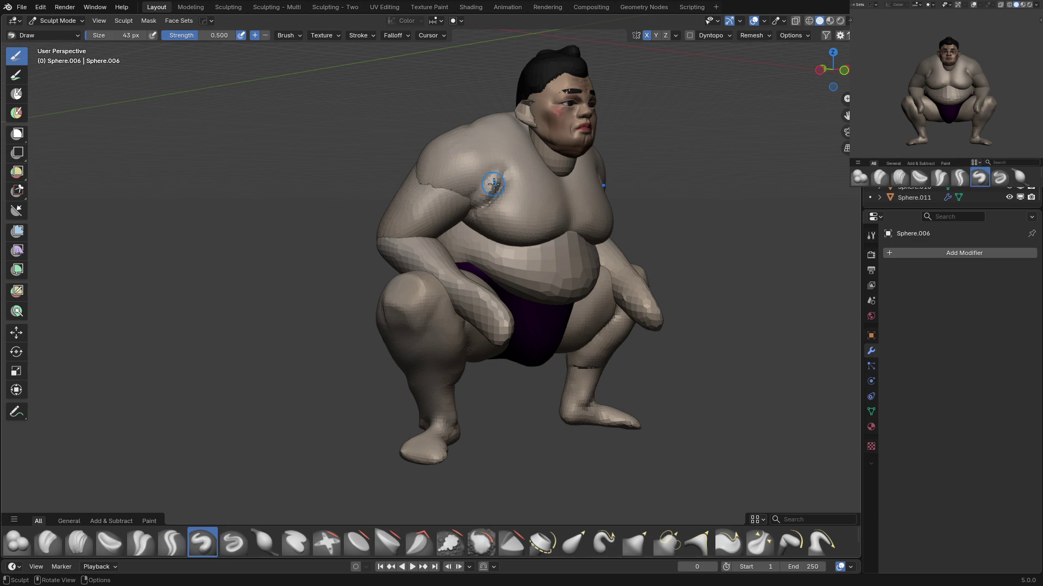
pyautogui.press('c')
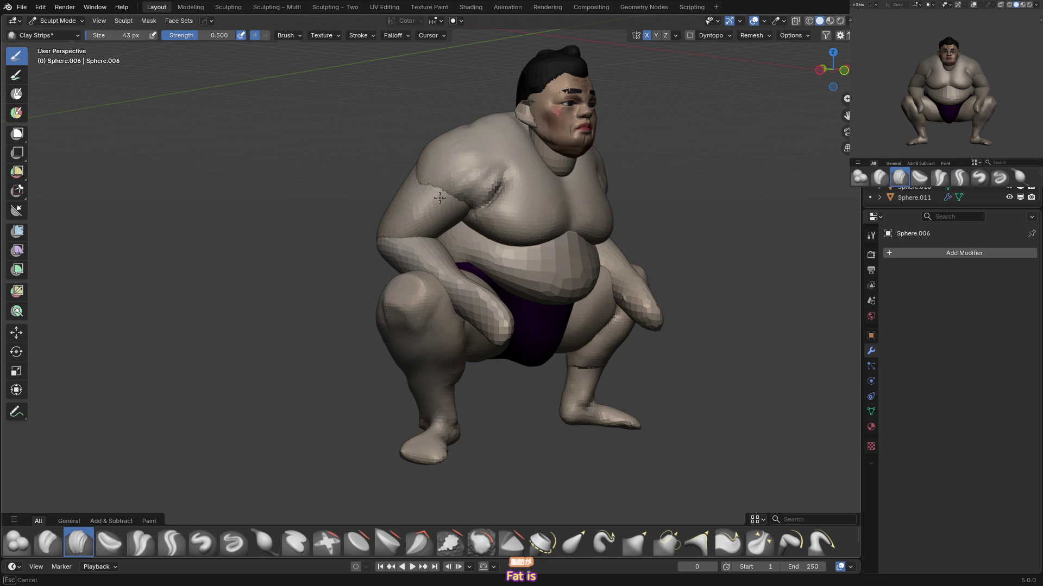
# Deepen the crease where the shoulder meets the chest, checking from the front view.
pyautogui.moveTo(507, 187); pyautogui.dragTo(499, 196, button='middle')
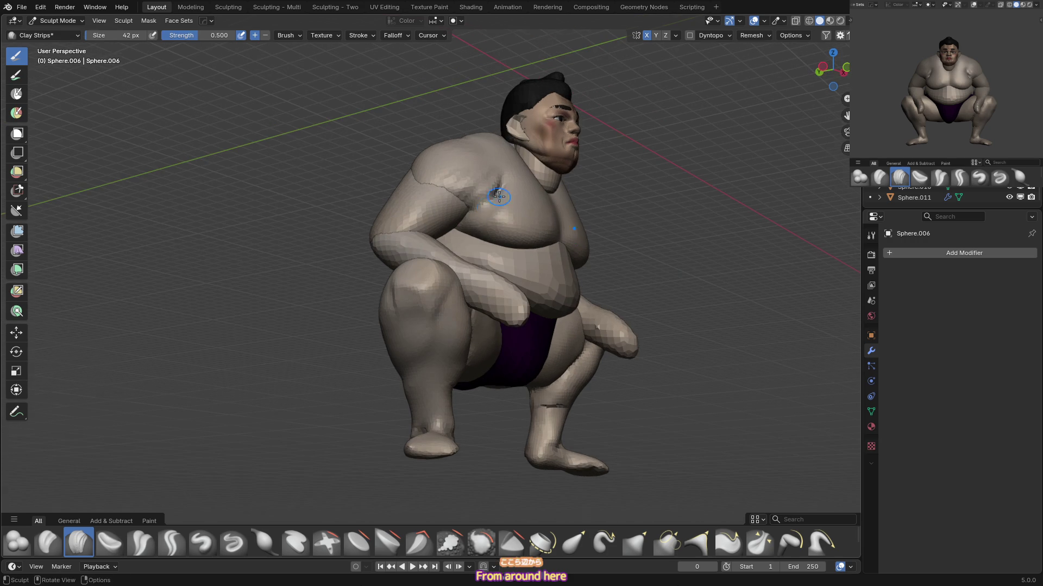
pyautogui.press('x')
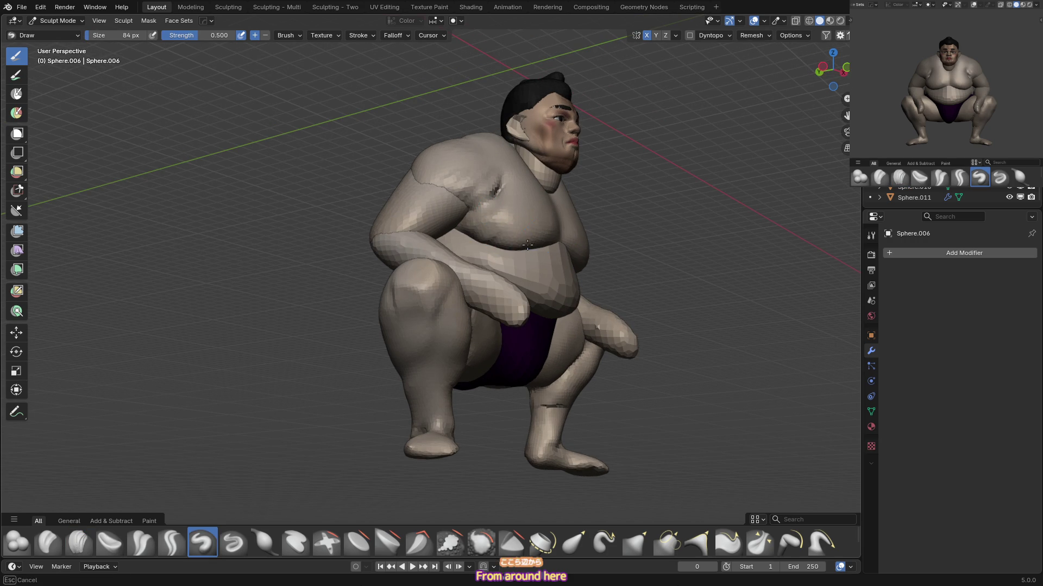
pyautogui.hotkey('shift', 'c')
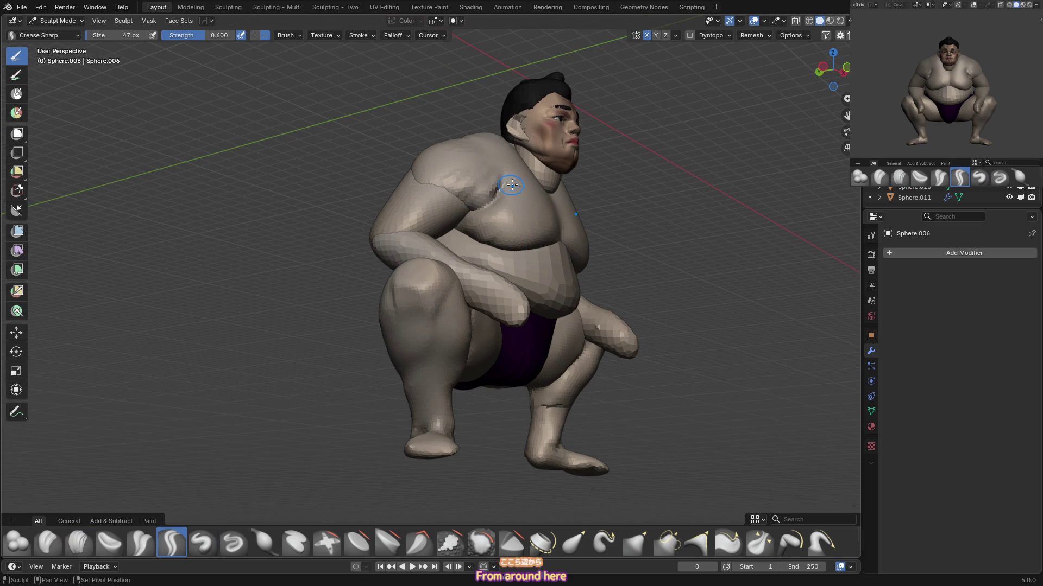
pyautogui.press('KP_1')
pyautogui.scroll(-3, 489, 217)
pyautogui.press('g')
pyautogui.moveTo(489, 225); pyautogui.dragTo(480, 248, button='middle')
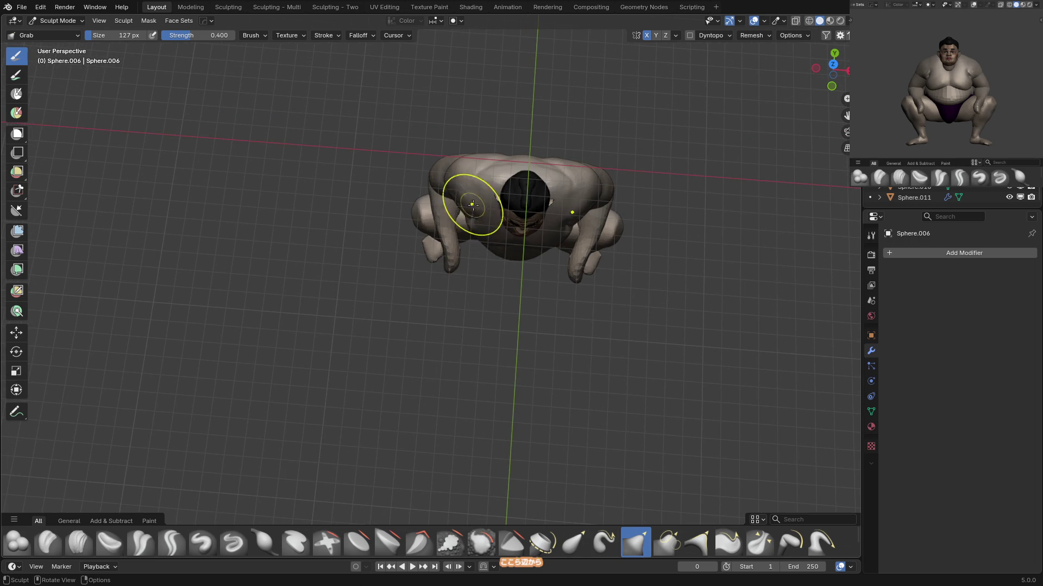
# Switch the sculpt target to the belly object Sphere.007 with a smaller brush radius.
pyautogui.scroll(-3, 498, 158)
pyautogui.moveTo(498, 158)
pyautogui.mouseDown(button='middle')
pyautogui.moveTo(568, 214)
pyautogui.moveTo(561, 244)
pyautogui.moveTo(525, 197)
pyautogui.moveTo(468, 221)
pyautogui.moveTo(487, 245)
pyautogui.moveTo(482, 226)
pyautogui.moveTo(675, 194)
pyautogui.moveTo(530, 242)
pyautogui.moveTo(530, 140)
pyautogui.moveTo(524, 163)
pyautogui.moveTo(533, 161)
pyautogui.moveTo(512, 163)
pyautogui.moveTo(565, 198)
pyautogui.mouseUp(button='middle')
pyautogui.press('f')
pyautogui.click(513, 168)
pyautogui.hotkey('alt', 'q')
pyautogui.press('f')
pyautogui.click(509, 230)
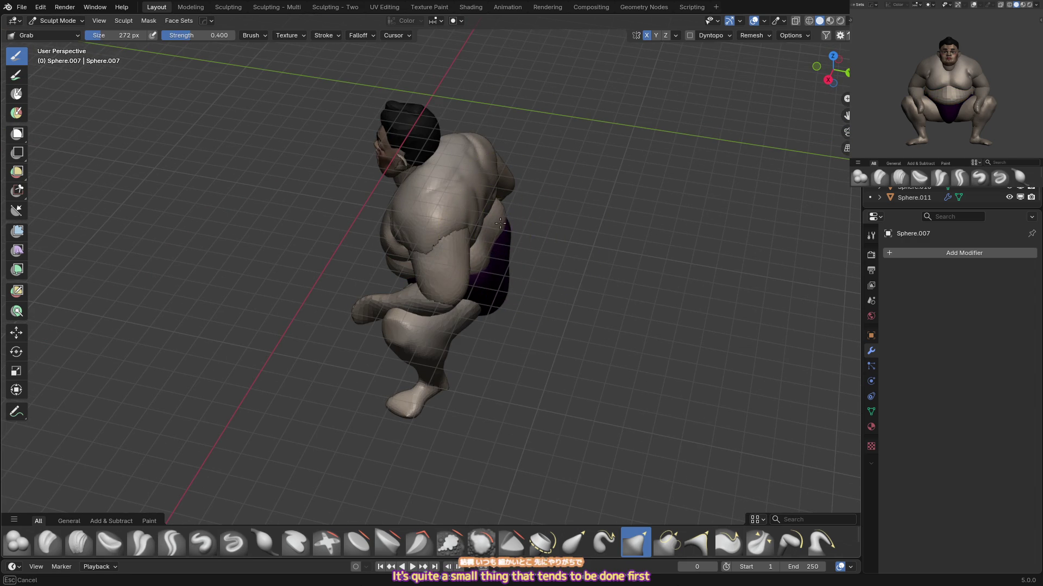
# Build up the belly volume with the Draw brush in front view at a larger radius.
pyautogui.moveTo(481, 232); pyautogui.dragTo(572, 198, button='middle')
pyautogui.press('KP_1')
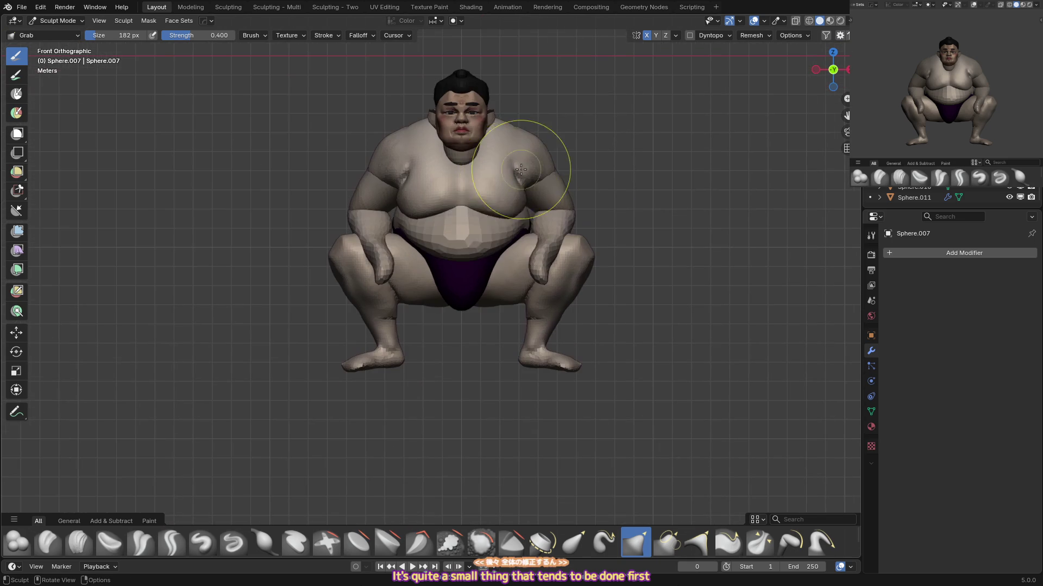
pyautogui.press('f')
pyautogui.click(458, 263)
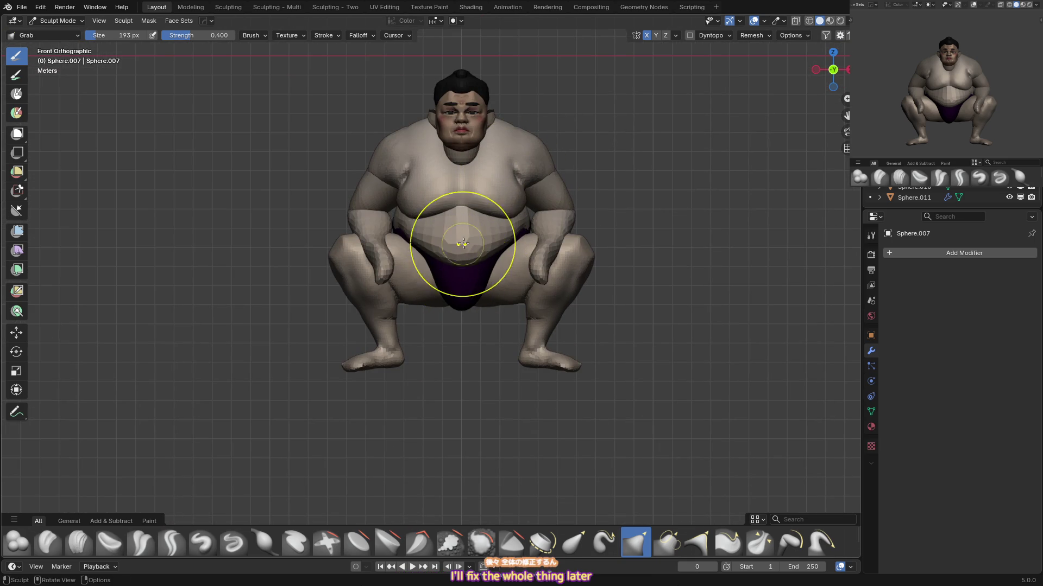
pyautogui.press('x')
pyautogui.moveTo(458, 263)
pyautogui.mouseDown(button='middle')
pyautogui.moveTo(420, 253)
pyautogui.moveTo(457, 208)
pyautogui.mouseUp(button='middle')
pyautogui.press('f')
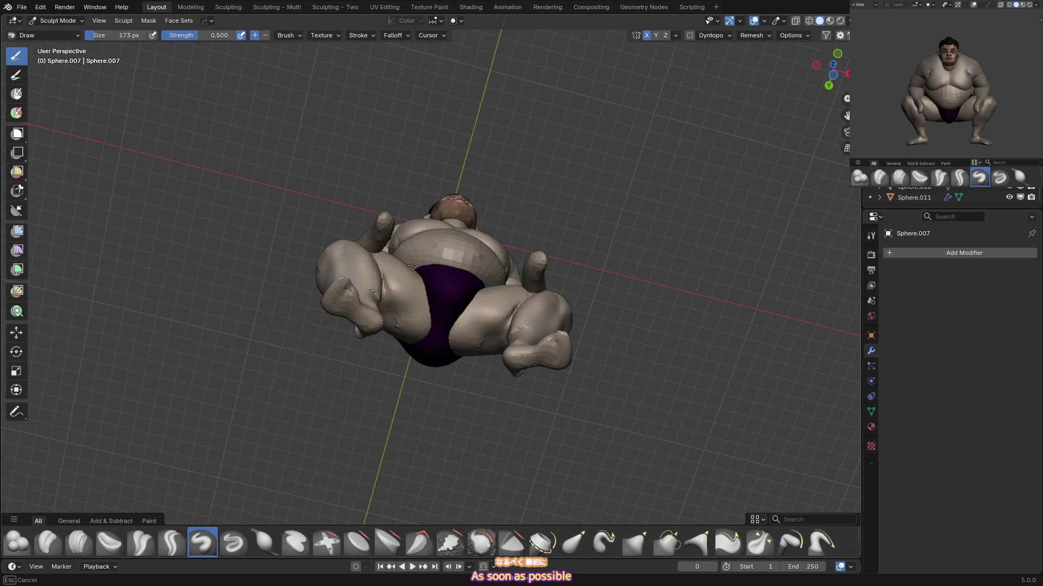
pyautogui.click(439, 261)
# Pull the belly into a rounder, fuller shape with Grab, then exit to Object Mode.
pyautogui.press('KP_1')
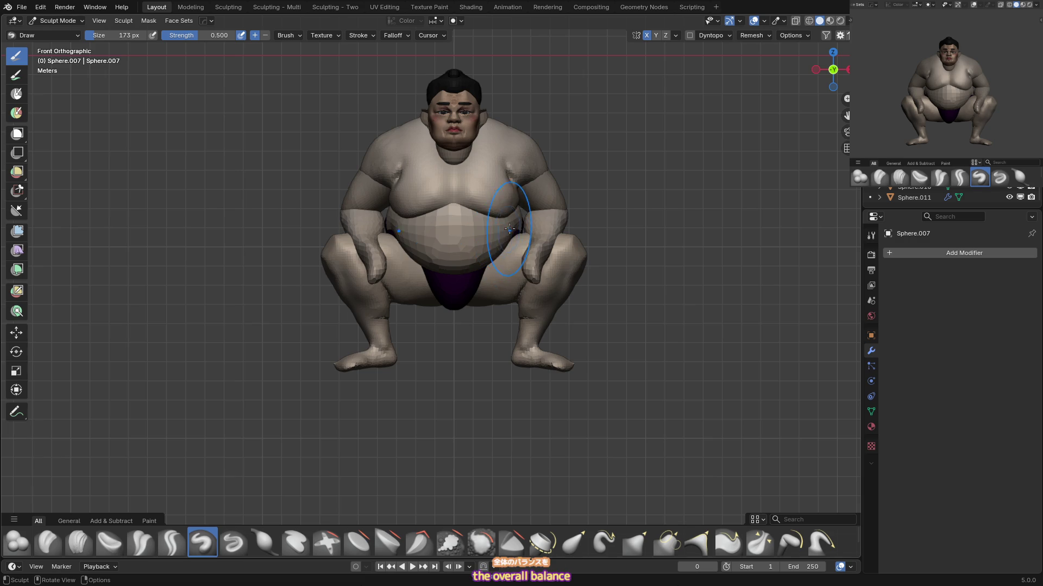
pyautogui.scroll(-2, 467, 277)
pyautogui.scroll(1, 475, 286)
pyautogui.scroll(2, 475, 286)
pyautogui.press('g')
pyautogui.press('g')
pyautogui.press('g')
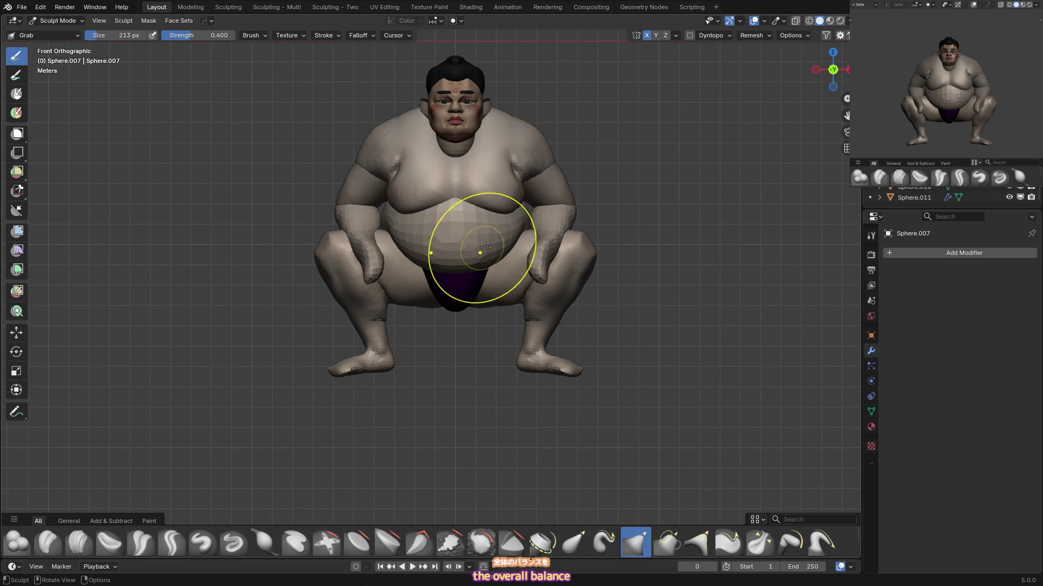
pyautogui.scroll(-1, 521, 277)
pyautogui.hotkey('ctrl', 'Tab')
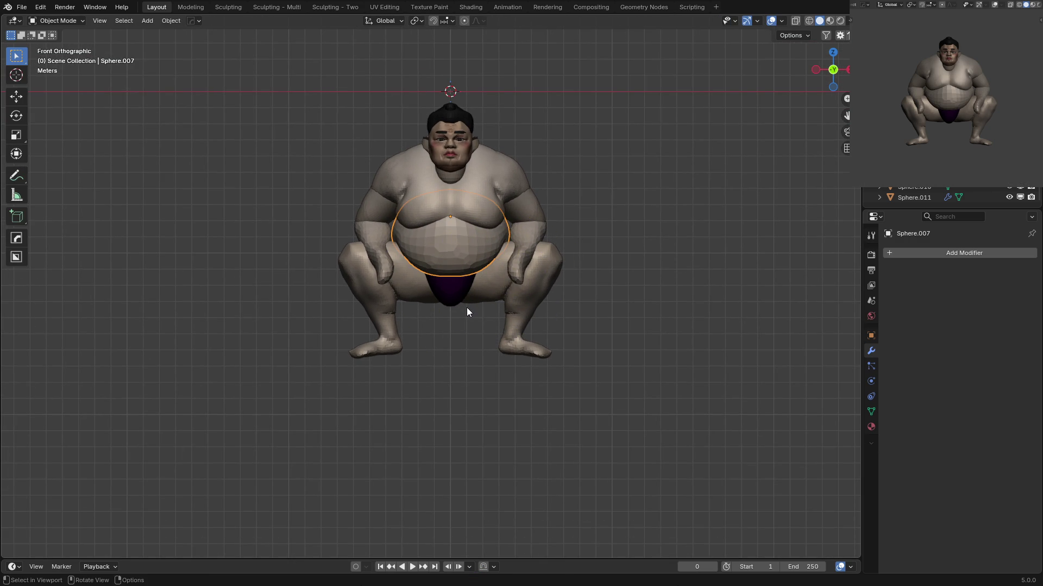
# Return to Sculpt Mode and switch the sculpt target back to the belly.
pyautogui.moveTo(466, 308)
pyautogui.mouseDown(button='middle')
pyautogui.moveTo(503, 259)
pyautogui.moveTo(477, 306)
pyautogui.mouseUp(button='middle')
pyautogui.moveTo(502, 239)
pyautogui.mouseDown(button='middle')
pyautogui.moveTo(539, 275)
pyautogui.moveTo(563, 276)
pyautogui.moveTo(537, 279)
pyautogui.moveTo(474, 252)
pyautogui.mouseUp(button='middle')
pyautogui.hotkey('ctrl', 'Tab')
pyautogui.moveTo(501, 325)
pyautogui.mouseDown(button='middle')
pyautogui.moveTo(478, 233)
pyautogui.moveTo(513, 245)
pyautogui.moveTo(513, 266)
pyautogui.moveTo(532, 230)
pyautogui.moveTo(462, 283)
pyautogui.moveTo(493, 244)
pyautogui.moveTo(523, 273)
pyautogui.moveTo(519, 288)
pyautogui.moveTo(512, 278)
pyautogui.moveTo(523, 248)
pyautogui.moveTo(559, 233)
pyautogui.moveTo(554, 242)
pyautogui.mouseUp(button='middle')
pyautogui.hotkey('alt', 'q')
pyautogui.hotkey('alt', 'q')
pyautogui.press('x')
pyautogui.hotkey('alt', 'q')
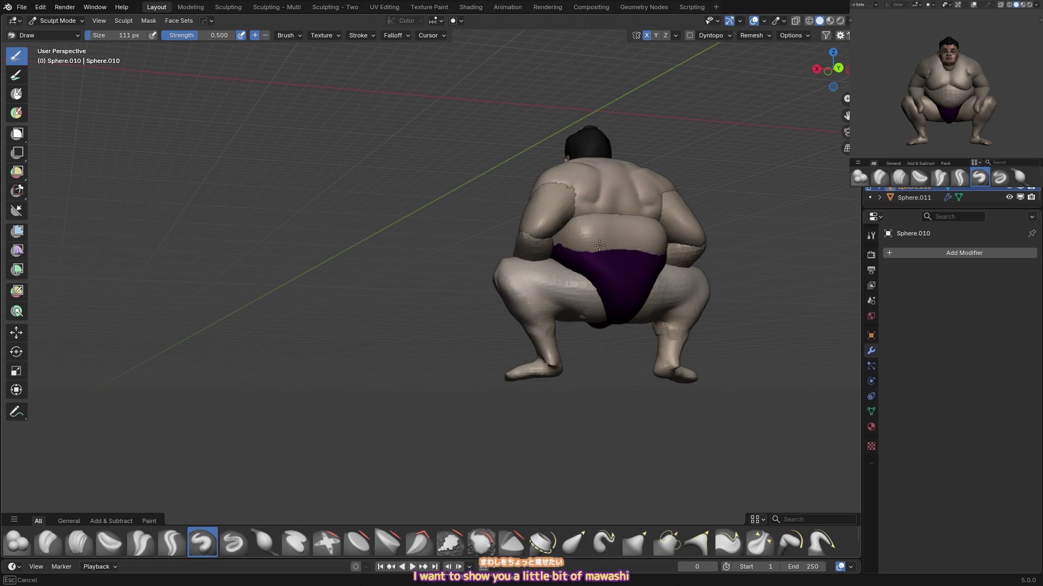
# Lower the mawashi's upper back edge with a larger brush, trying Draw and Draw Sharp strokes.
pyautogui.keyDown('ctrl'); pyautogui.moveTo(599, 245); pyautogui.dragTo(597, 253); pyautogui.keyUp('ctrl')
pyautogui.press('f')
pyautogui.moveTo(618, 230); pyautogui.dragTo(630, 239, button='middle')
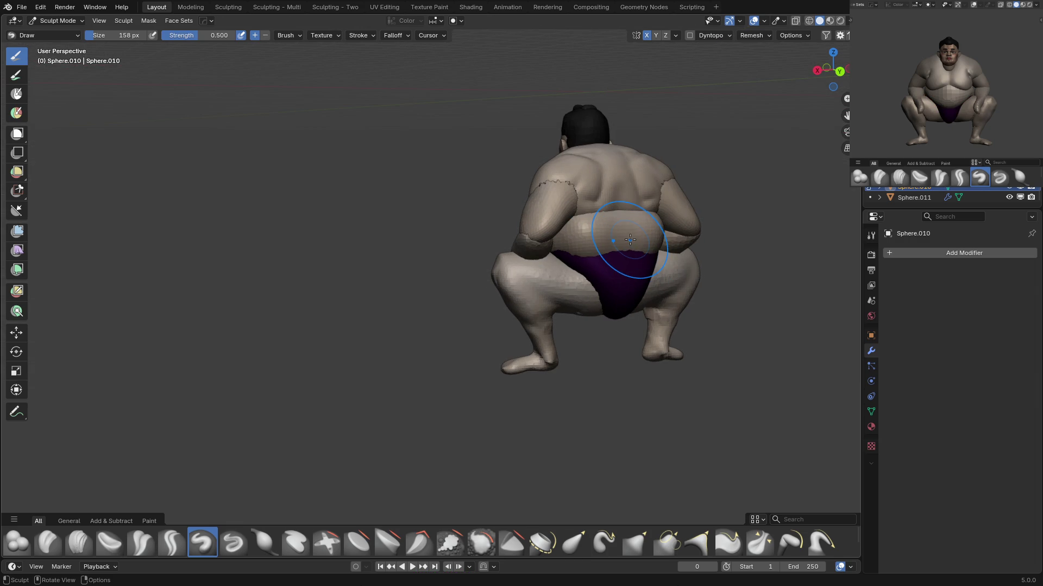
pyautogui.press('f')
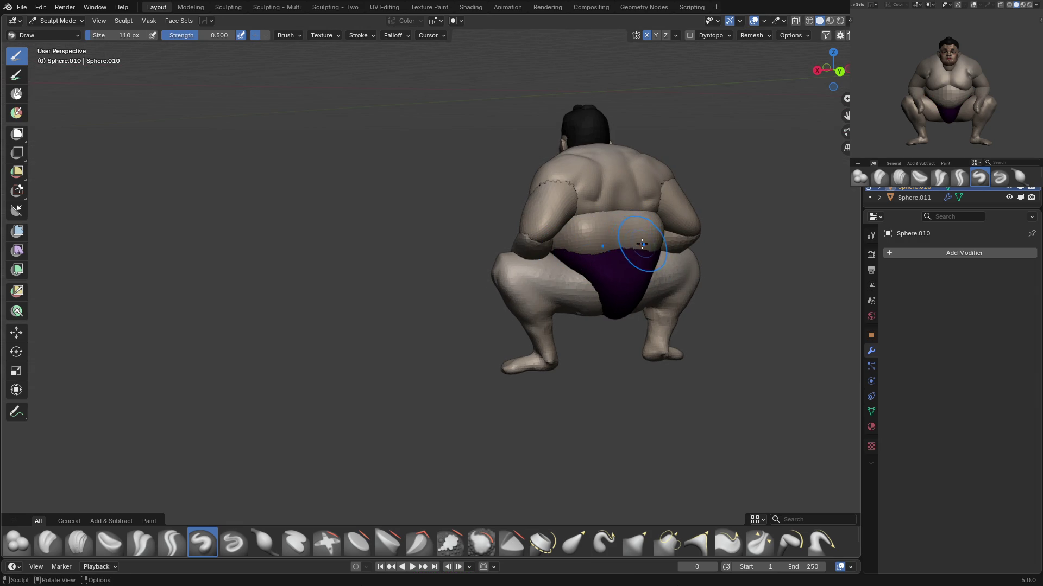
pyautogui.hotkey('alt', 'q')
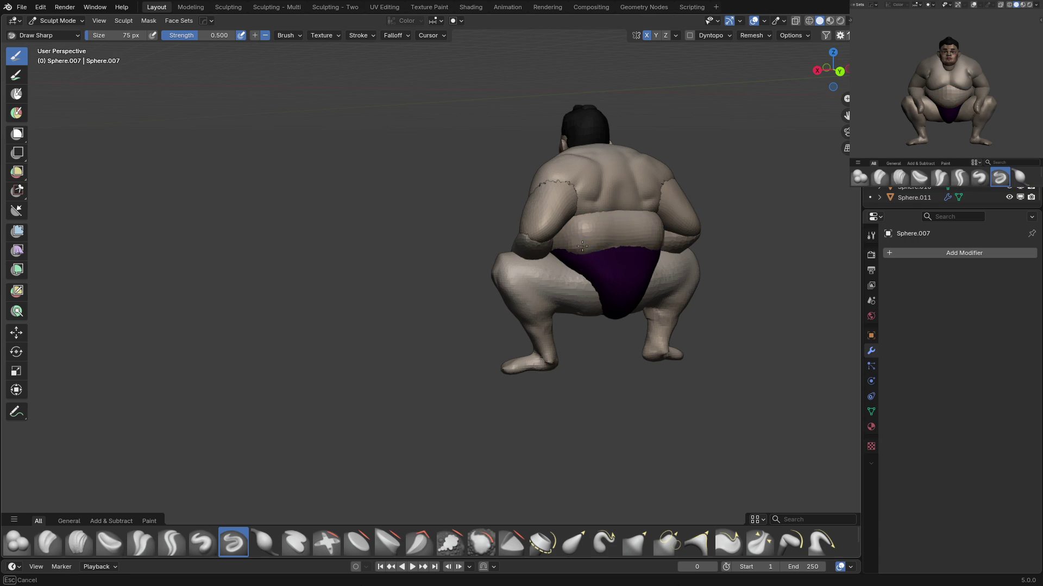
pyautogui.hotkey('alt', 'q')
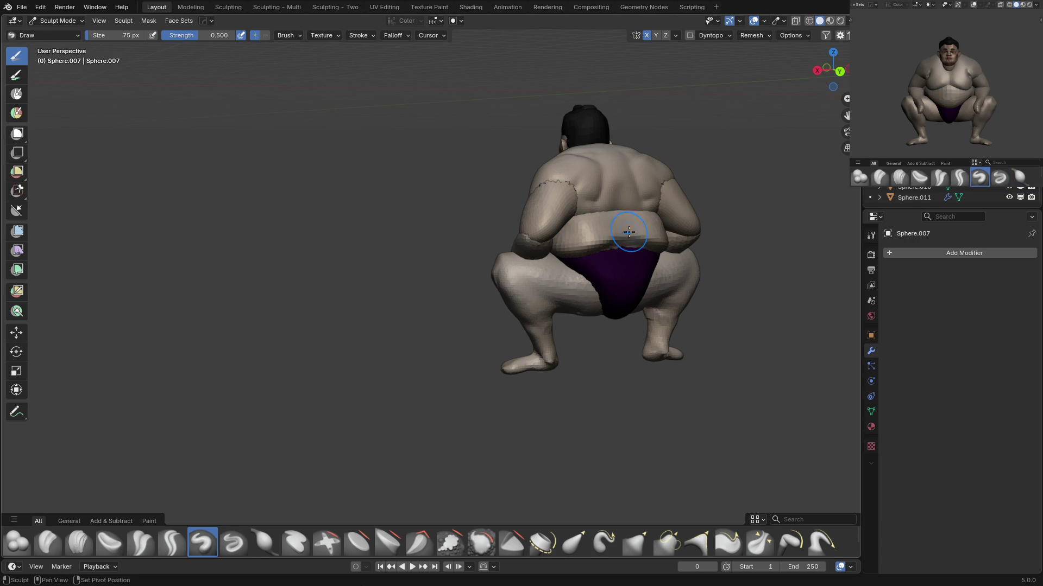
pyautogui.hotkey('alt', 'q')
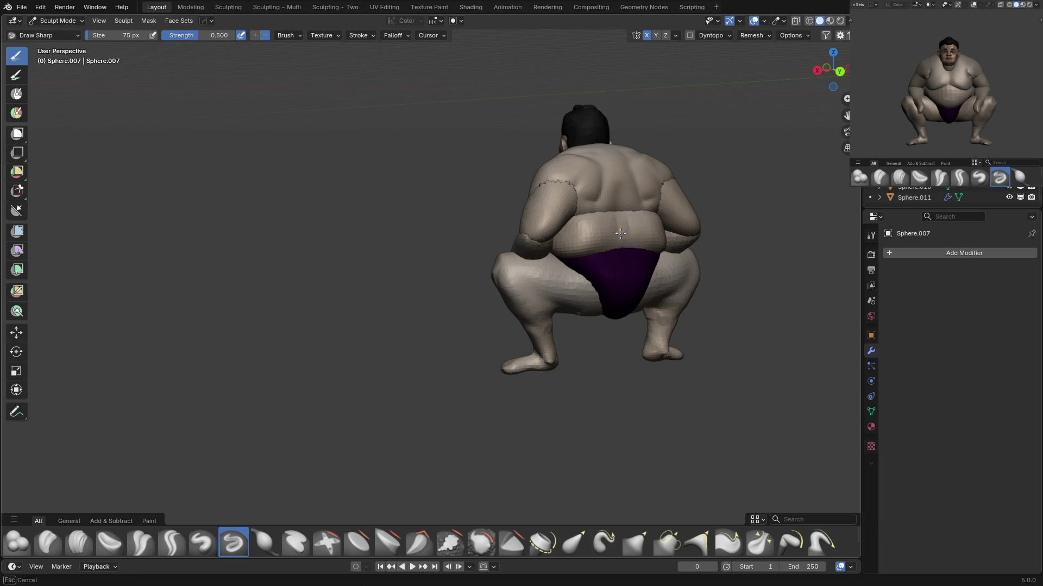
pyautogui.hotkey('alt', 'q')
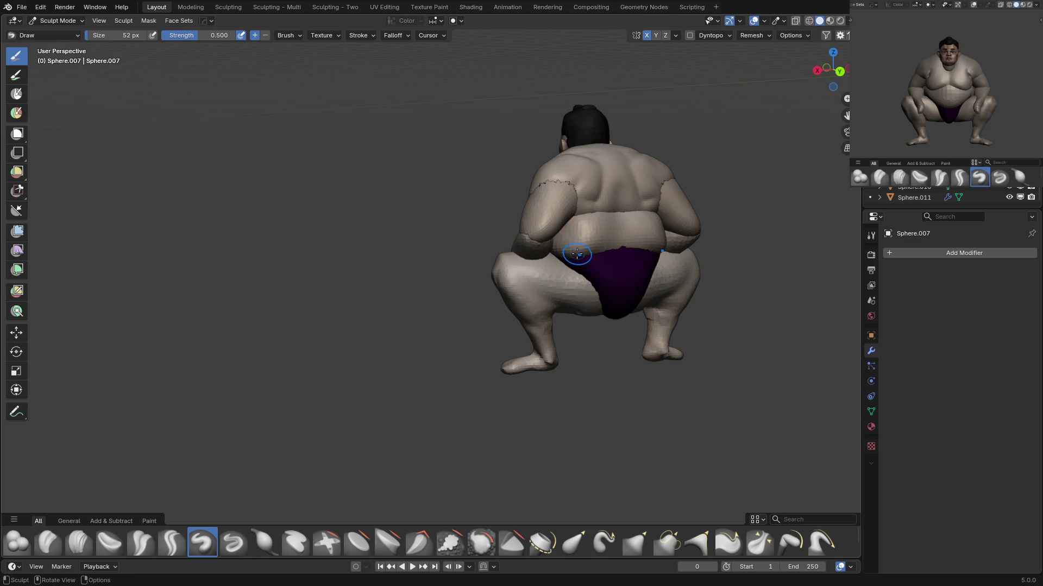
# Scrape and crease the rear of the mawashi Sphere.010, then bring up Viewport Shading.
pyautogui.hotkey('alt', 'q')
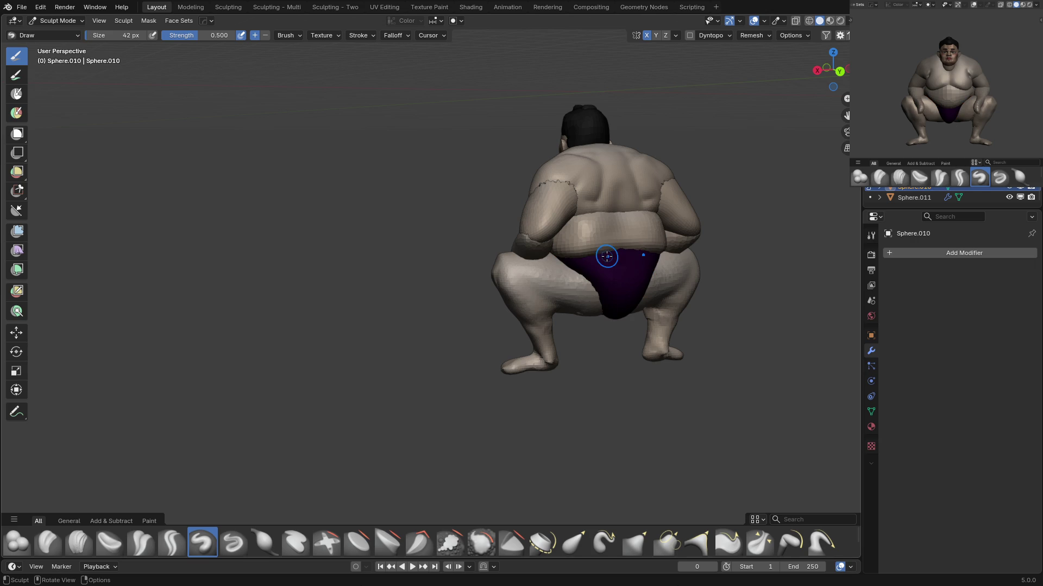
pyautogui.moveTo(664, 251)
pyautogui.mouseDown(button='middle')
pyautogui.moveTo(524, 243)
pyautogui.moveTo(536, 243)
pyautogui.mouseUp(button='middle')
pyautogui.hotkey('shift', 't')
pyautogui.hotkey('shift', 'c')
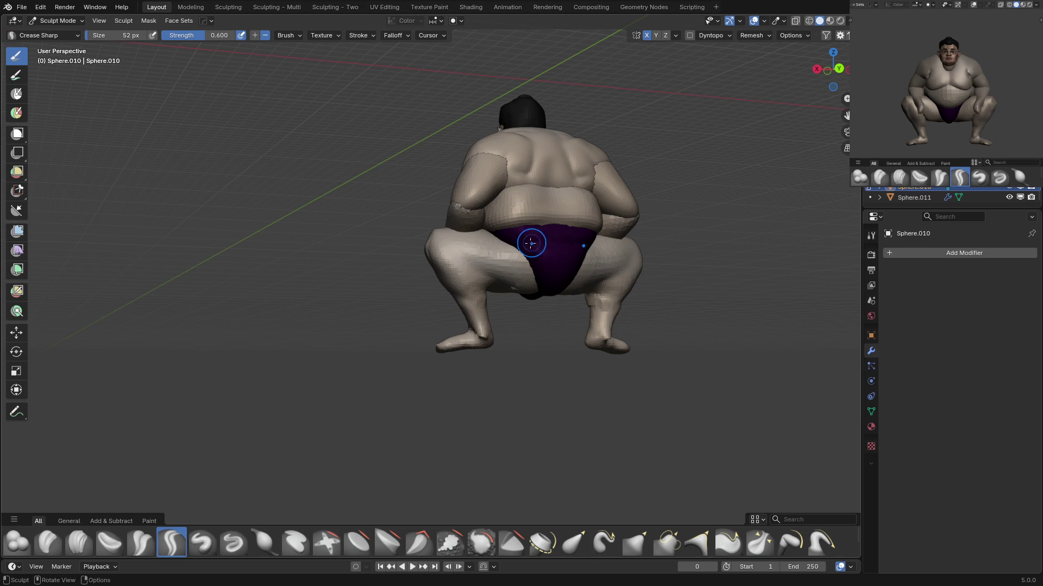
pyautogui.click(849, 21)
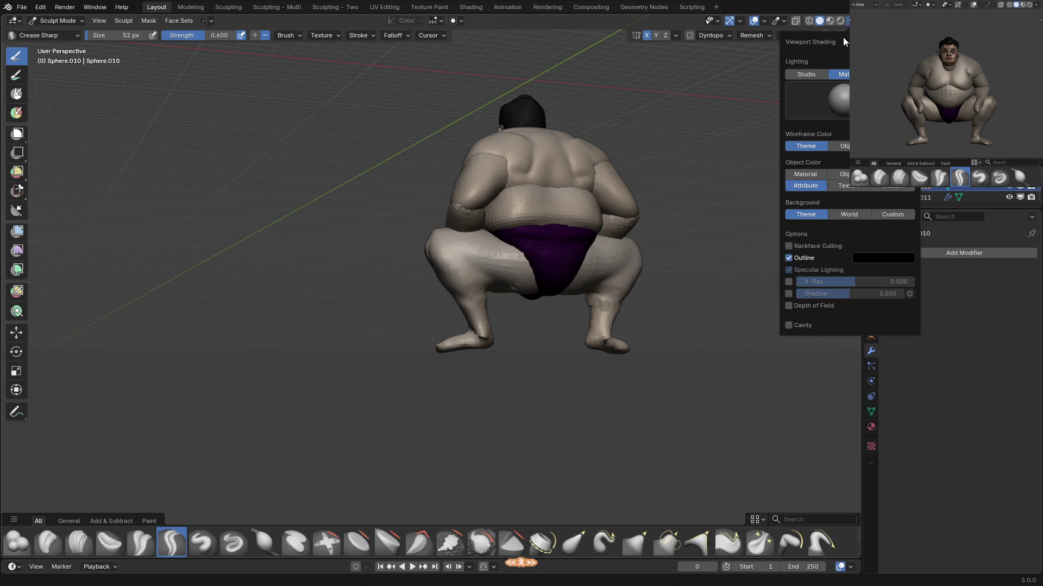
# Show the model in plain grey Object color and voxel-remesh the mawashi at 0.102 m.
pyautogui.click(839, 177)
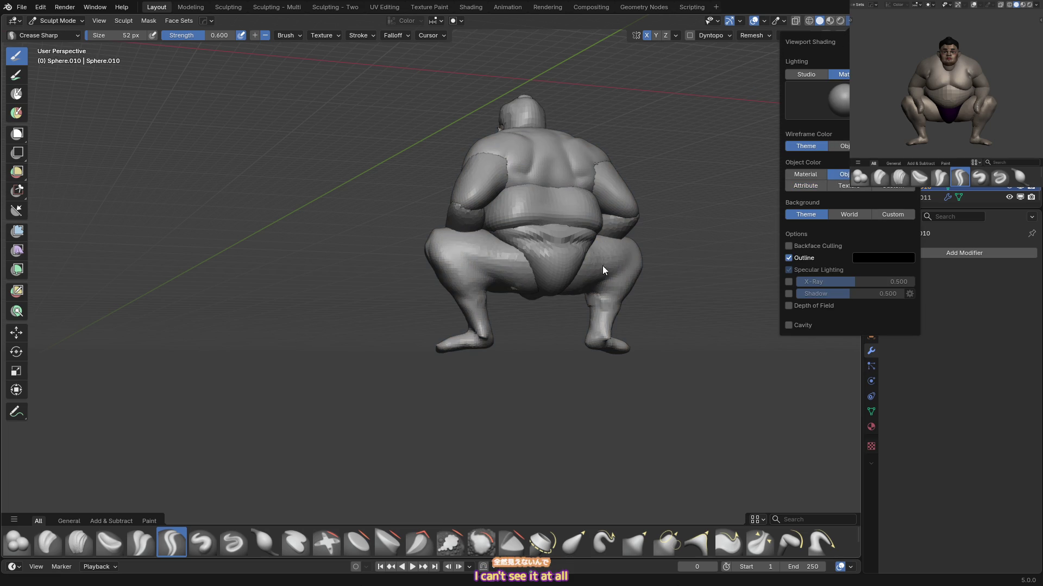
pyautogui.moveTo(602, 270); pyautogui.dragTo(565, 245, button='middle')
pyautogui.press('r')
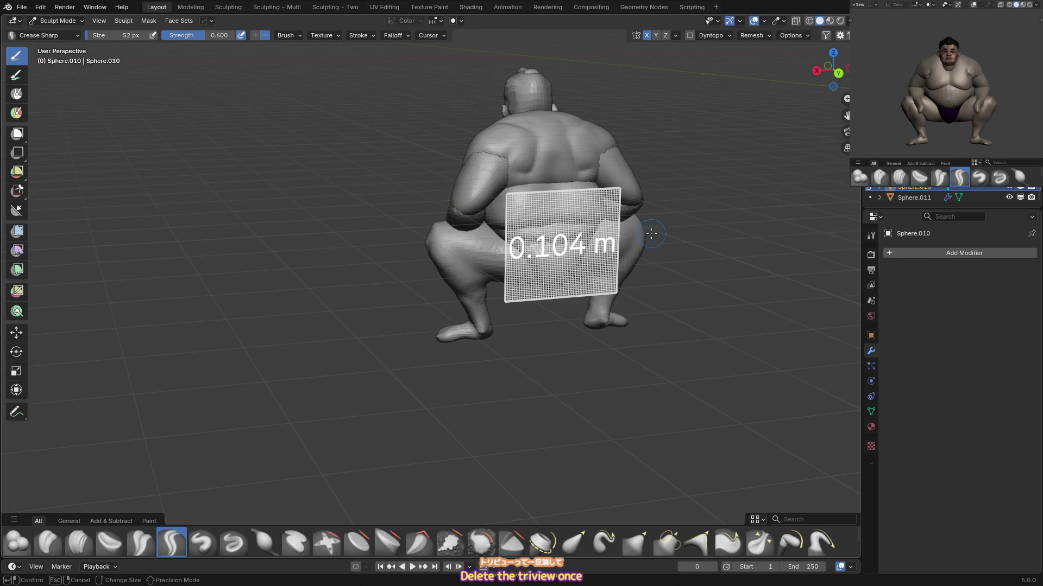
pyautogui.click(548, 248)
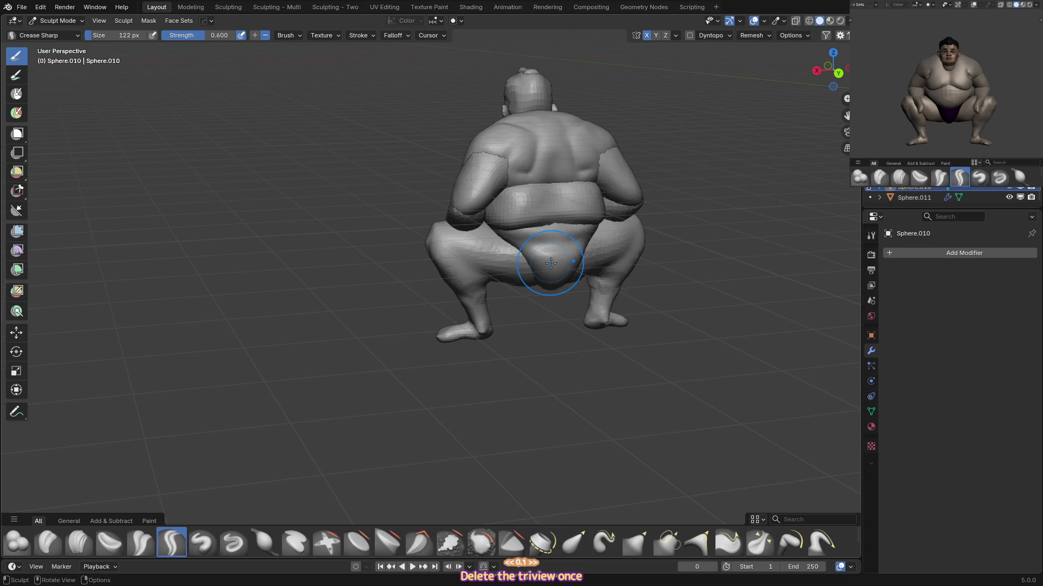
# Carve a sharp crease along the mawashi's lower belt edge with a smaller brush.
pyautogui.scroll(1, 550, 263)
pyautogui.press('f')
pyautogui.click(553, 232)
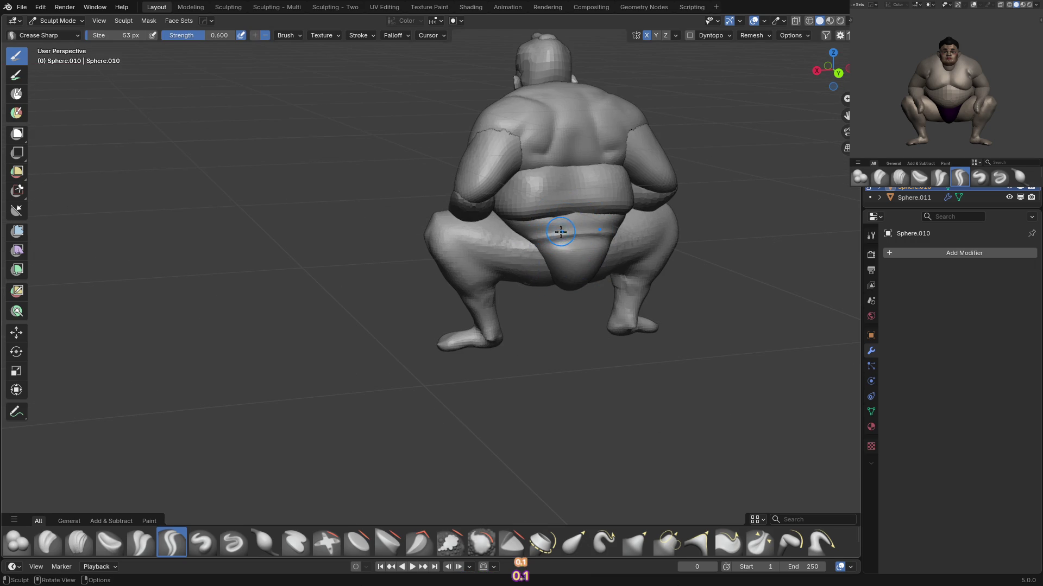
pyautogui.moveTo(596, 217); pyautogui.dragTo(535, 236, button='middle')
pyautogui.moveTo(535, 236); pyautogui.dragTo(624, 235)
pyautogui.moveTo(566, 243)
pyautogui.mouseDown(button='middle')
pyautogui.moveTo(548, 248)
pyautogui.moveTo(565, 271)
pyautogui.moveTo(571, 262)
pyautogui.moveTo(583, 291)
pyautogui.mouseUp(button='middle')
# Build up the surface with a 91 px Draw brush and smooth it with Scrape/Fill.
pyautogui.press('x')
pyautogui.press('f')
pyautogui.click(583, 290)
pyautogui.moveTo(583, 291); pyautogui.dragTo(560, 307)
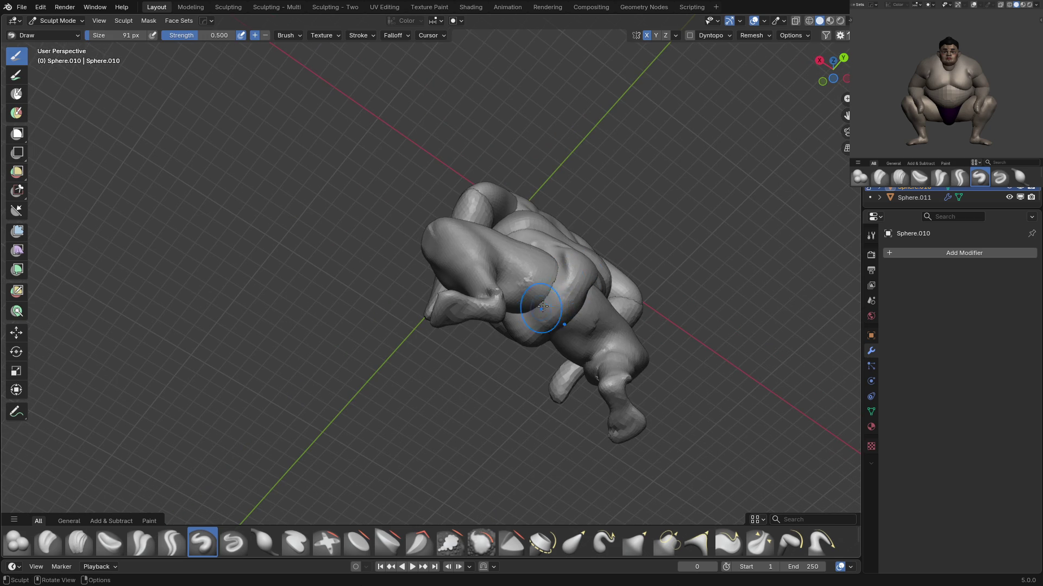
pyautogui.hotkey('shift', 't')
pyautogui.moveTo(551, 311); pyautogui.dragTo(573, 289, button='middle')
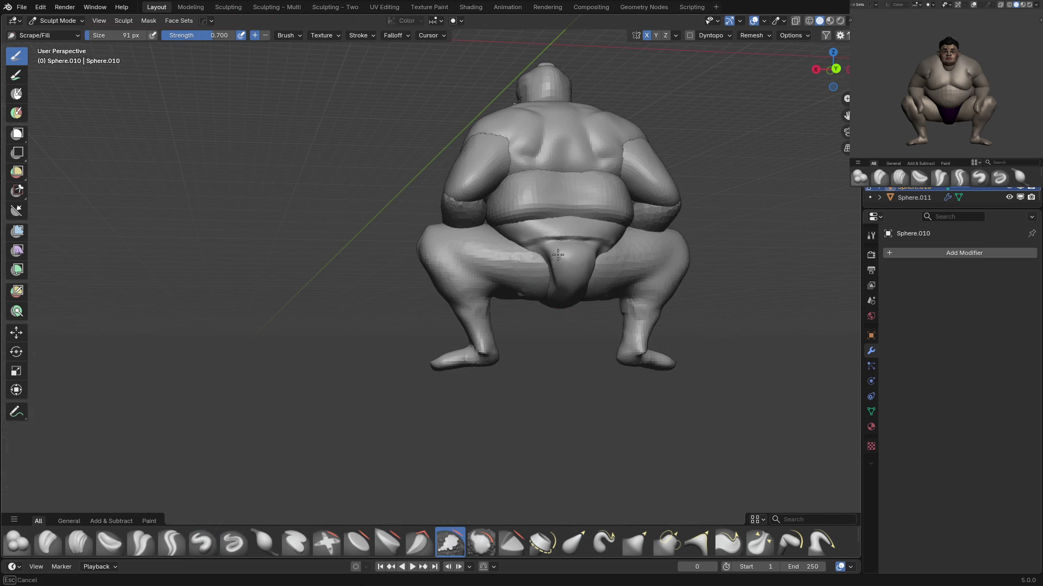
pyautogui.moveTo(558, 254); pyautogui.dragTo(570, 254, button='middle')
# Refine the mawashi with Grab, Scrape/Fill and Crease brushes from front and low views.
pyautogui.press('g')
pyautogui.press('KP_1')
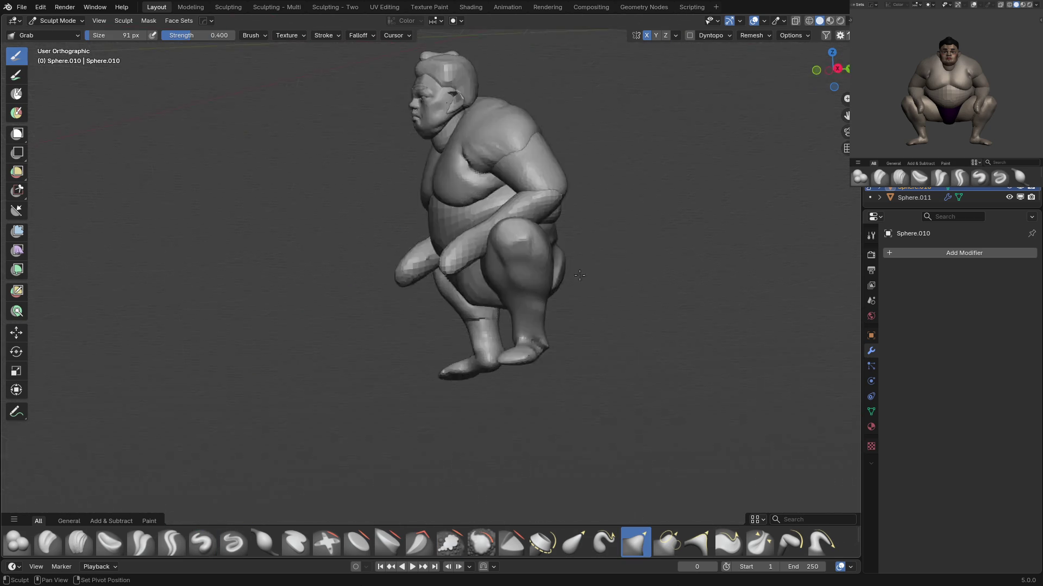
pyautogui.moveTo(554, 305)
pyautogui.mouseDown(button='middle')
pyautogui.moveTo(552, 220)
pyautogui.moveTo(556, 245)
pyautogui.mouseUp(button='middle')
pyautogui.hotkey('shift', 't')
pyautogui.hotkey('shift', 'c')
pyautogui.press('f')
pyautogui.press('Escape')
pyautogui.hotkey('shift', 't')
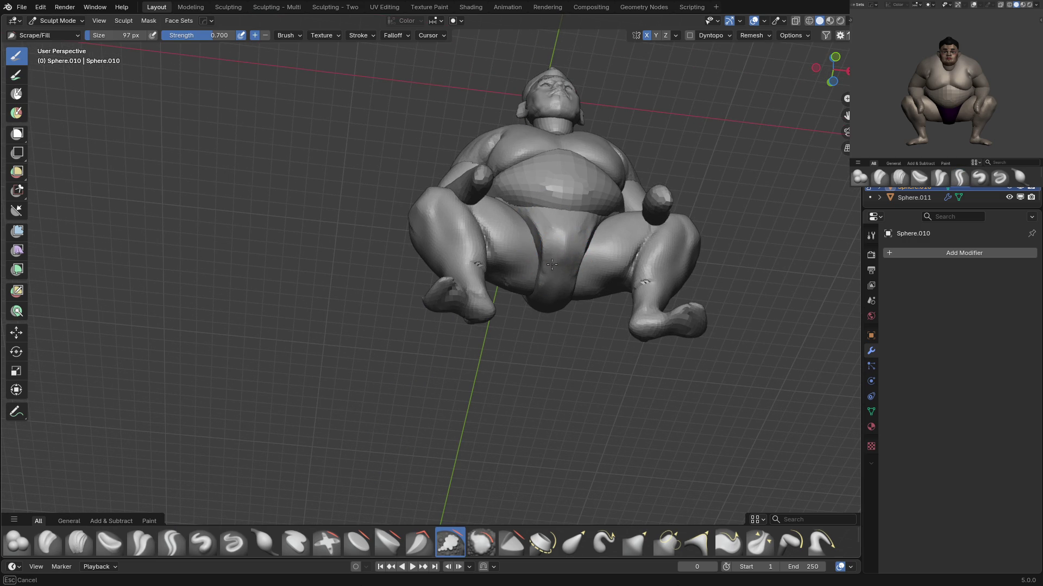
pyautogui.press('g')
pyautogui.press('KP_1')
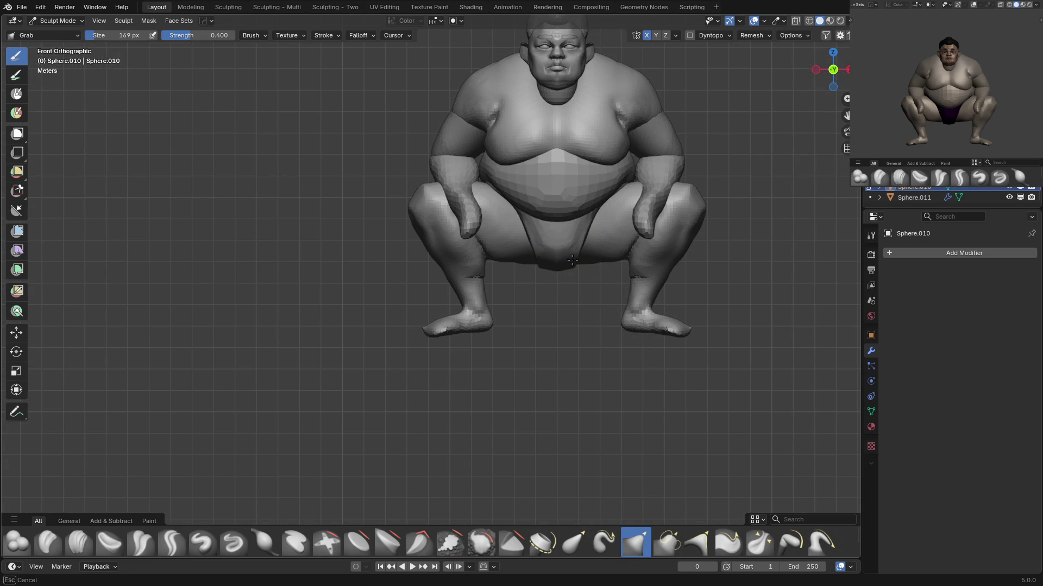
pyautogui.moveTo(569, 259)
pyautogui.mouseDown(button='middle')
pyautogui.moveTo(566, 221)
pyautogui.moveTo(595, 219)
pyautogui.mouseUp(button='middle')
# Reshape the belly on Sphere.007 with Draw and Grab strokes.
pyautogui.hotkey('alt', 'q')
pyautogui.press('x')
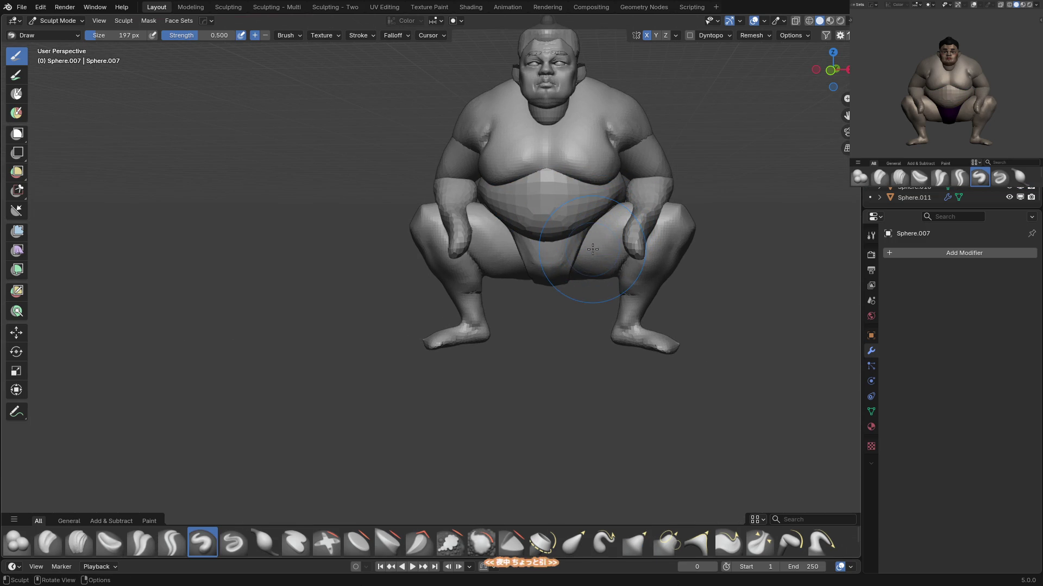
pyautogui.moveTo(584, 266)
pyautogui.mouseDown(button='middle')
pyautogui.moveTo(566, 184)
pyautogui.moveTo(587, 180)
pyautogui.moveTo(530, 170)
pyautogui.moveTo(561, 175)
pyautogui.moveTo(486, 204)
pyautogui.mouseUp(button='middle')
pyautogui.press('g')
pyautogui.press('x')
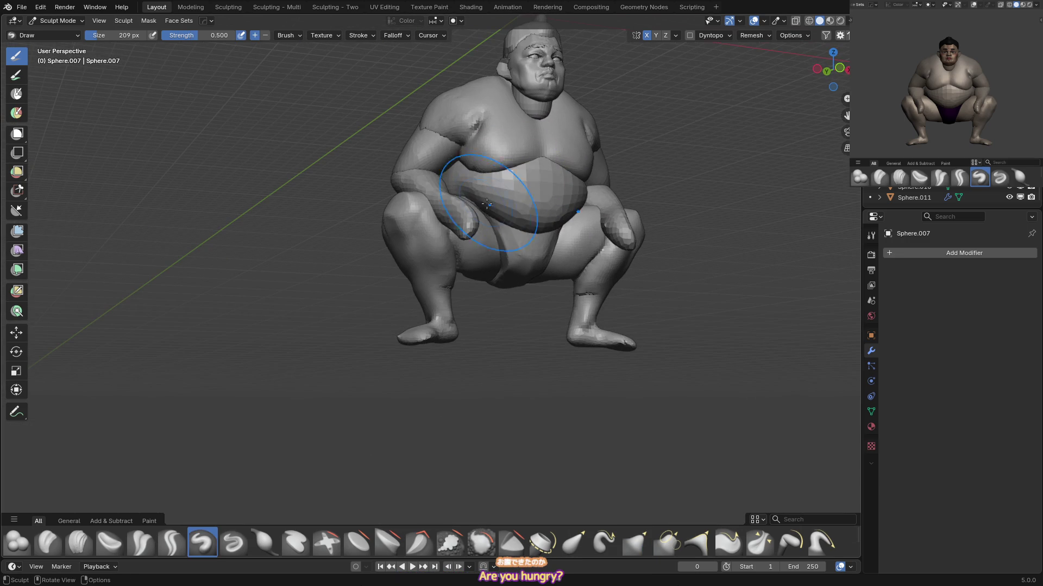
# Return to the mawashi, briefly isolate it in local view, and ready Crease Sharp.
pyautogui.hotkey('alt', 'q')
pyautogui.press('KP_1')
pyautogui.press('KP_Divide')
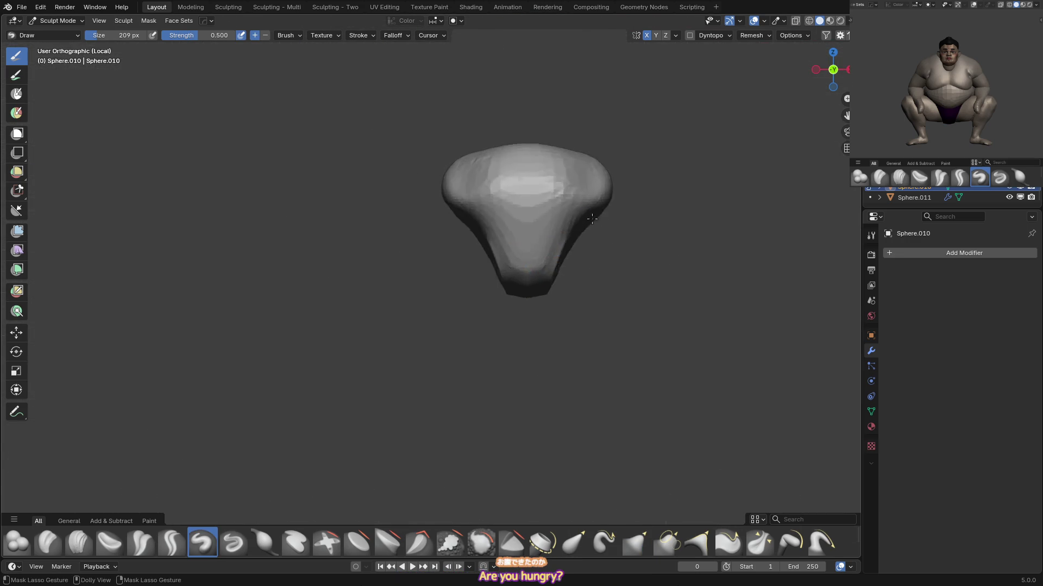
pyautogui.press('KP_Divide')
pyautogui.hotkey('shift', 'c')
# From the left side view, pull in the mawashi's back with an enlarged sculpt brush.
pyautogui.moveTo(559, 220)
pyautogui.mouseDown(button='middle')
pyautogui.moveTo(557, 196)
pyautogui.moveTo(585, 218)
pyautogui.mouseUp(button='middle')
pyautogui.press('ctrl+KP_3')
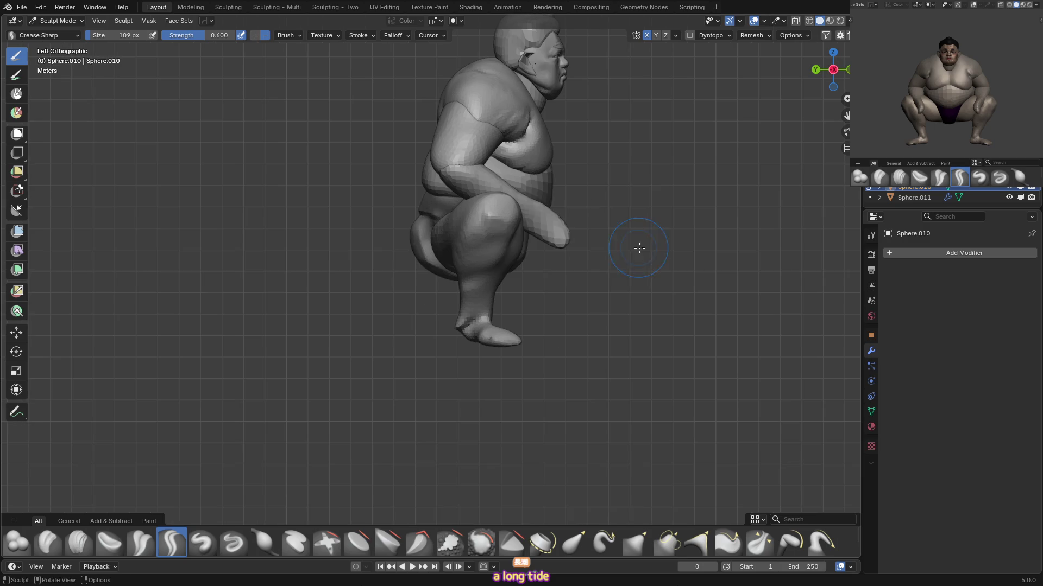
pyautogui.hotkey('ctrl', 'Tab')
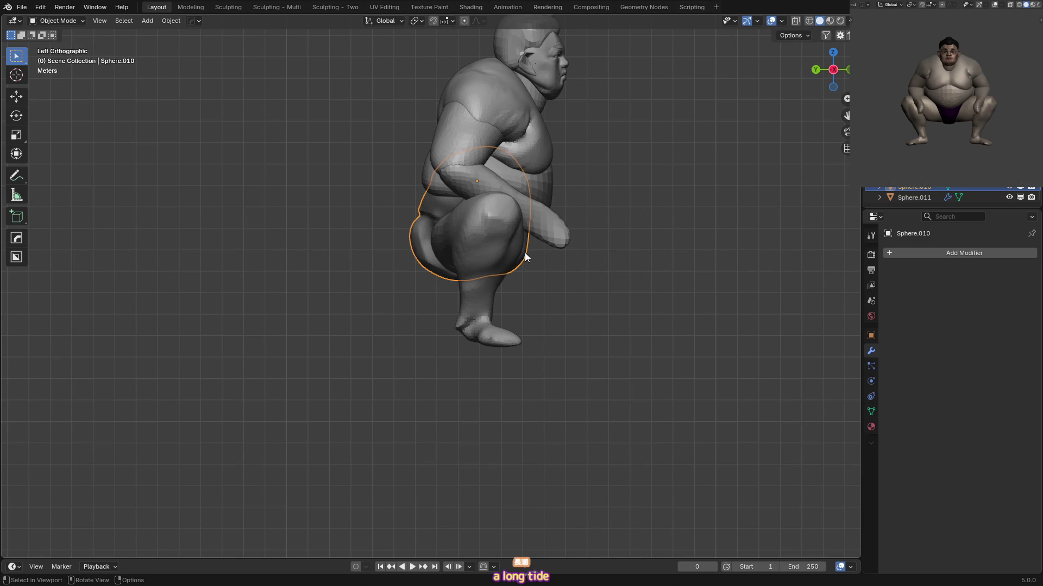
pyautogui.hotkey('ctrl', 'Tab')
pyautogui.press('f')
pyautogui.click(411, 239)
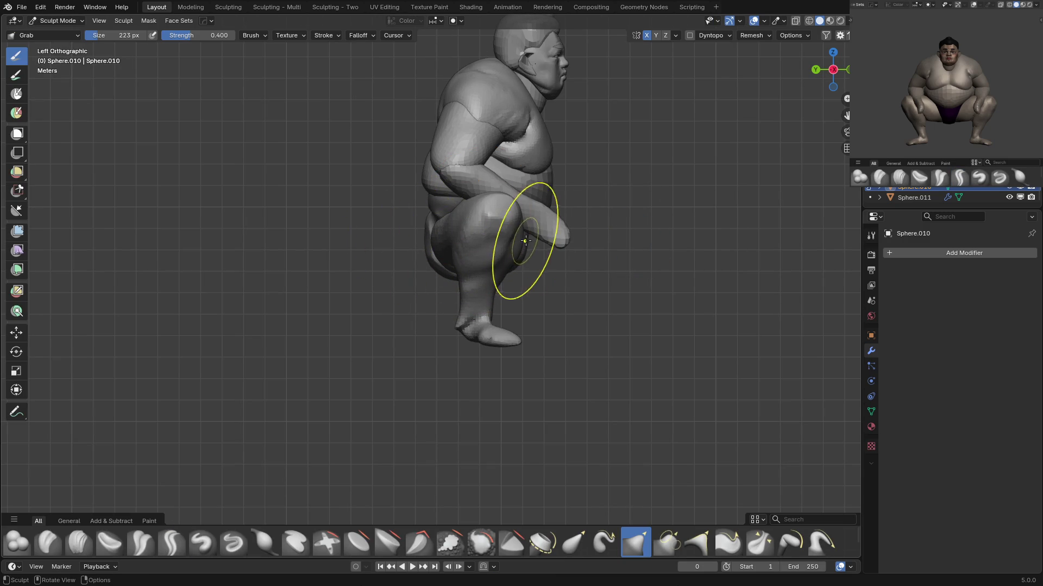
pyautogui.hotkey('ctrl', 'Tab')
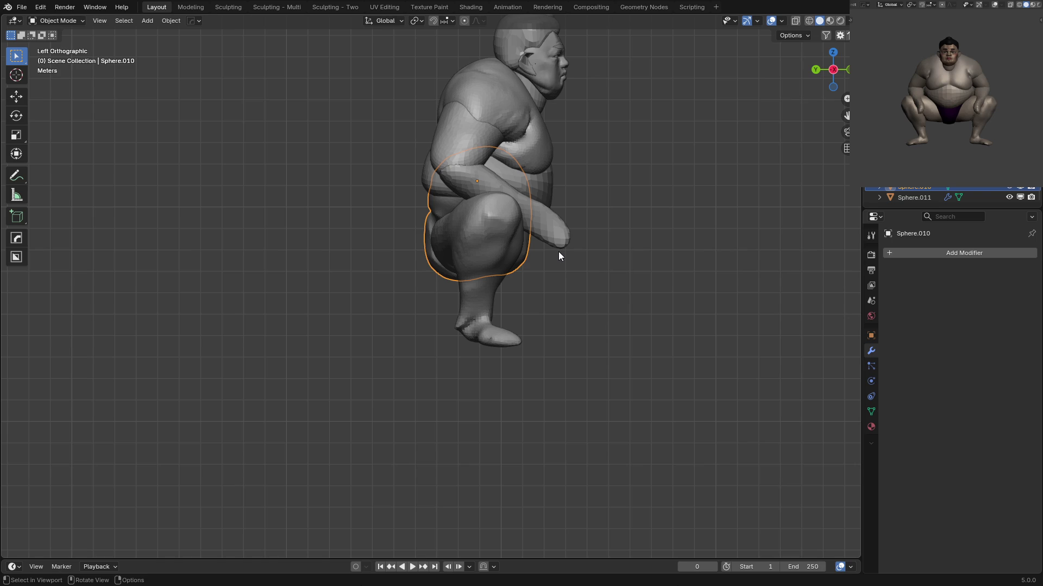
# Back in Object Mode, recentre the front view and select the belly object.
pyautogui.click(559, 253)
pyautogui.press('KP_1')
pyautogui.click(628, 236)
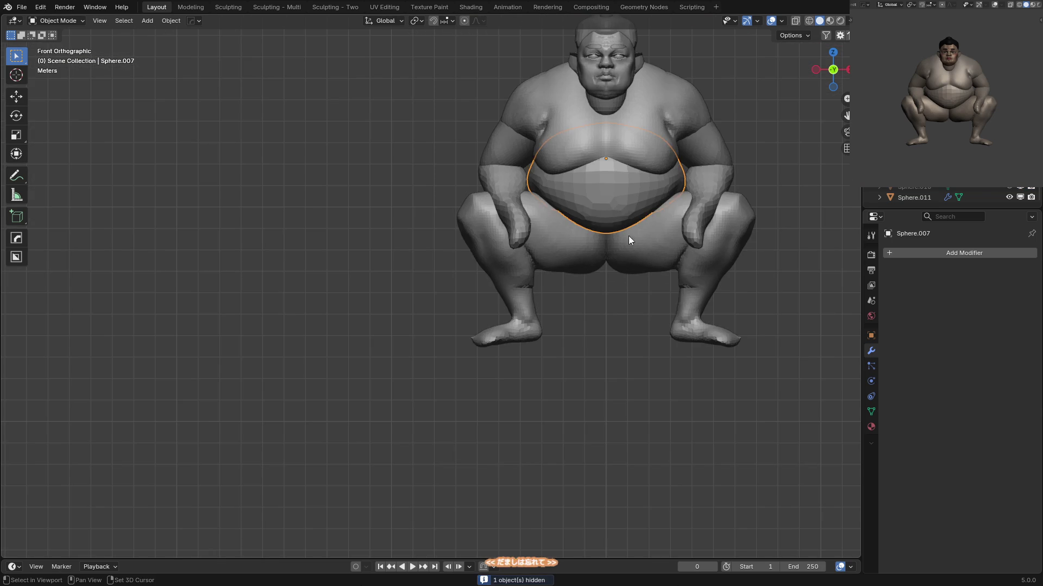
pyautogui.keyDown('shift'); pyautogui.moveTo(609, 252); pyautogui.dragTo(540, 261, button='middle'); pyautogui.keyUp('shift')
pyautogui.click(546, 242)
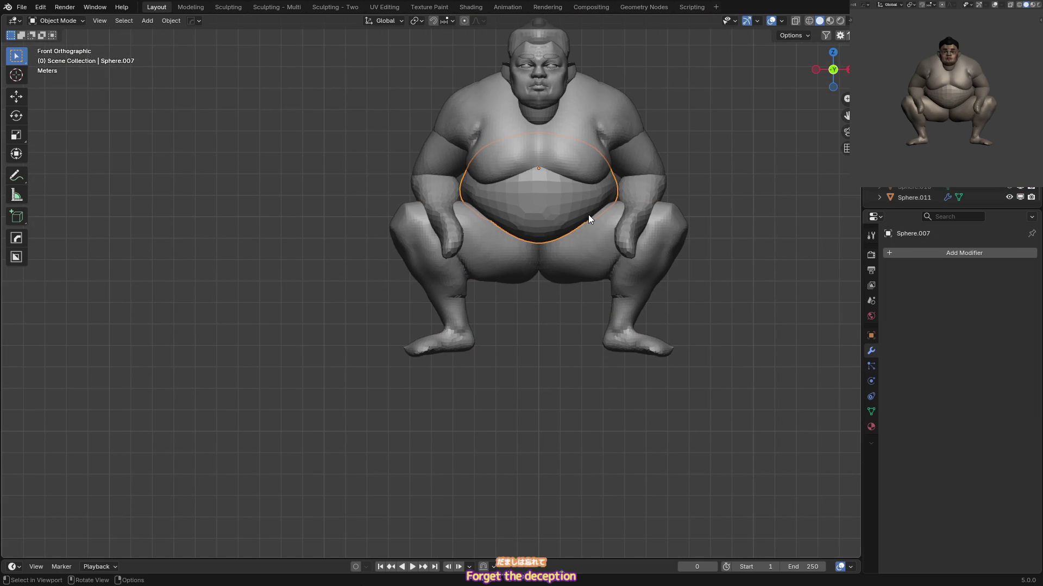
# Isolate the belly and legs in local view and select the legs.
pyautogui.keyDown('shift'); pyautogui.click(568, 250); pyautogui.keyUp('shift')
pyautogui.press('KP_Divide')
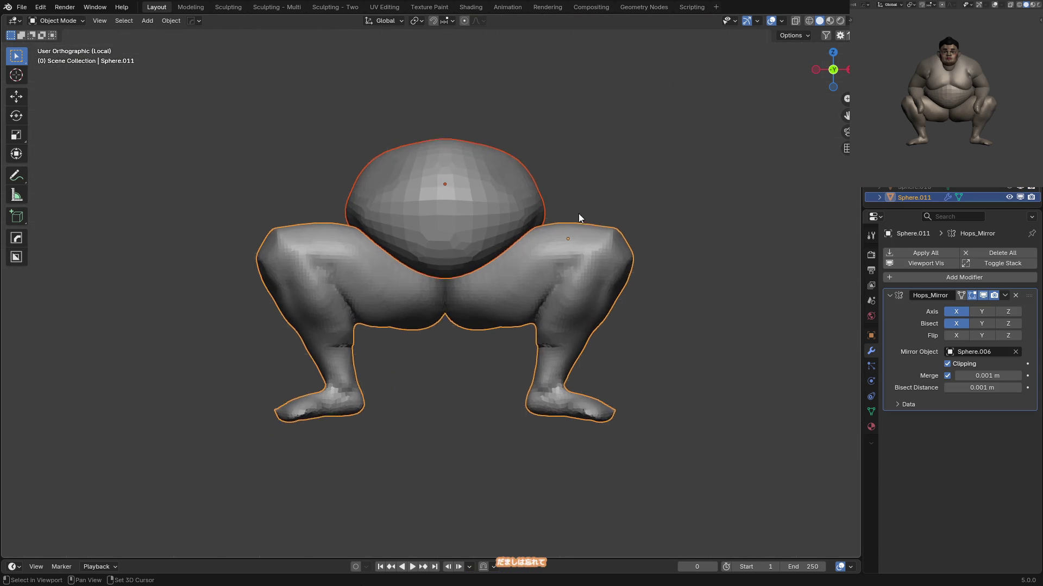
pyautogui.press('KP_3')
pyautogui.click(478, 217)
pyautogui.press('ctrl+KP_1')
pyautogui.click(473, 217)
pyautogui.hotkey('ctrl', 'Tab')
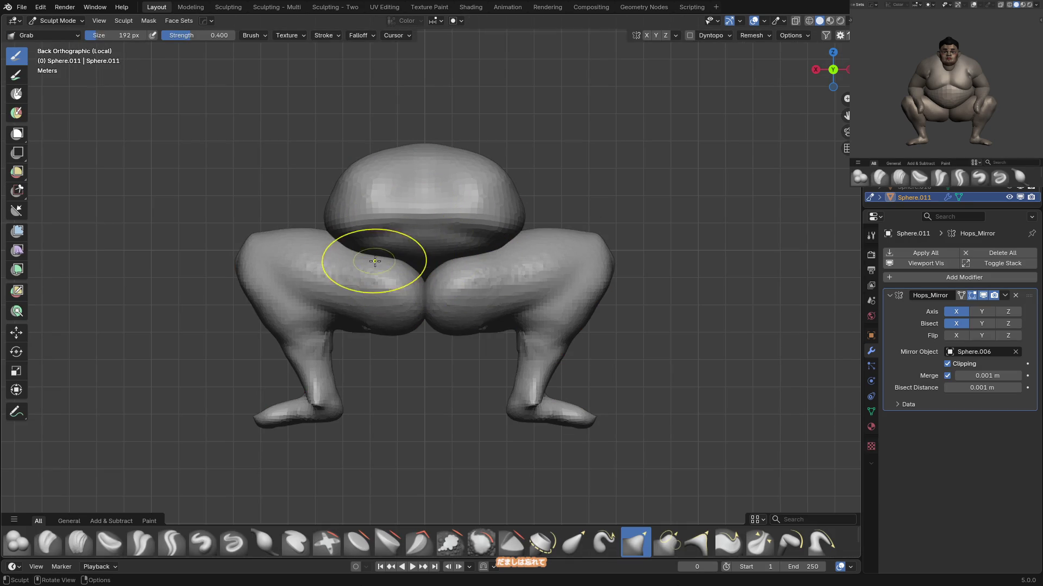
pyautogui.hotkey('ctrl', 'Tab')
pyautogui.click(438, 224)
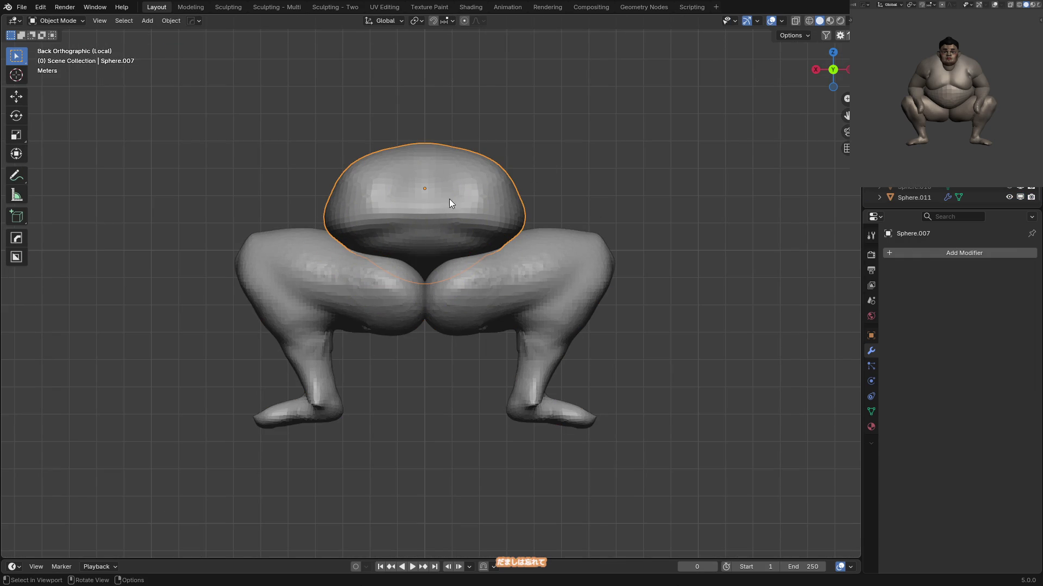
pyautogui.moveTo(457, 181)
pyautogui.mouseDown(button='middle')
pyautogui.moveTo(543, 219)
pyautogui.moveTo(475, 210)
pyautogui.mouseUp(button='middle')
pyautogui.moveTo(406, 286)
pyautogui.mouseDown(button='middle')
pyautogui.moveTo(464, 284)
pyautogui.moveTo(449, 309)
pyautogui.moveTo(422, 260)
pyautogui.moveTo(400, 259)
pyautogui.moveTo(419, 256)
pyautogui.mouseUp(button='middle')
pyautogui.click(422, 261)
# Build up both knees and the buttocks symmetrically with Clay Strips at 112 px.
pyautogui.hotkey('ctrl', 'Tab')
pyautogui.press('c')
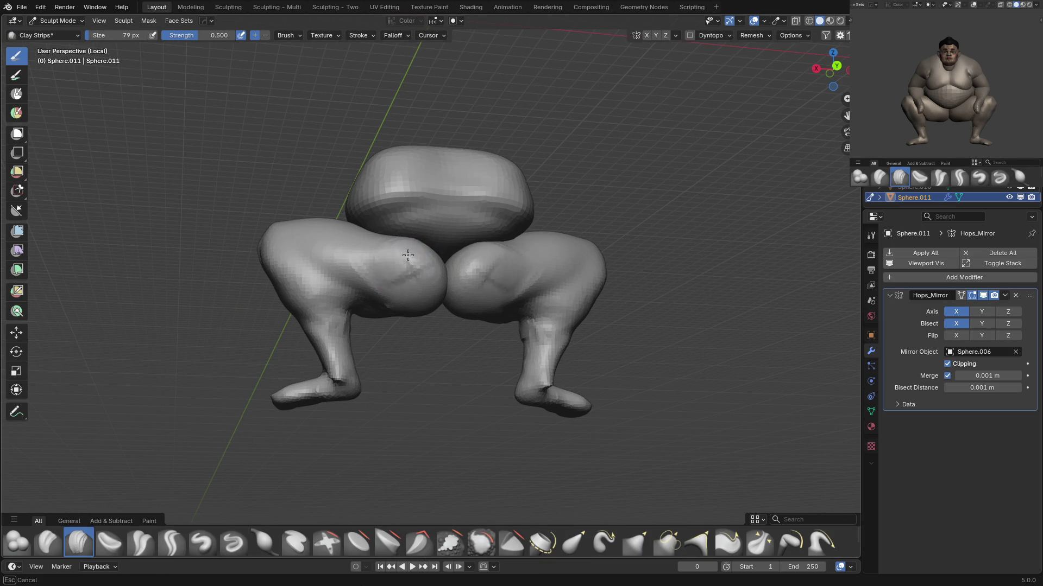
pyautogui.moveTo(411, 251); pyautogui.dragTo(412, 279)
pyautogui.moveTo(412, 279); pyautogui.dragTo(392, 271, button='middle')
pyautogui.moveTo(393, 272); pyautogui.dragTo(412, 292)
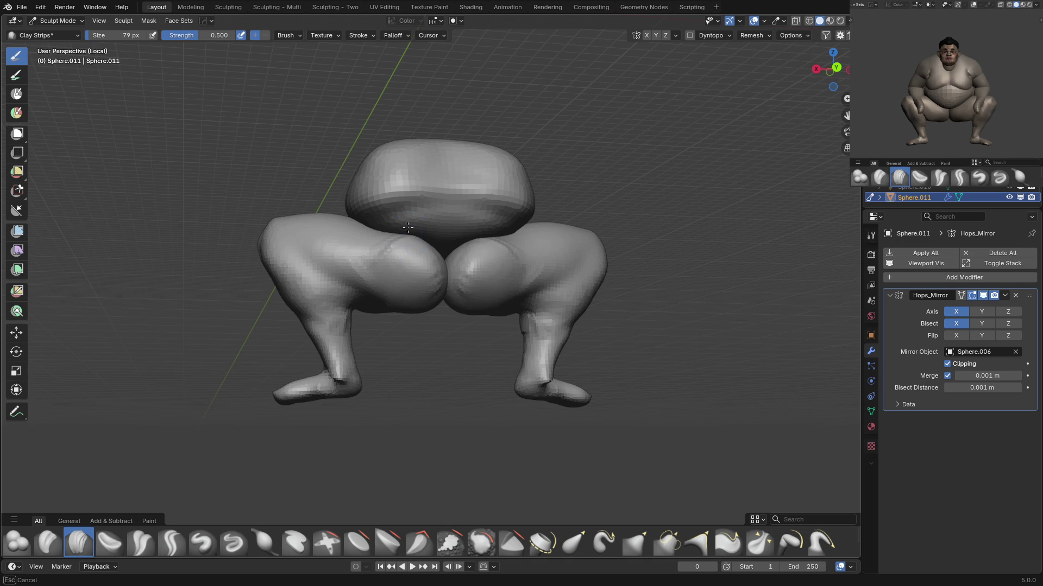
pyautogui.moveTo(408, 228); pyautogui.dragTo(396, 272, button='middle')
pyautogui.press('f')
pyautogui.click(406, 249)
pyautogui.moveTo(415, 278); pyautogui.dragTo(410, 256)
# Grab-fill the gap between the buttocks at 148 px, then apply the legs' Hops_Mirror modifier.
pyautogui.press('f')
pyautogui.click(417, 273)
pyautogui.moveTo(417, 272); pyautogui.dragTo(440, 241, button='middle')
pyautogui.press('g')
pyautogui.press('f')
pyautogui.moveTo(439, 241); pyautogui.dragTo(450, 284)
pyautogui.hotkey('ctrl', 'Tab')
pyautogui.hotkey('ctrl', 'a')
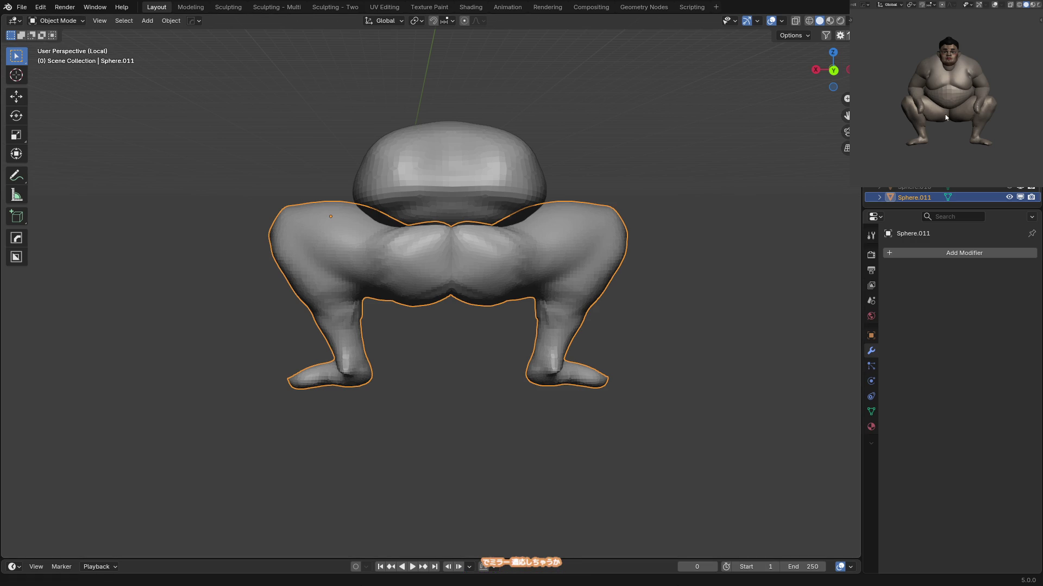
# Save 05_sumo.blend and switch the reference figure's viewport Color from Attribute to plain grey.
pyautogui.scroll(2, 944, 113)
pyautogui.hotkey('alt', 'a')
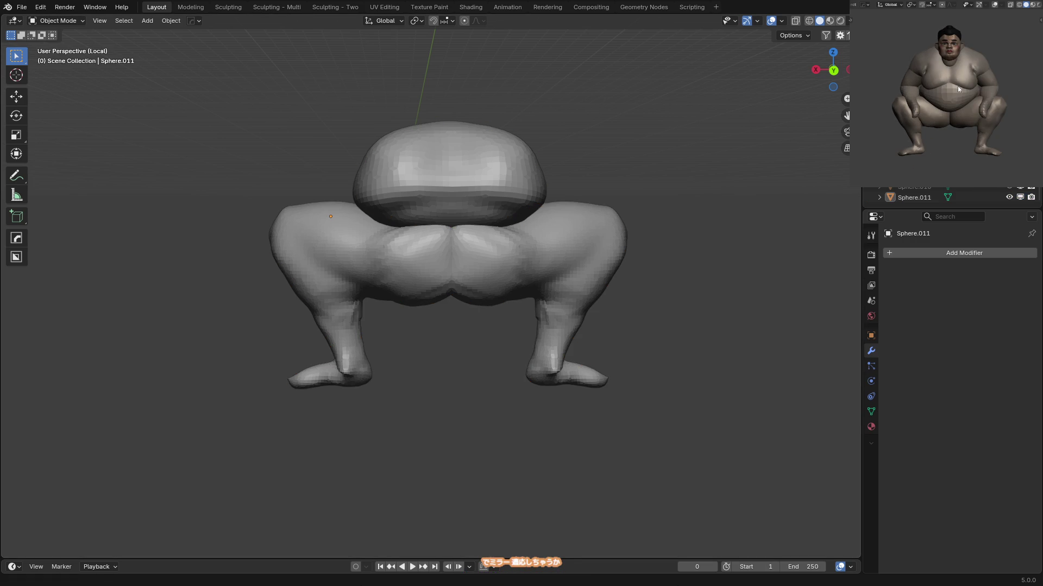
pyautogui.hotkey('ctrl', 's')
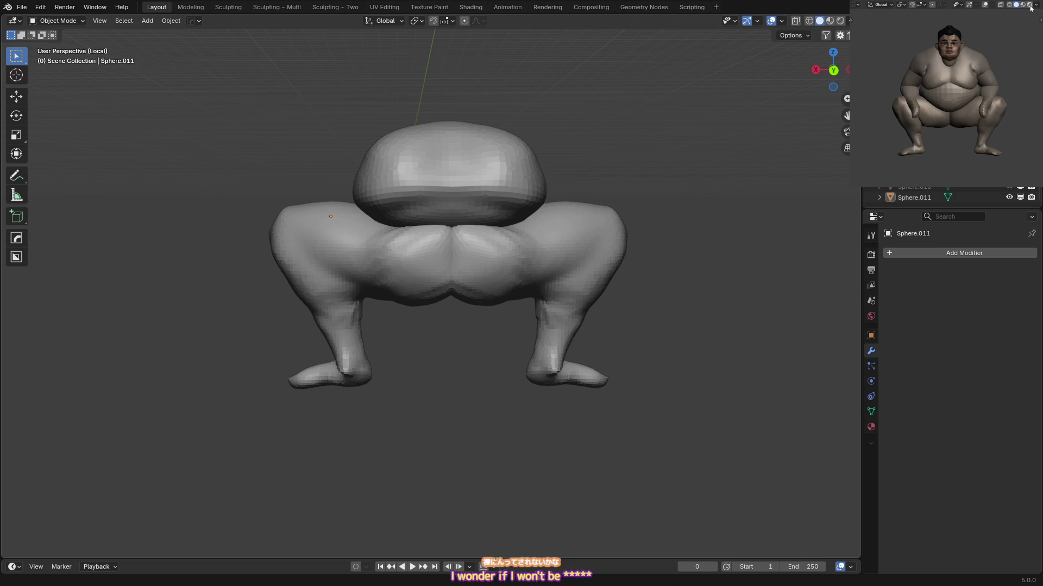
pyautogui.click(1037, 6)
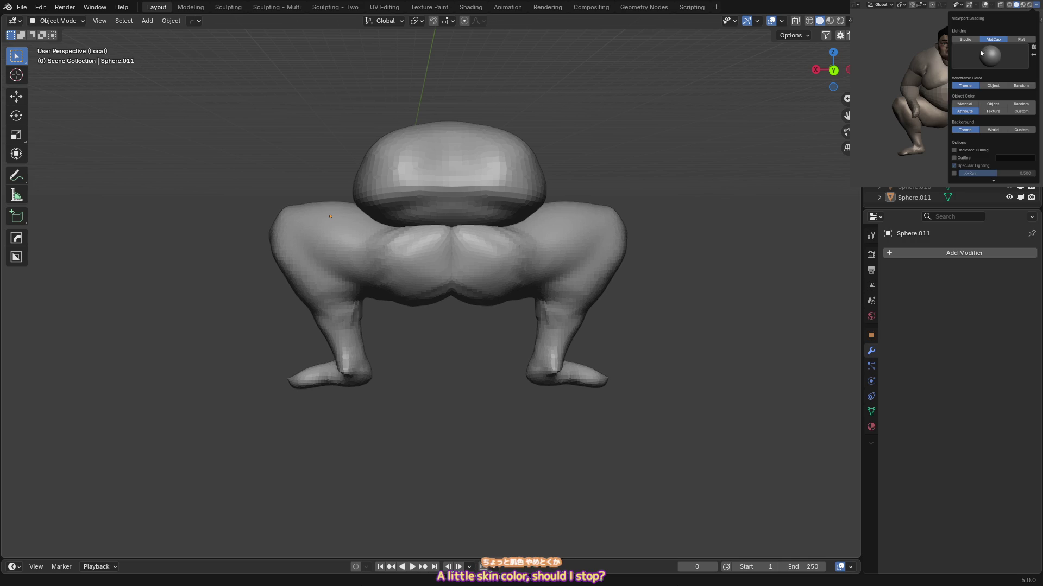
pyautogui.click(993, 104)
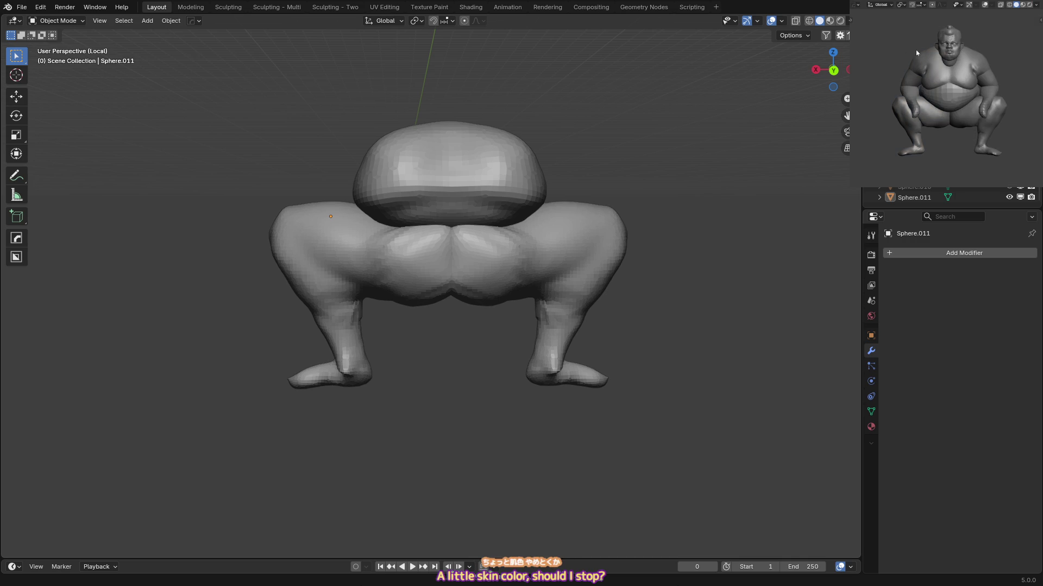
pyautogui.press('KP_1')
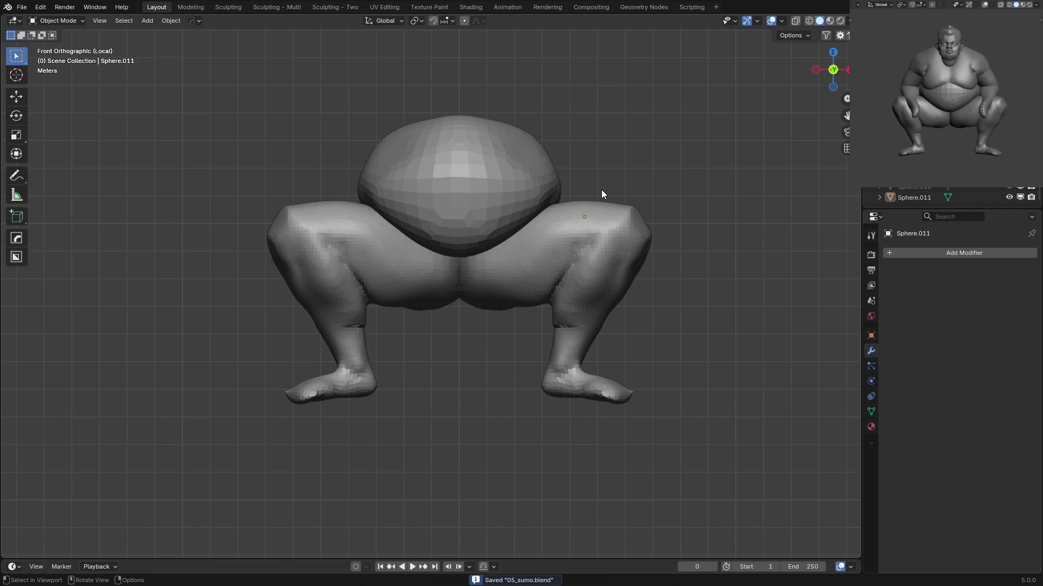
# Isolate the legs mesh in local view and put it into Sculpt Mode.
pyautogui.click(549, 275)
pyautogui.press('Tab')
pyautogui.press('KP_Divide')
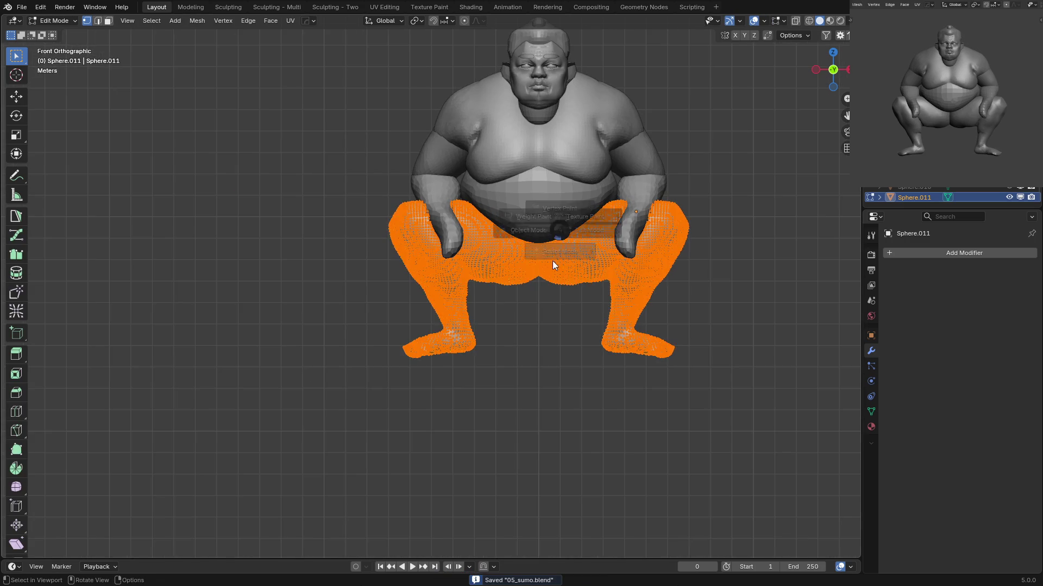
pyautogui.press('KP_Divide')
pyautogui.hotkey('ctrl', 'Tab')
pyautogui.click(505, 210)
pyautogui.hotkey('ctrl', 'Tab')
pyautogui.moveTo(478, 228)
pyautogui.mouseDown(button='middle')
pyautogui.moveTo(415, 286)
pyautogui.moveTo(511, 185)
pyautogui.mouseUp(button='middle')
# Remesh the legs at about 0.104 m voxels, then mask and invert so only the thigh joint is free.
pyautogui.press('r')
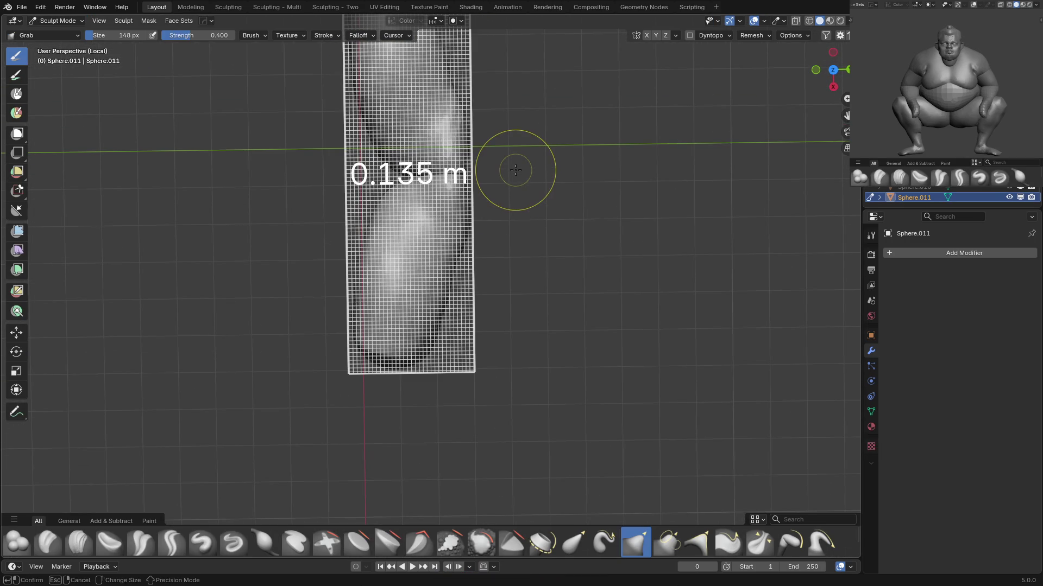
pyautogui.click(515, 179)
pyautogui.press('i')
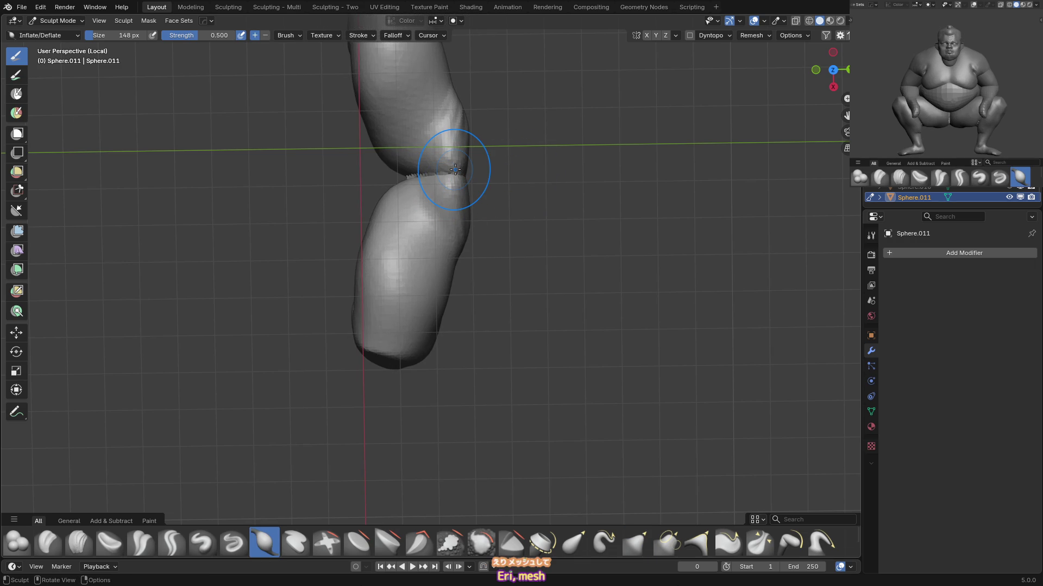
pyautogui.press('f')
pyautogui.click(419, 174)
pyautogui.hotkey('ctrl', 'i')
pyautogui.press('g')
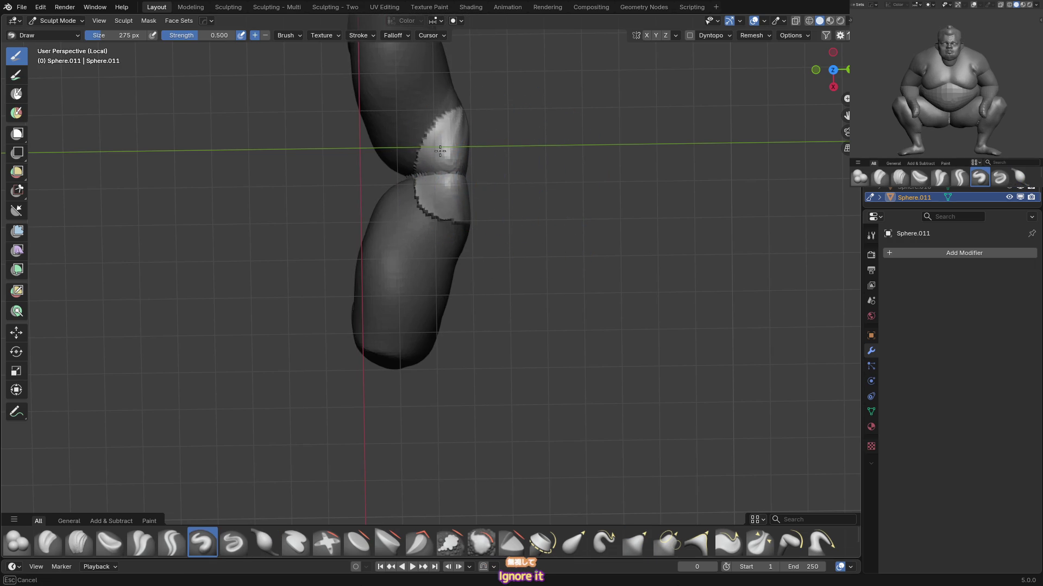
pyautogui.moveTo(532, 171)
pyautogui.mouseDown(button='middle')
pyautogui.moveTo(479, 159)
pyautogui.moveTo(419, 202)
pyautogui.moveTo(407, 171)
pyautogui.moveTo(500, 121)
pyautogui.mouseUp(button='middle')
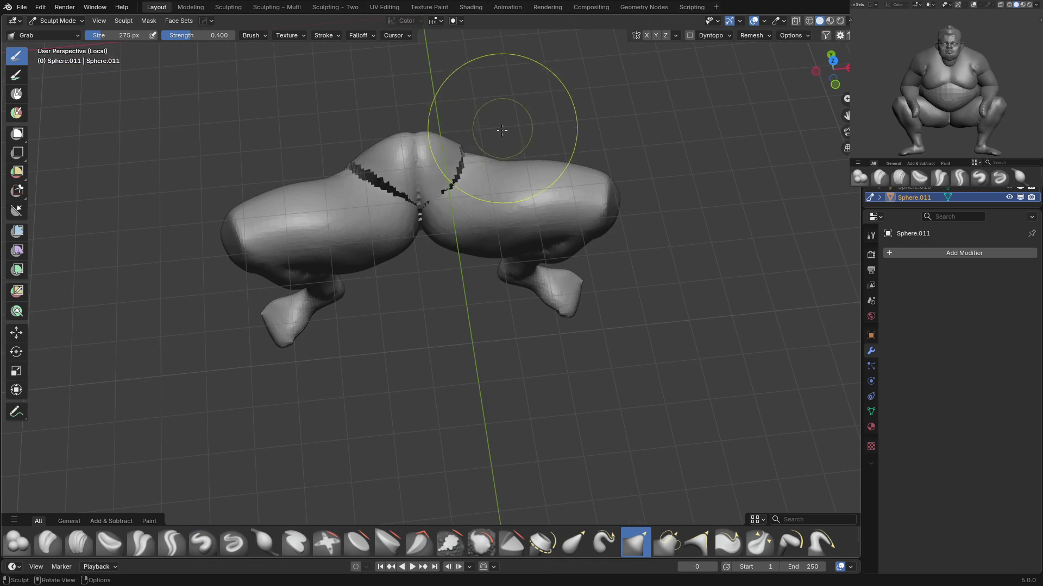
# Turn on X-axis mirror sculpting, invert the mask and enlarge the brush.
pyautogui.scroll(1, 399, 205)
pyautogui.press('c')
pyautogui.press('x')
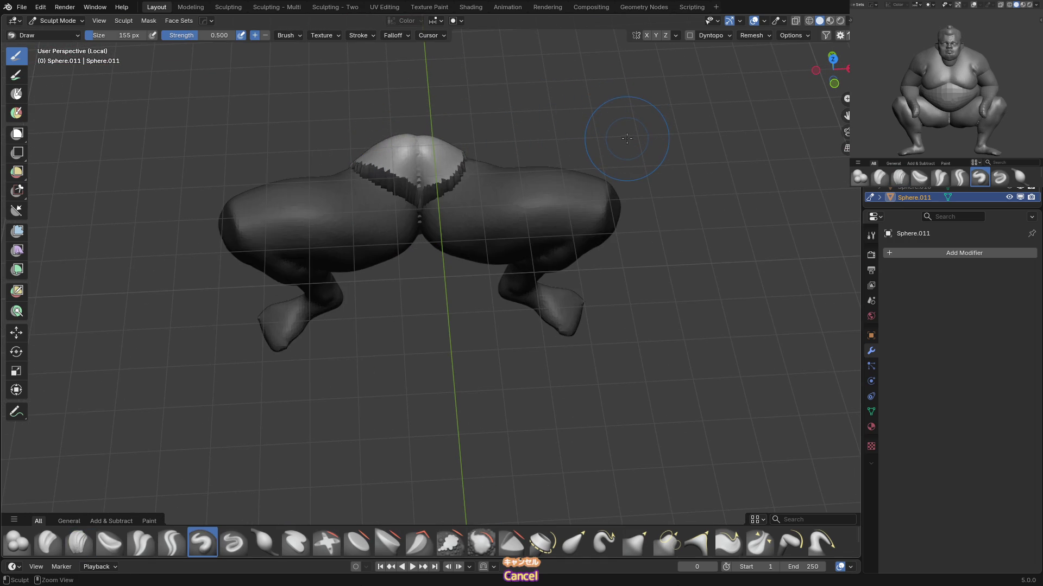
pyautogui.hotkey('ctrl', 'i')
pyautogui.click(646, 36)
pyautogui.press('f')
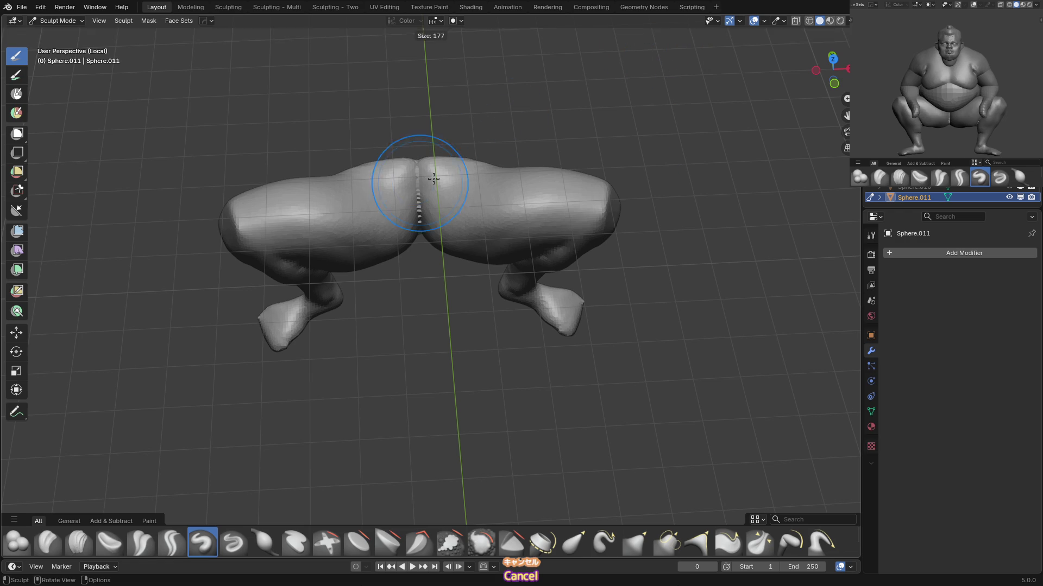
pyautogui.click(391, 188)
pyautogui.press('KP_1')
pyautogui.press('g')
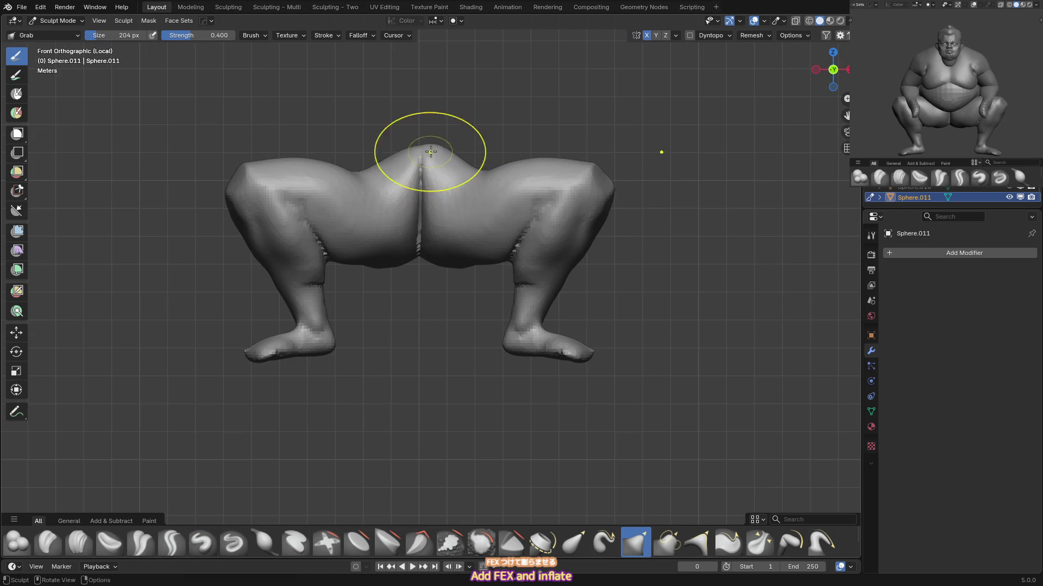
# Lasso-mask around the crotch, invert it, inspect the trial reshaping, then undo it.
pyautogui.moveTo(352, 153)
pyautogui.keyDown('ctrl'); pyautogui.keyDown('shift'); pyautogui.mouseDown()
pyautogui.moveTo(479, 194)
pyautogui.moveTo(447, 112)
pyautogui.moveTo(414, 70)
pyautogui.mouseUp(); pyautogui.keyUp('shift'); pyautogui.keyUp('ctrl')
pyautogui.press('a')
pyautogui.click(475, 82)
pyautogui.press('KP_3')
pyautogui.moveTo(465, 128)
pyautogui.mouseDown(button='middle')
pyautogui.moveTo(477, 210)
pyautogui.moveTo(477, 145)
pyautogui.moveTo(391, 190)
pyautogui.mouseUp(button='middle')
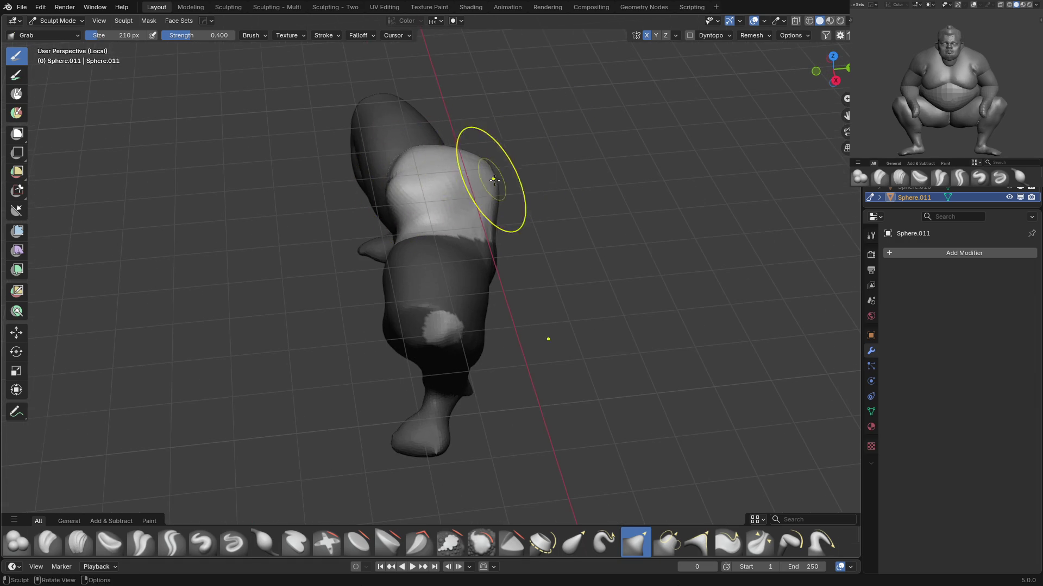
pyautogui.press('KP_1')
pyautogui.moveTo(478, 177)
pyautogui.mouseDown(button='middle')
pyautogui.moveTo(447, 230)
pyautogui.moveTo(478, 181)
pyautogui.mouseUp(button='middle')
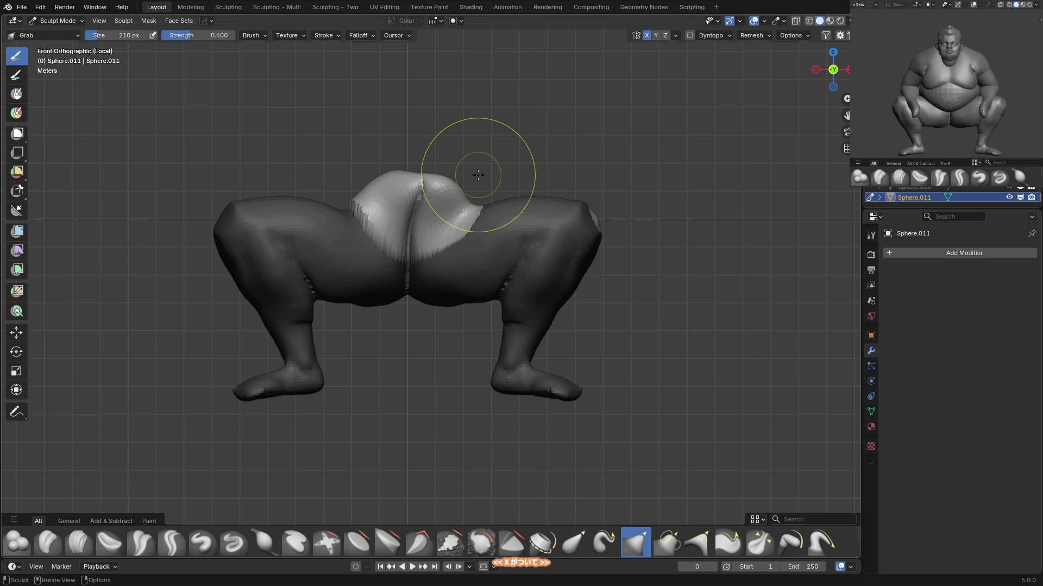
pyautogui.hotkey('ctrl', 'z')
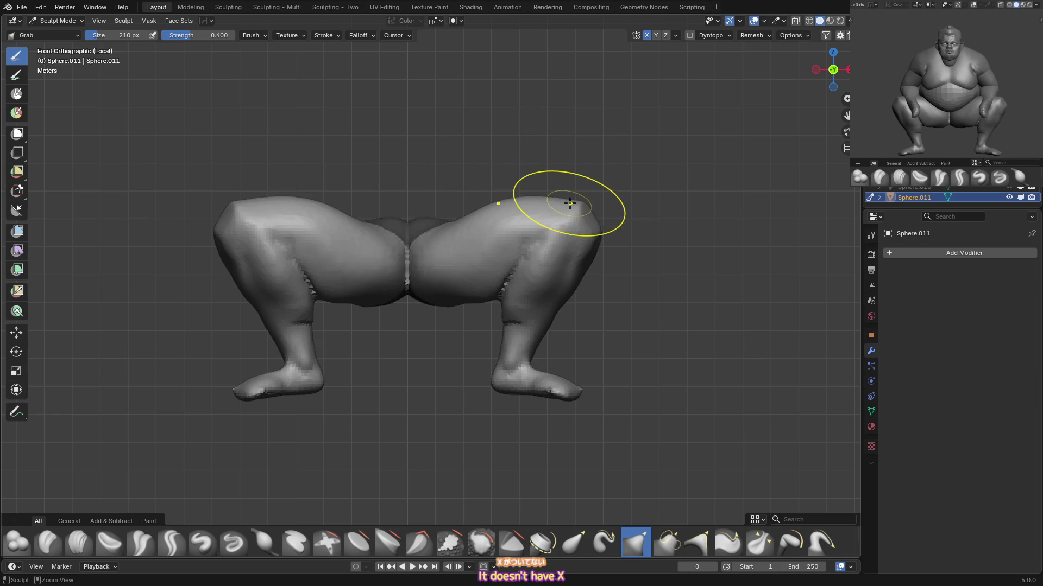
pyautogui.hotkey('ctrl', 'z')
# Set the legs mesh's origin to its geometry centre via Set Origin > Origin to Geometry.
pyautogui.rightClick(545, 195)
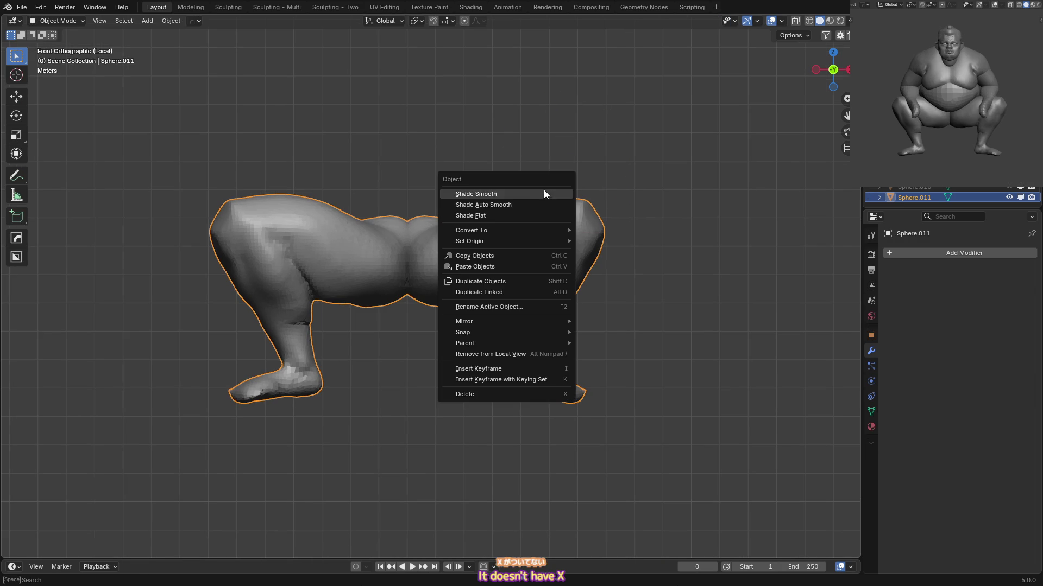
pyautogui.moveTo(489, 231)
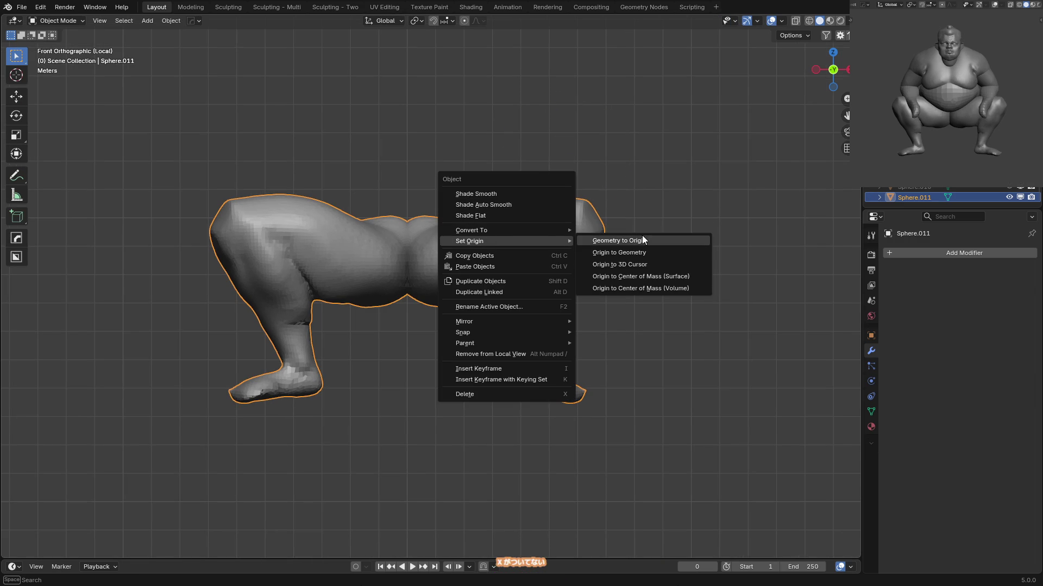
pyautogui.click(638, 253)
pyautogui.click(636, 253)
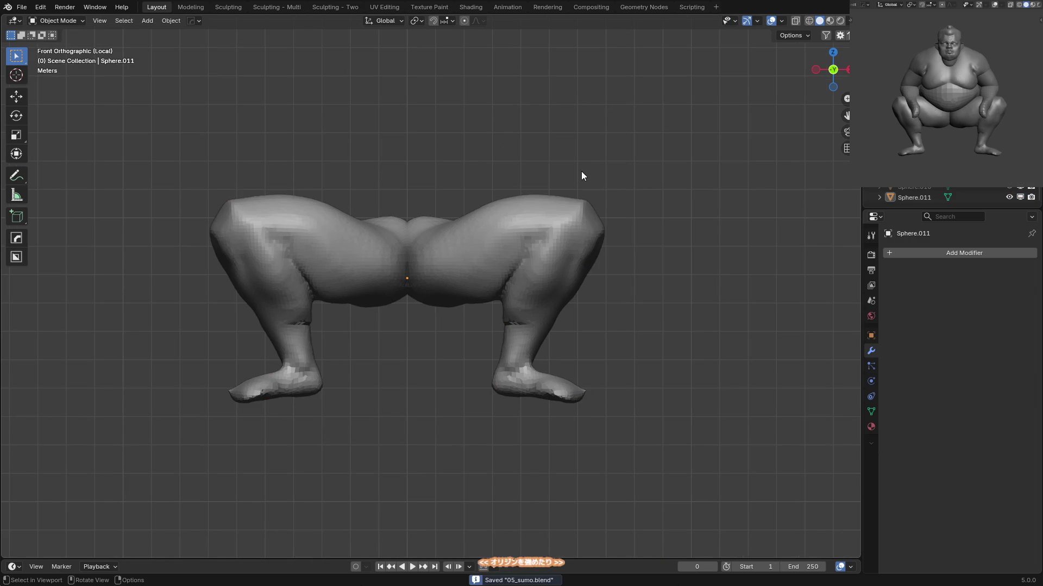
pyautogui.hotkey('ctrl', 'Tab')
# Mask the inner thighs and crotch, invert the mask, and undo a first crotch pull.
pyautogui.press('m')
pyautogui.moveTo(380, 184)
pyautogui.mouseDown()
pyautogui.moveTo(451, 180)
pyautogui.moveTo(402, 175)
pyautogui.moveTo(431, 127)
pyautogui.mouseUp()
pyautogui.hotkey('ctrl', 'i')
pyautogui.press('g')
pyautogui.moveTo(432, 128)
pyautogui.mouseDown(button='middle')
pyautogui.moveTo(426, 147)
pyautogui.moveTo(482, 121)
pyautogui.mouseUp(button='middle')
pyautogui.hotkey('ctrl', 'z')
pyautogui.hotkey('ctrl', 'z')
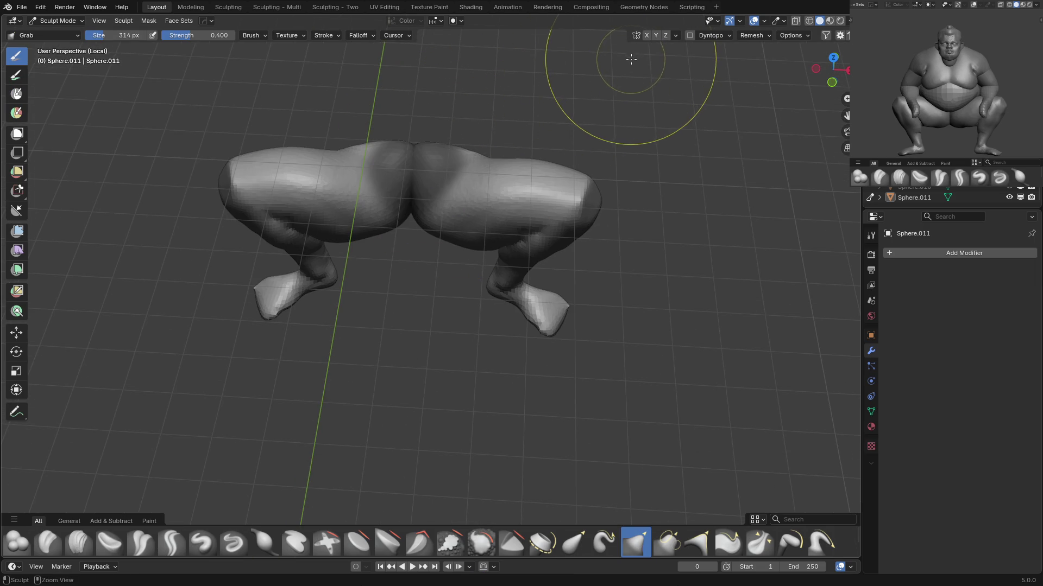
pyautogui.moveTo(461, 185); pyautogui.dragTo(466, 174, button='middle')
# In orthographic front view, mask and invert around the crotch, then grab it up into a mound.
pyautogui.press('m')
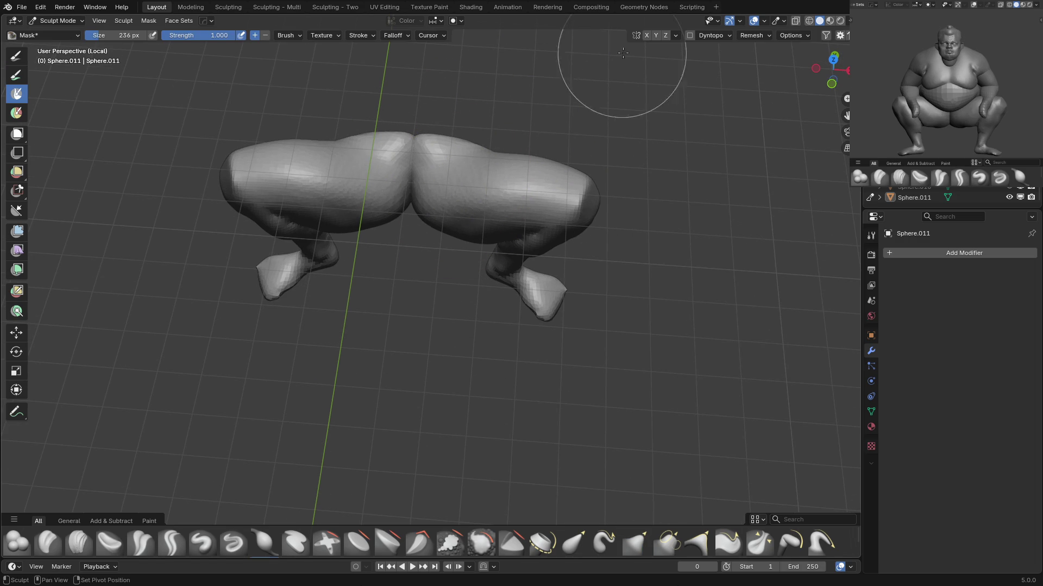
pyautogui.press('KP_1')
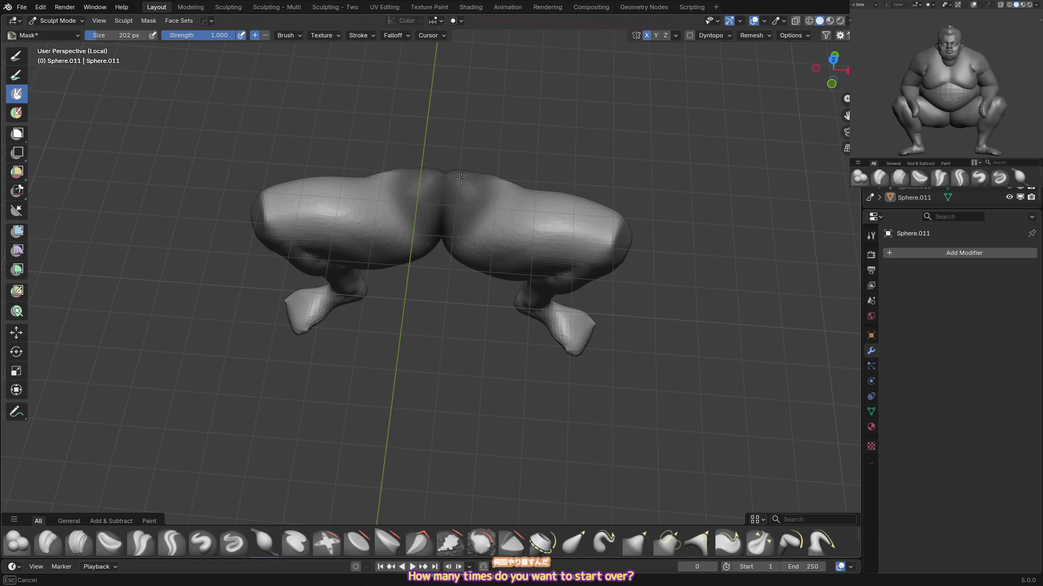
pyautogui.press('KP_5')
pyautogui.click(478, 164)
pyautogui.press('a')
pyautogui.click(435, 154)
pyautogui.press('g')
pyautogui.moveTo(491, 163); pyautogui.dragTo(521, 122)
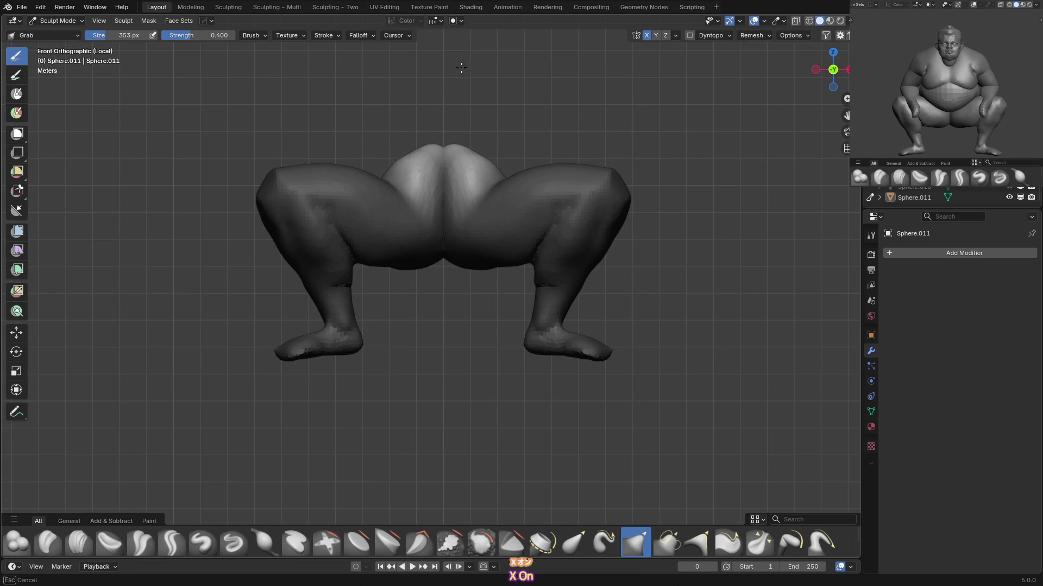
# Check the crotch mound from top, front and side views with a smaller brush.
pyautogui.press('KP_7')
pyautogui.press('f')
pyautogui.click(483, 187)
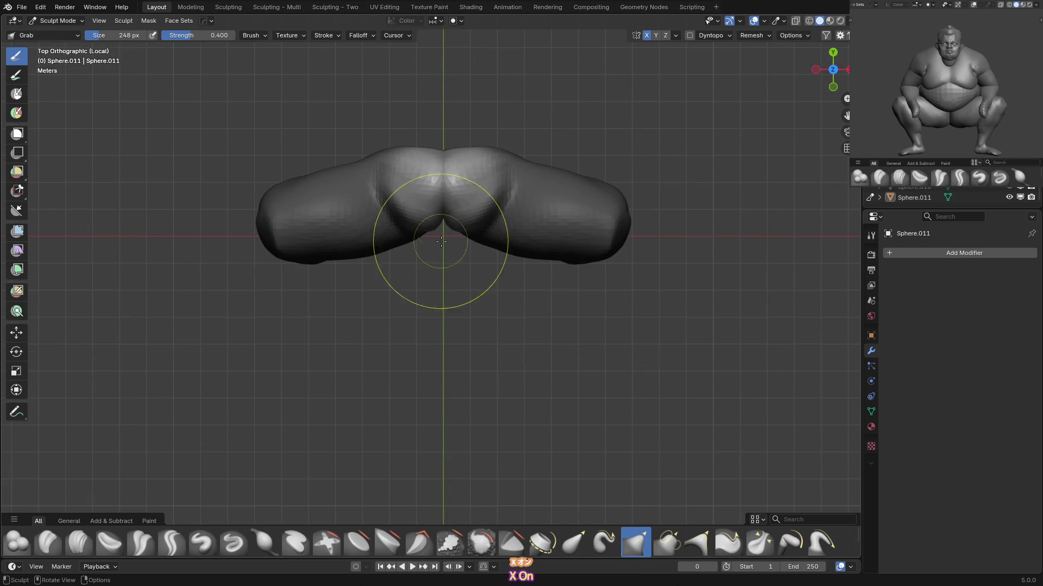
pyautogui.press('KP_1')
pyautogui.press('f')
pyautogui.click(467, 163)
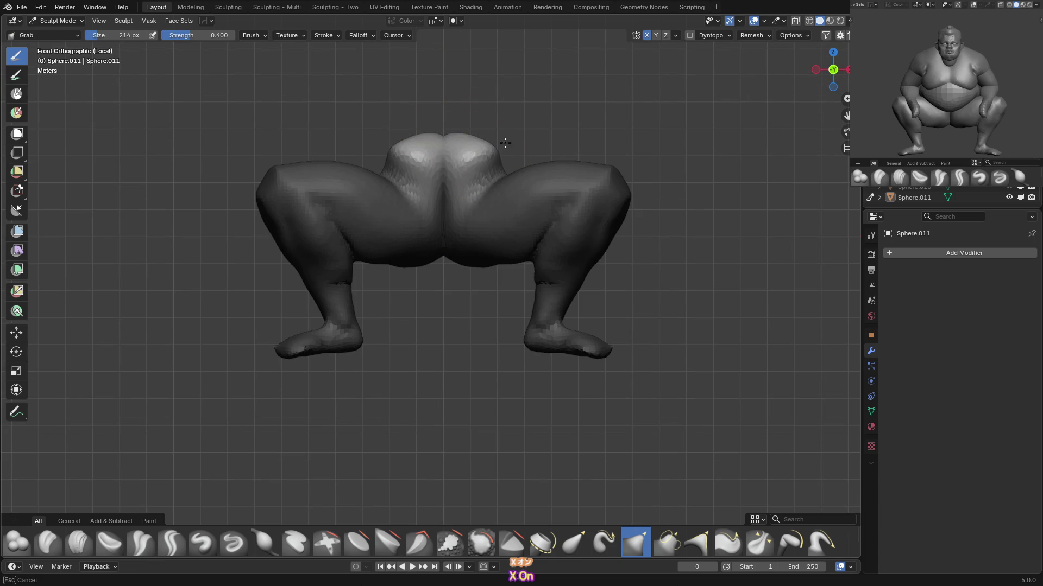
pyautogui.press('KP_3')
pyautogui.moveTo(471, 164)
pyautogui.mouseDown(button='middle')
pyautogui.moveTo(554, 156)
pyautogui.moveTo(441, 133)
pyautogui.moveTo(430, 109)
pyautogui.moveTo(543, 141)
pyautogui.moveTo(511, 151)
pyautogui.moveTo(531, 133)
pyautogui.mouseUp(button='middle')
# Set voxel size to 0.0864 m, remesh the legs with Ctrl+R, and clear the mask.
pyautogui.press('r')
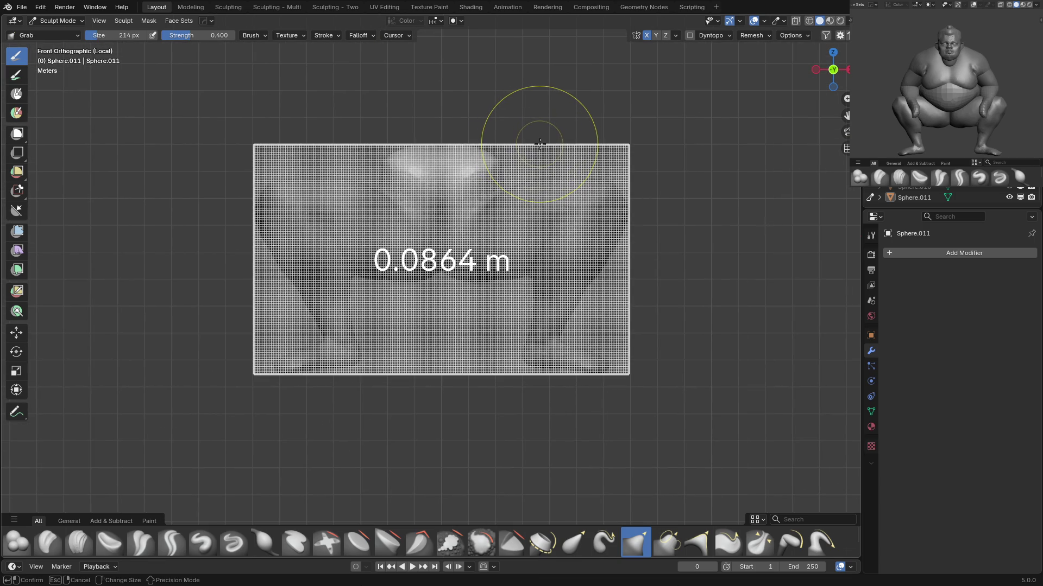
pyautogui.click(540, 139)
pyautogui.hotkey('ctrl', 'r')
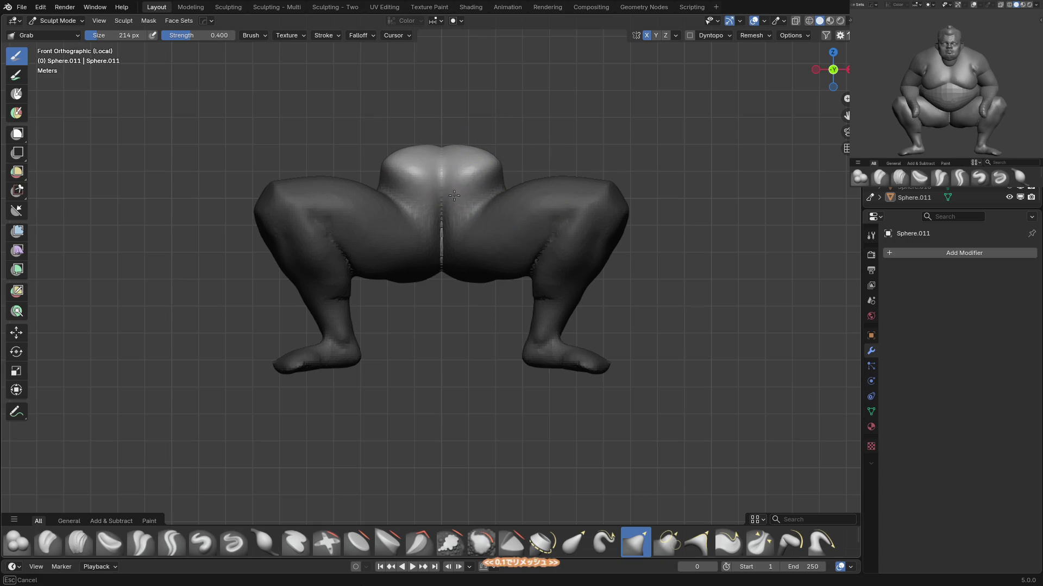
pyautogui.press('f')
pyautogui.click(446, 286)
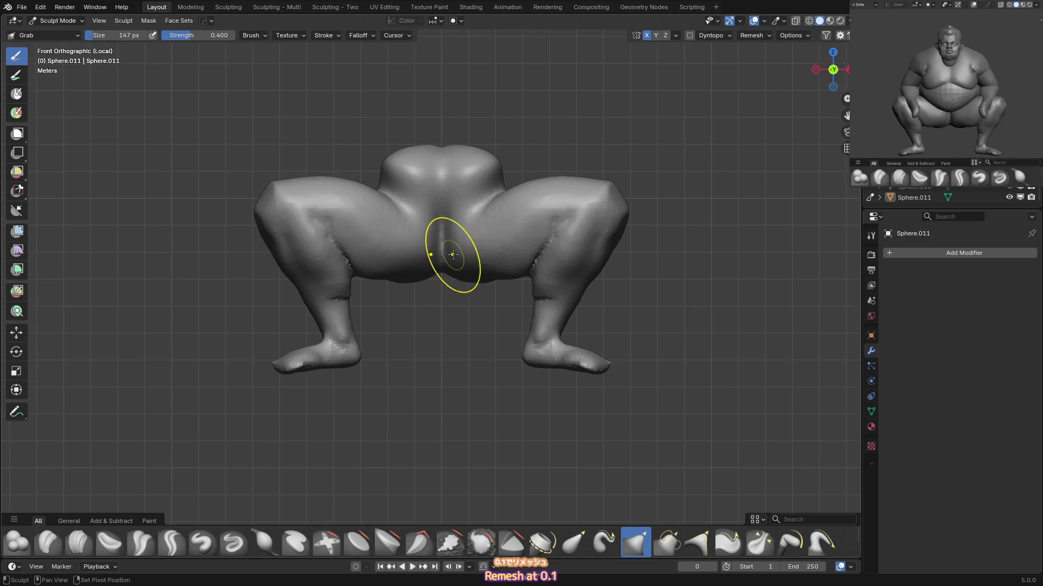
pyautogui.hotkey('shift', 'c')
pyautogui.moveTo(407, 205)
pyautogui.mouseDown(button='middle')
pyautogui.moveTo(379, 205)
pyautogui.moveTo(407, 202)
pyautogui.mouseUp(button='middle')
pyautogui.press('c')
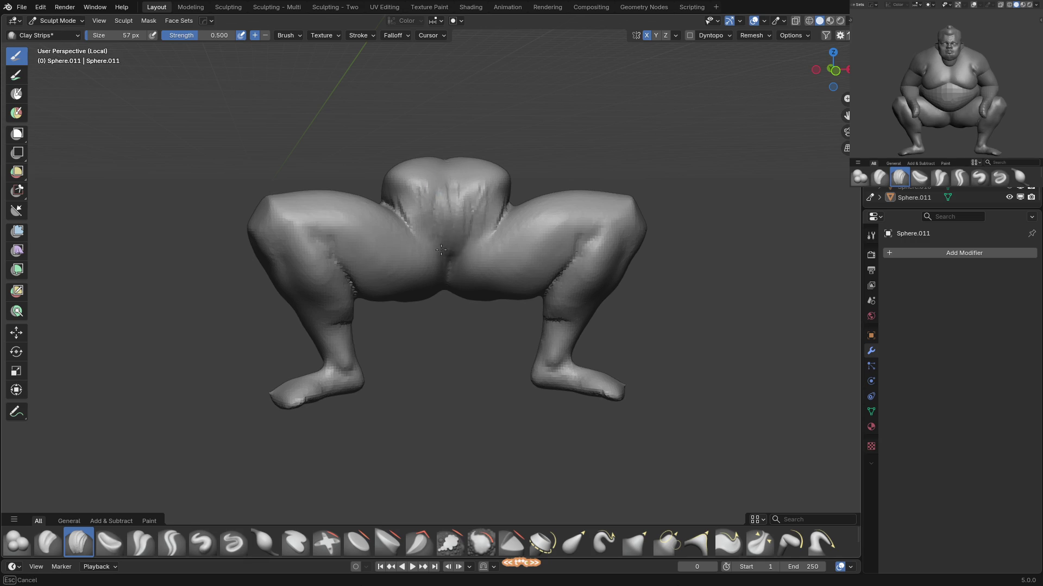
# Grab-reshape the pelvis and left inner thigh, then resize the brush.
pyautogui.keyDown('alt'); pyautogui.moveTo(437, 207); pyautogui.dragTo(452, 218, button='middle'); pyautogui.keyUp('alt')
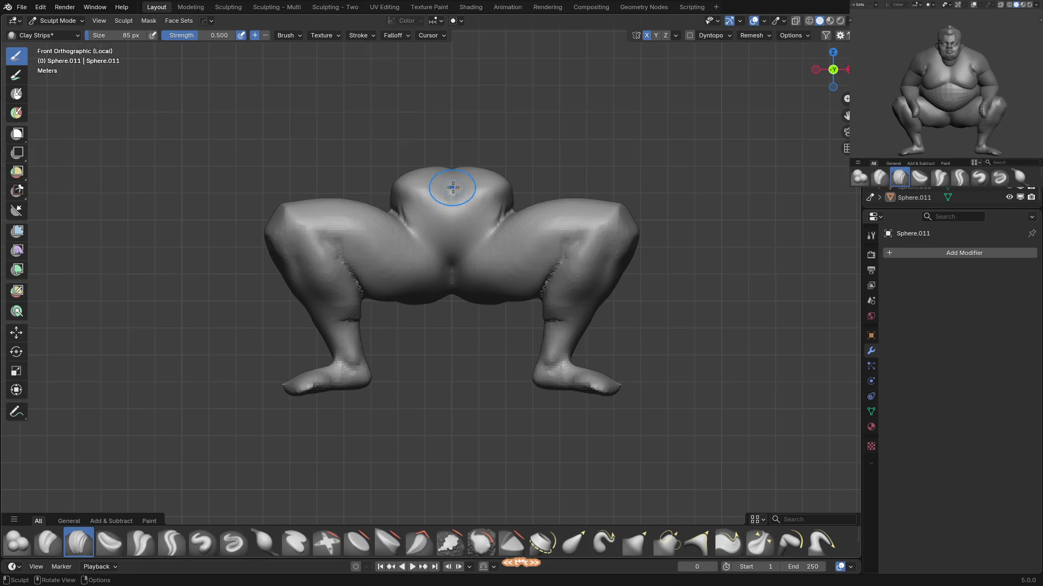
pyautogui.press('x')
pyautogui.hotkey('shift', 'c')
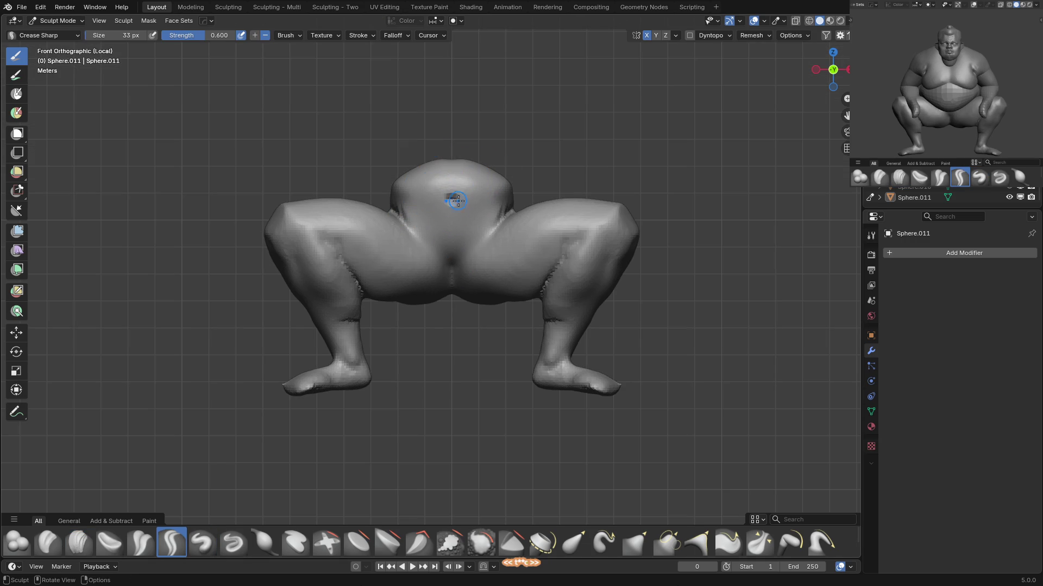
pyautogui.keyDown('shift'); pyautogui.moveTo(455, 253); pyautogui.dragTo(425, 218, button='middle'); pyautogui.keyUp('shift')
pyautogui.press('g')
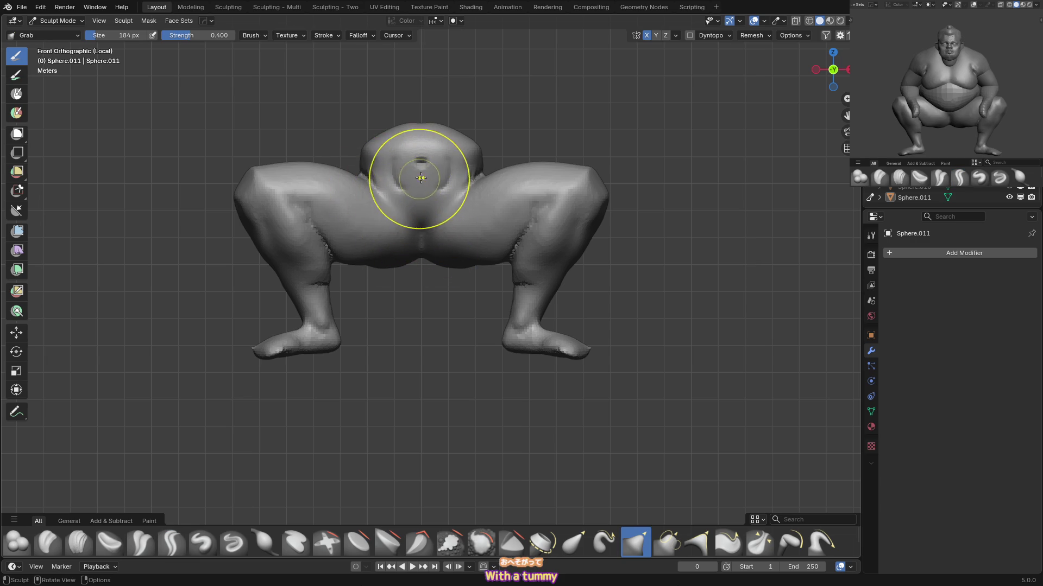
pyautogui.moveTo(428, 213)
pyautogui.mouseDown()
pyautogui.moveTo(361, 181)
pyautogui.moveTo(391, 205)
pyautogui.moveTo(318, 263)
pyautogui.moveTo(438, 181)
pyautogui.mouseUp()
pyautogui.press('f')
pyautogui.click(420, 215)
# Fill out the crotch with Draw and Inflate strokes, orbiting to check the legs.
pyautogui.press('x')
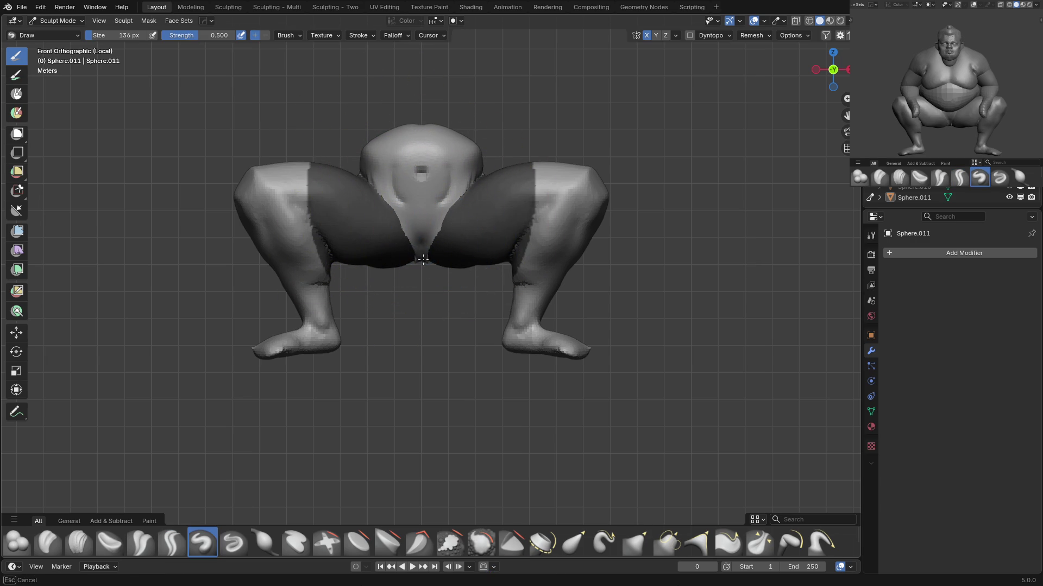
pyautogui.press('i')
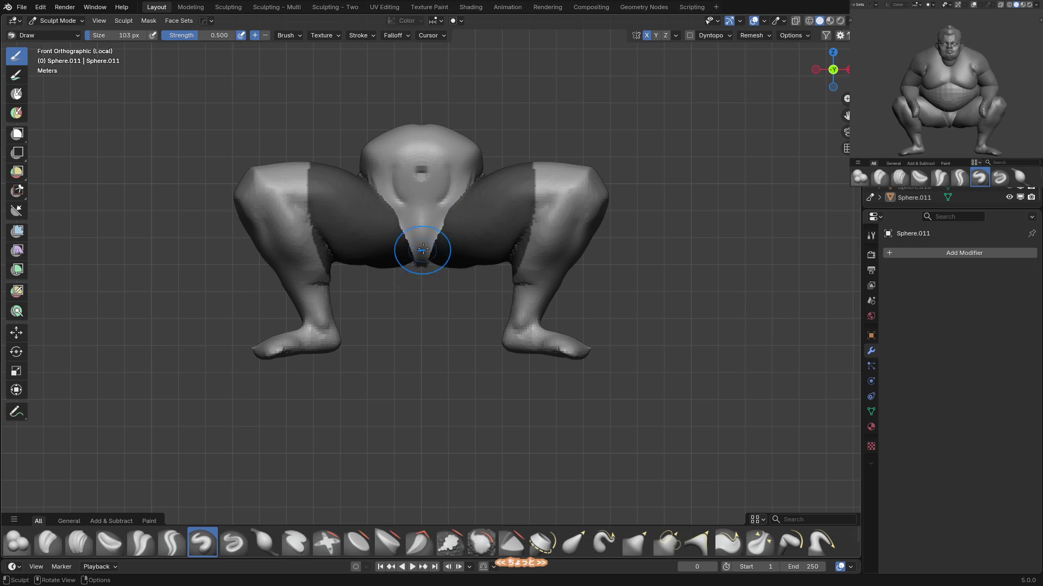
pyautogui.moveTo(442, 226)
pyautogui.mouseDown(button='middle')
pyautogui.moveTo(426, 248)
pyautogui.moveTo(426, 228)
pyautogui.mouseUp(button='middle')
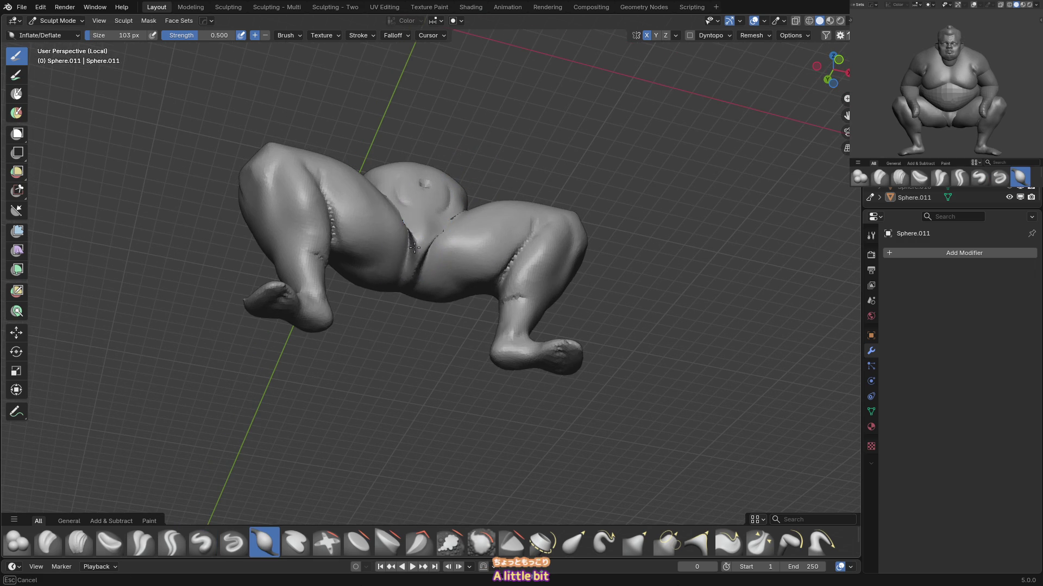
pyautogui.press('x')
pyautogui.moveTo(422, 264)
pyautogui.mouseDown(button='middle')
pyautogui.moveTo(402, 279)
pyautogui.moveTo(438, 239)
pyautogui.moveTo(419, 228)
pyautogui.moveTo(434, 209)
pyautogui.moveTo(414, 214)
pyautogui.moveTo(479, 192)
pyautogui.moveTo(423, 170)
pyautogui.mouseUp(button='middle')
# Mask and draw over the hips from the front view, then switch to Scrape/Fill.
pyautogui.press('c')
pyautogui.press('m')
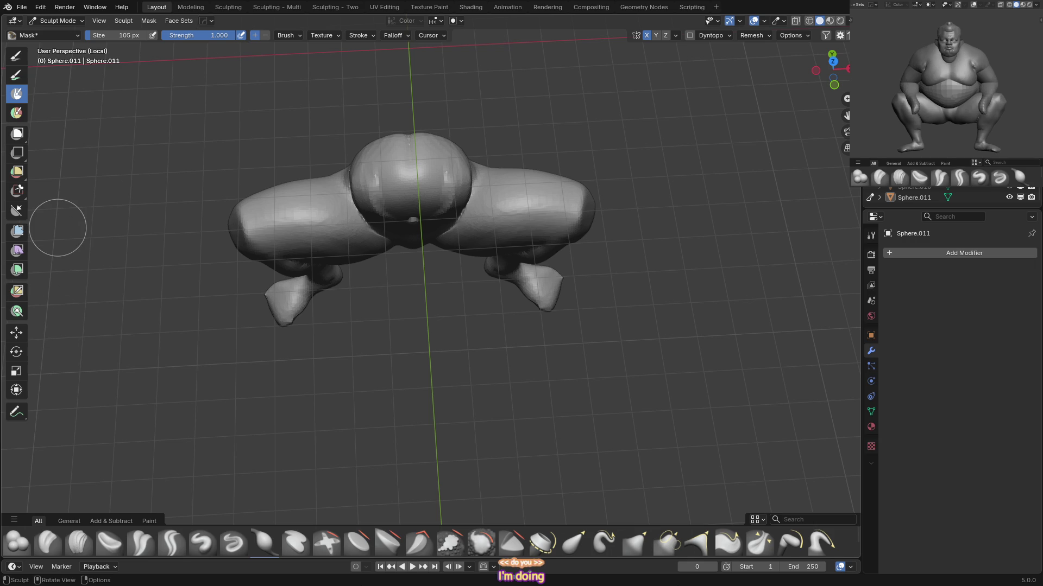
pyautogui.press('KP_1')
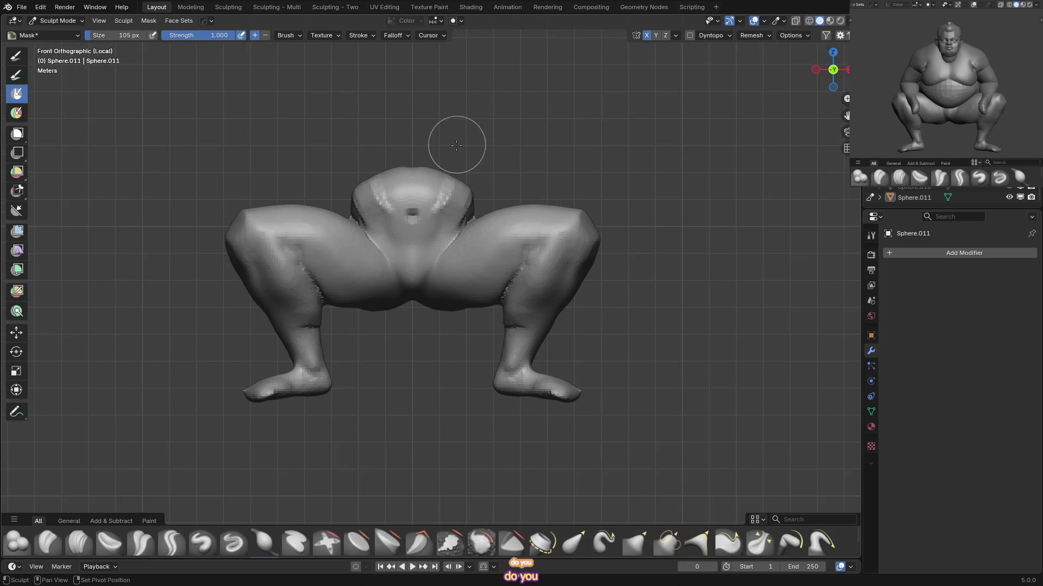
pyautogui.press('x')
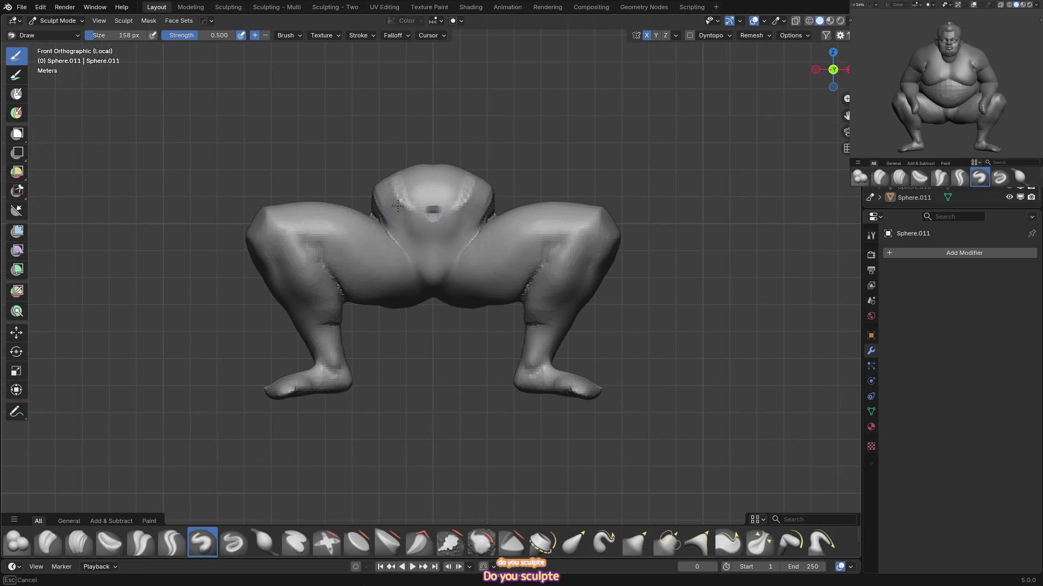
pyautogui.moveTo(432, 234); pyautogui.dragTo(463, 173, button='middle')
pyautogui.hotkey('shift', 't')
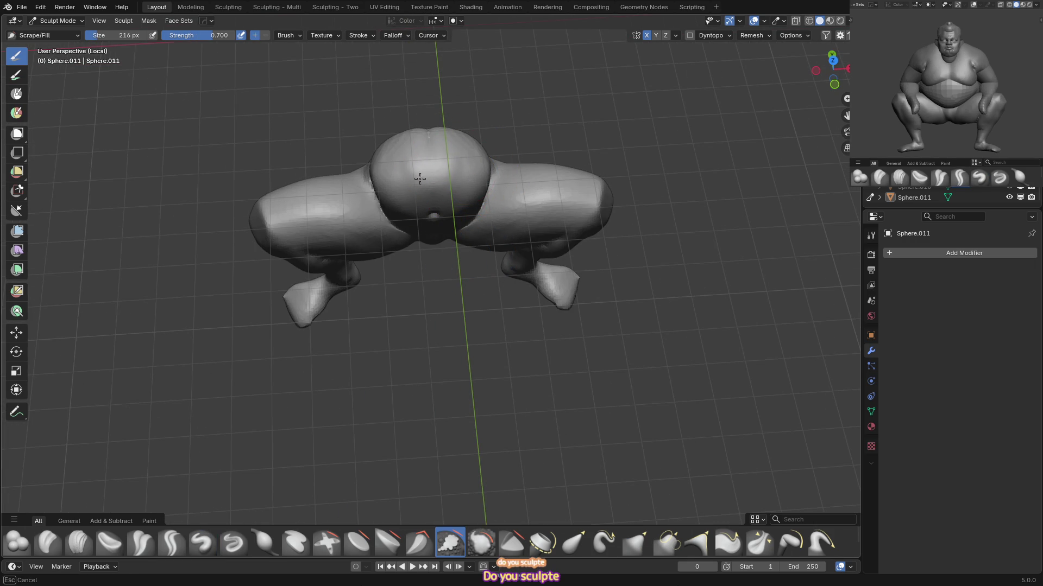
# Grab and scrape the buttocks into a rounder mound with a smaller brush.
pyautogui.moveTo(415, 142); pyautogui.dragTo(414, 190, button='middle')
pyautogui.press('g')
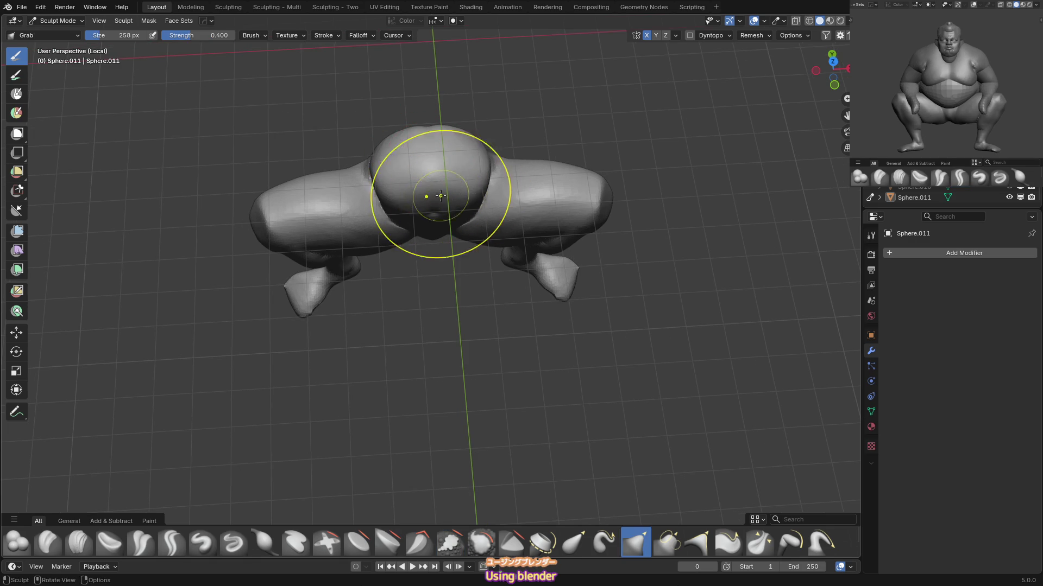
pyautogui.press('f')
pyautogui.click(419, 145)
pyautogui.moveTo(418, 145)
pyautogui.mouseDown(button='middle')
pyautogui.moveTo(430, 168)
pyautogui.moveTo(429, 157)
pyautogui.moveTo(445, 165)
pyautogui.mouseUp(button='middle')
pyautogui.hotkey('shift', 's')
pyautogui.press('f')
pyautogui.click(426, 179)
# Return to the front orthographic view showing the whole sumo figure.
pyautogui.press('KP_1')
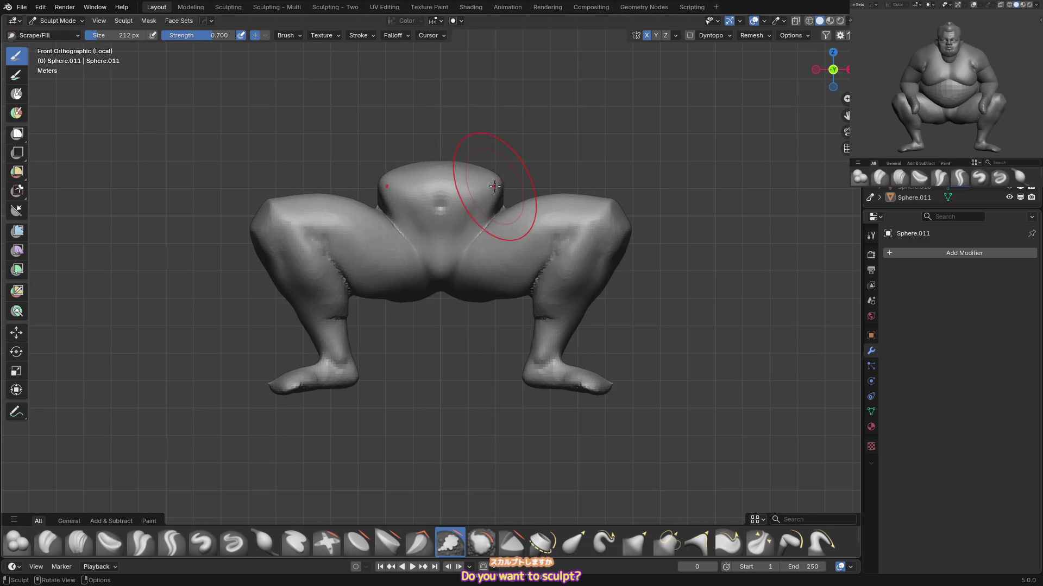
pyautogui.scroll(-4, 597, 173)
pyautogui.scroll(4, 538, 201)
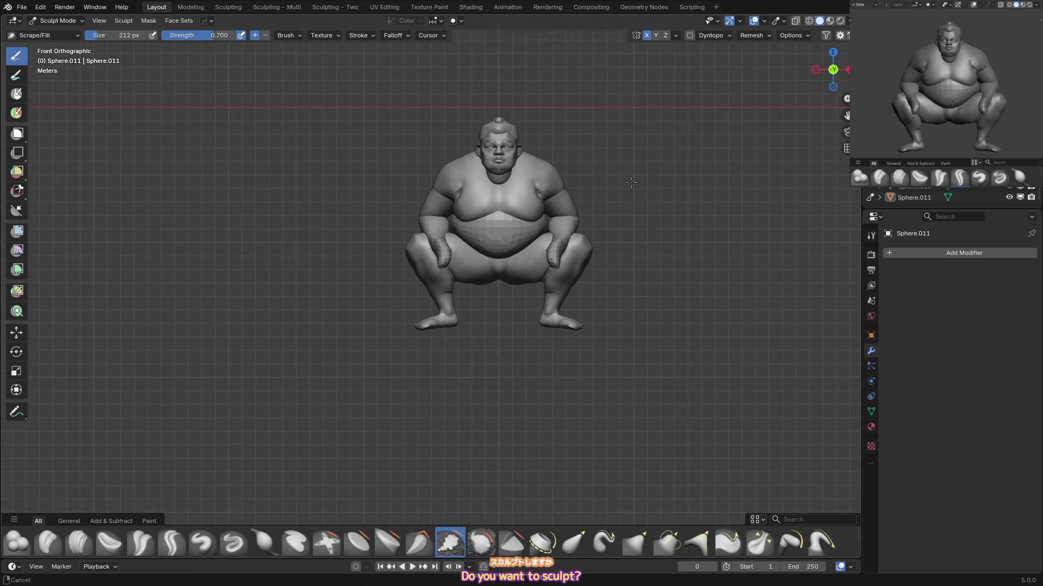
# Return to Object Mode, centre the sumo and save it as 05_sumo.blend.
pyautogui.hotkey('ctrl', 'Tab')
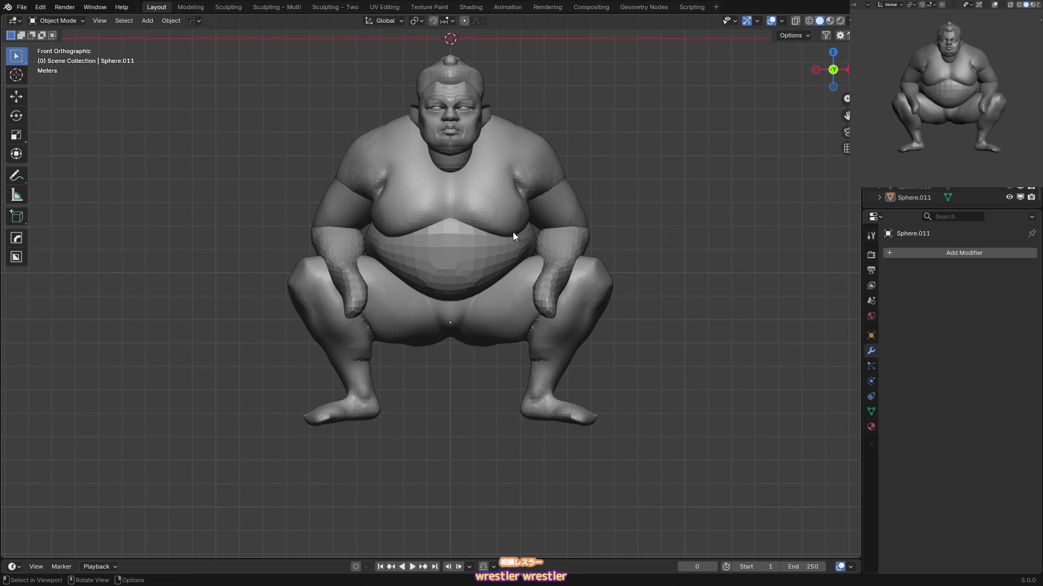
pyautogui.moveTo(519, 273)
pyautogui.keyDown('shift'); pyautogui.mouseDown(button='middle')
pyautogui.moveTo(510, 238)
pyautogui.moveTo(530, 282)
pyautogui.mouseUp(button='middle'); pyautogui.keyUp('shift')
pyautogui.hotkey('ctrl', 's')
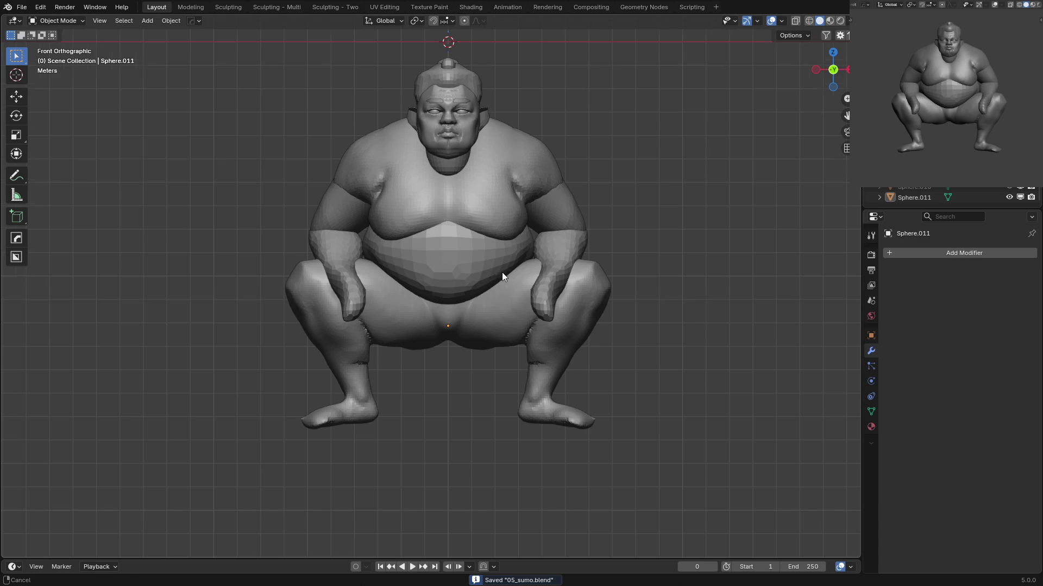
# Select the lower-body mesh to inspect it, clearing the selection in between.
pyautogui.scroll(1, 502, 274)
pyautogui.scroll(1, 494, 291)
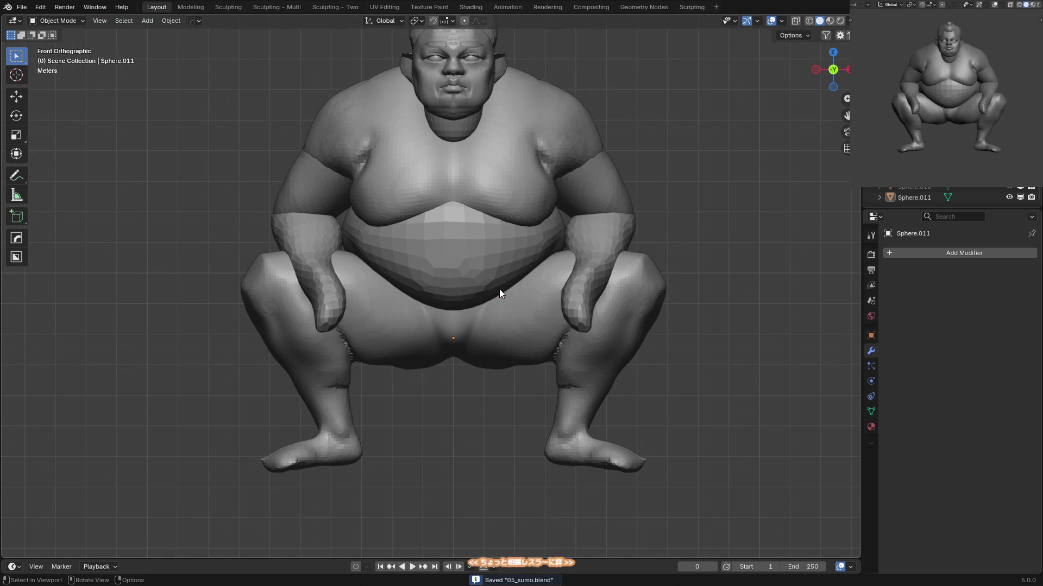
pyautogui.click(477, 329)
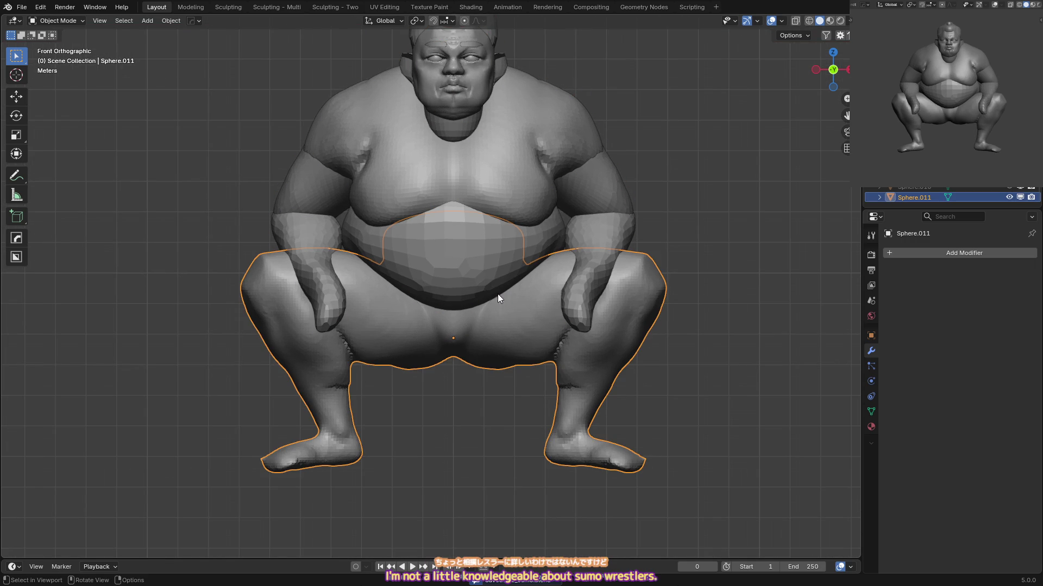
pyautogui.hotkey('alt', 'a')
pyautogui.scroll(-1, 490, 288)
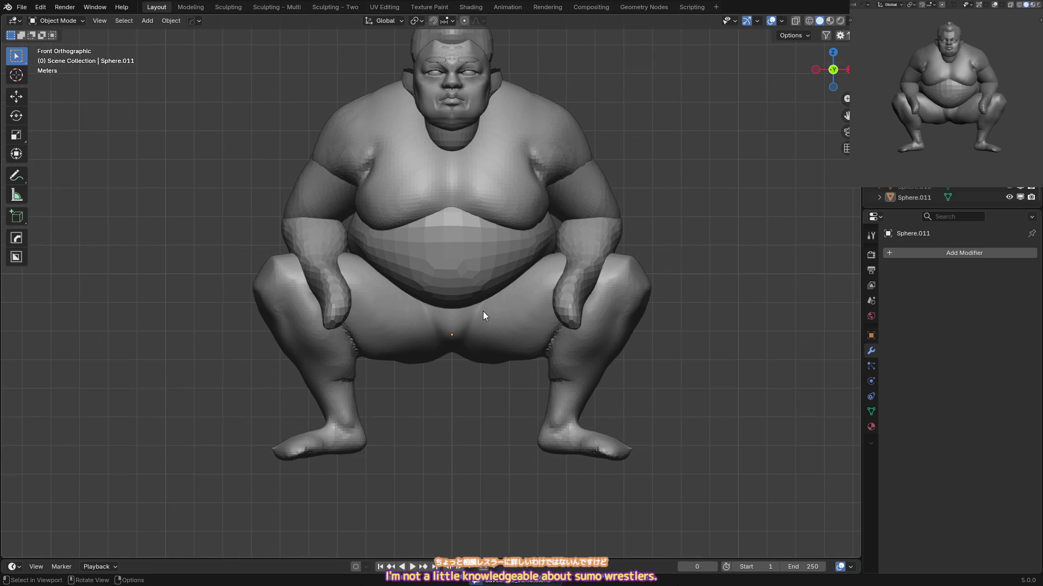
pyautogui.keyDown('shift'); pyautogui.moveTo(506, 324); pyautogui.dragTo(513, 305, button='middle'); pyautogui.keyUp('shift')
pyautogui.click(511, 304)
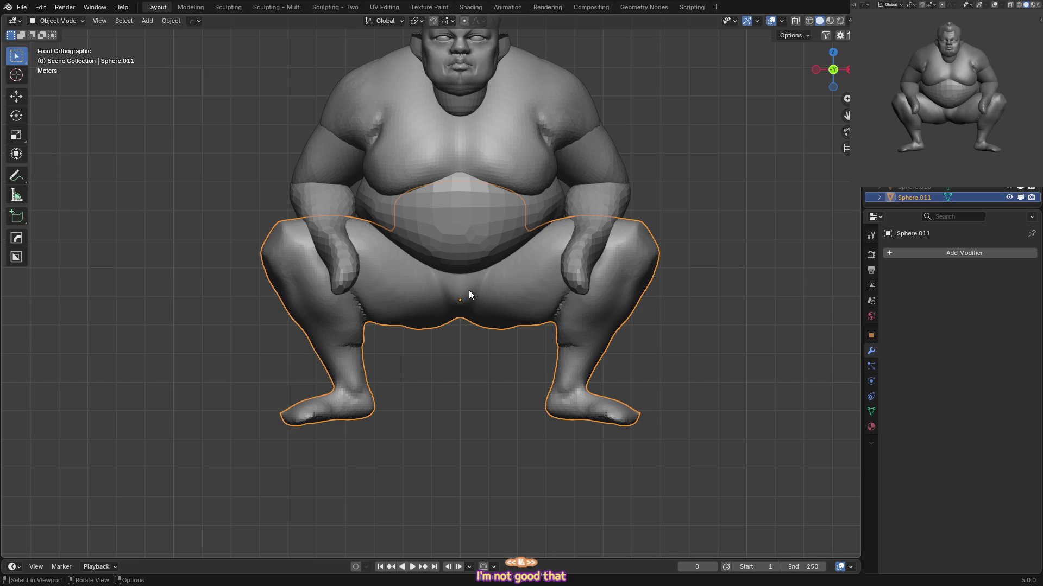
# Select all sumo objects, then only the lower body, ending with nothing selected.
pyautogui.scroll(1, 478, 308)
pyautogui.press('a')
pyautogui.hotkey('alt', 'a')
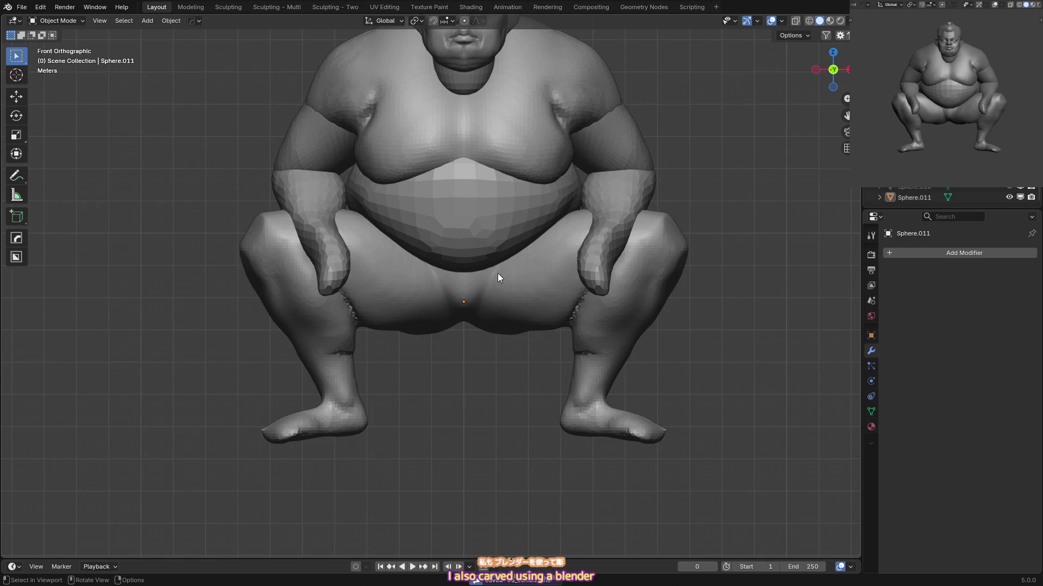
pyautogui.scroll(-1, 494, 288)
pyautogui.click(494, 281)
pyautogui.hotkey('alt', 'a')
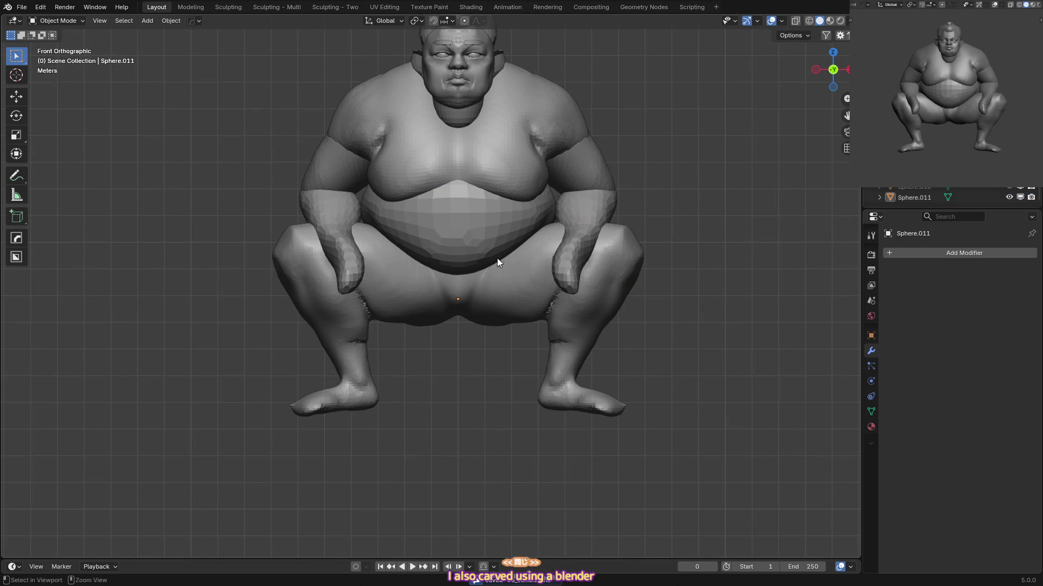
pyautogui.scroll(2, 497, 258)
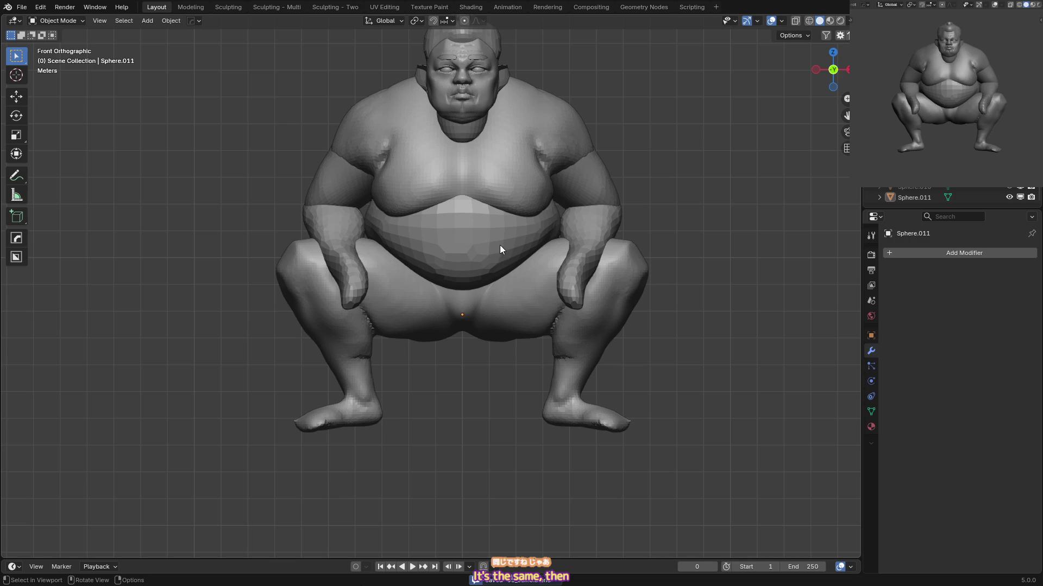
pyautogui.hotkey('alt', 'a')
# Inflate the forearm on the arms object, mirrored on both arms, then return to Object Mode.
pyautogui.click(581, 223)
pyautogui.moveTo(581, 224); pyautogui.dragTo(570, 276, button='middle')
pyautogui.hotkey('ctrl', 'Tab')
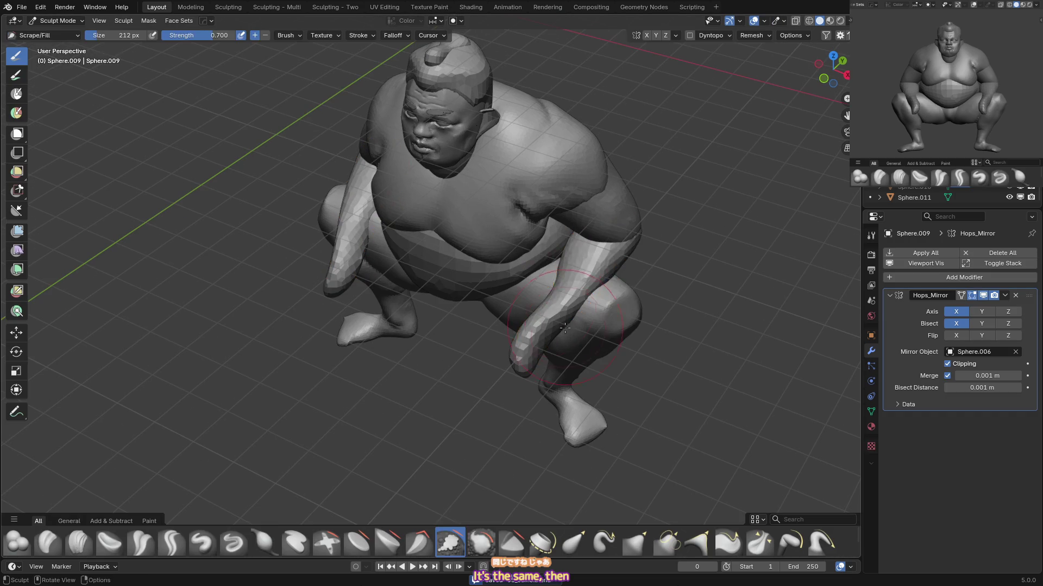
pyautogui.moveTo(574, 296)
pyautogui.mouseDown()
pyautogui.moveTo(554, 272)
pyautogui.moveTo(538, 326)
pyautogui.mouseUp()
pyautogui.press('KP_1')
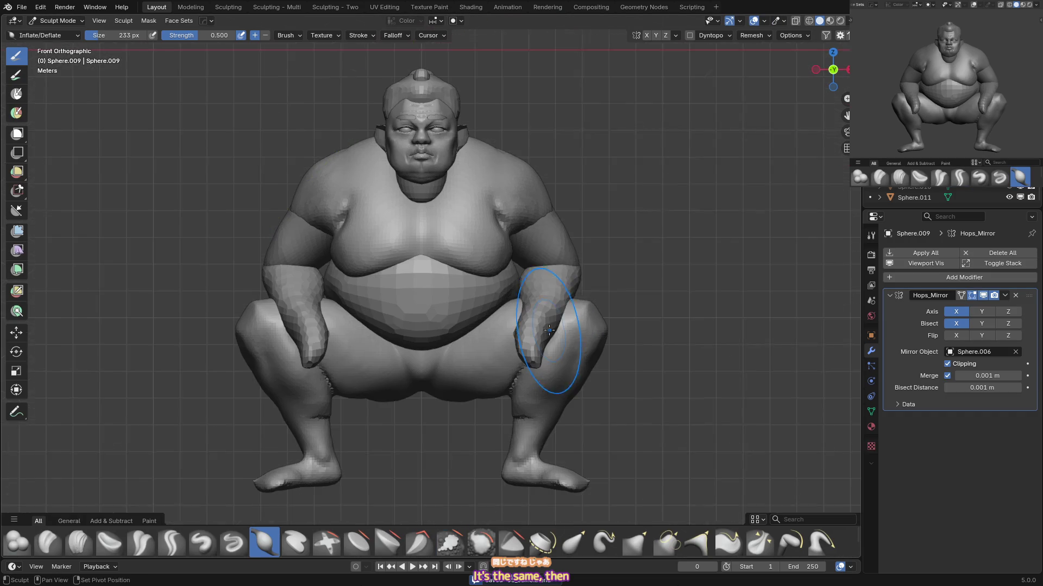
pyautogui.hotkey('ctrl', 'Tab')
# Deselect the arms, save 05_sumo.blend and clear the selection.
pyautogui.hotkey('alt', 'a')
pyautogui.hotkey('ctrl', 's')
pyautogui.scroll(-2, 549, 252)
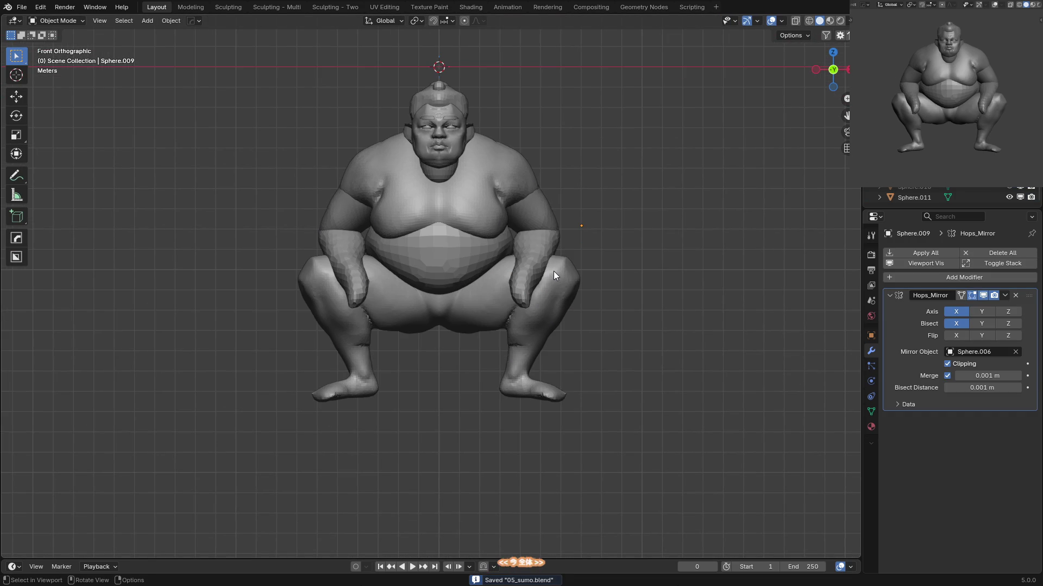
pyautogui.press('a')
pyautogui.hotkey('alt', 'a')
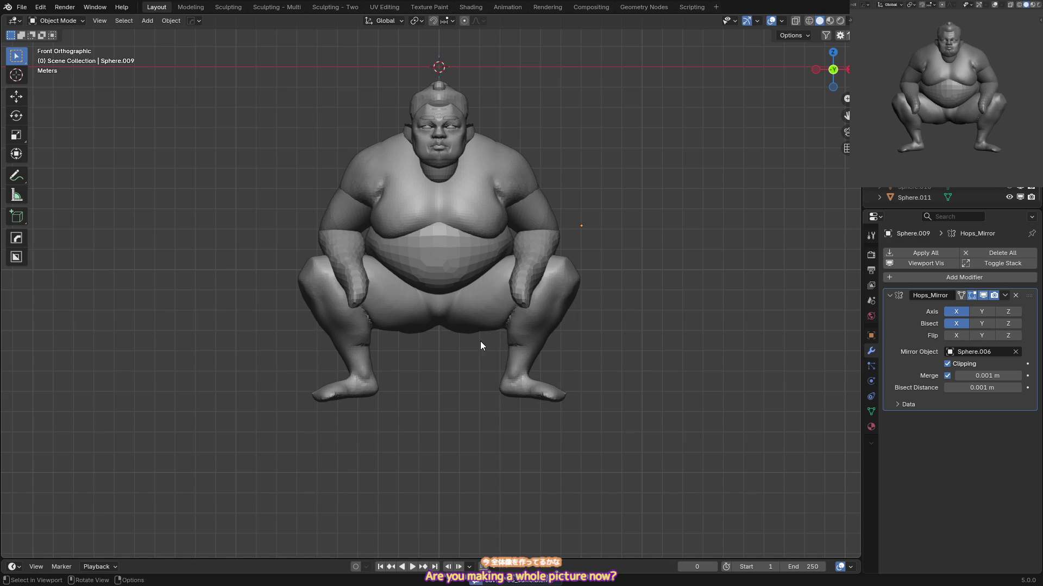
pyautogui.scroll(1, 473, 312)
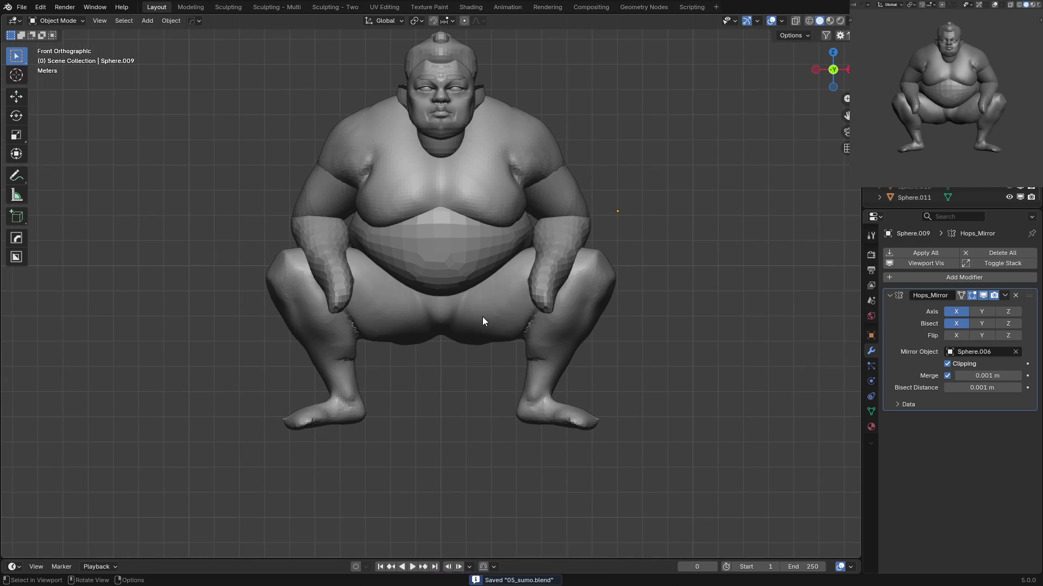
# Select the lower-body mesh, then the mawashi object, and save again.
pyautogui.click(484, 320)
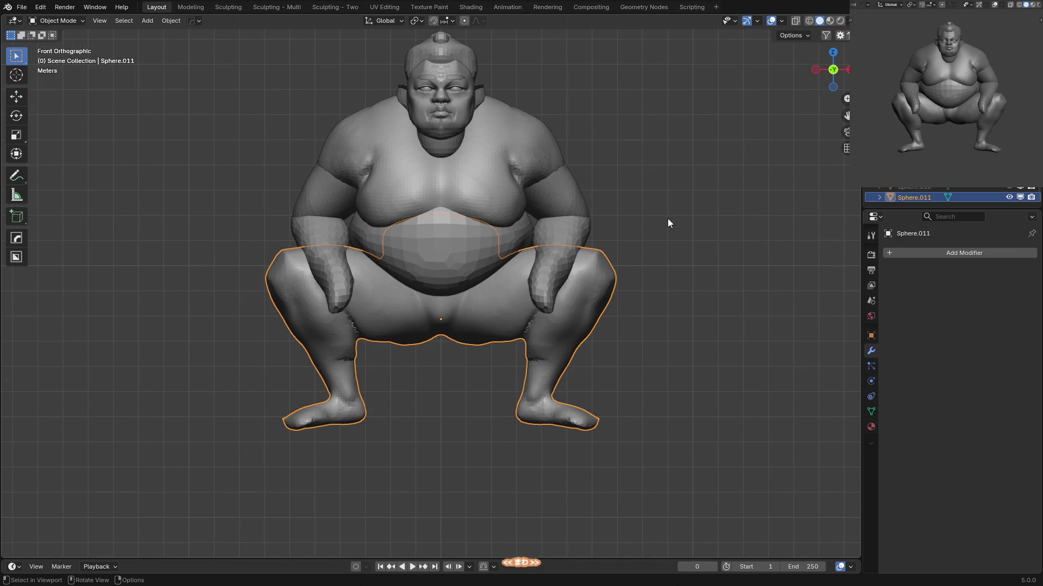
pyautogui.click(453, 308)
pyautogui.hotkey('ctrl', 's')
pyautogui.scroll(-2, 493, 282)
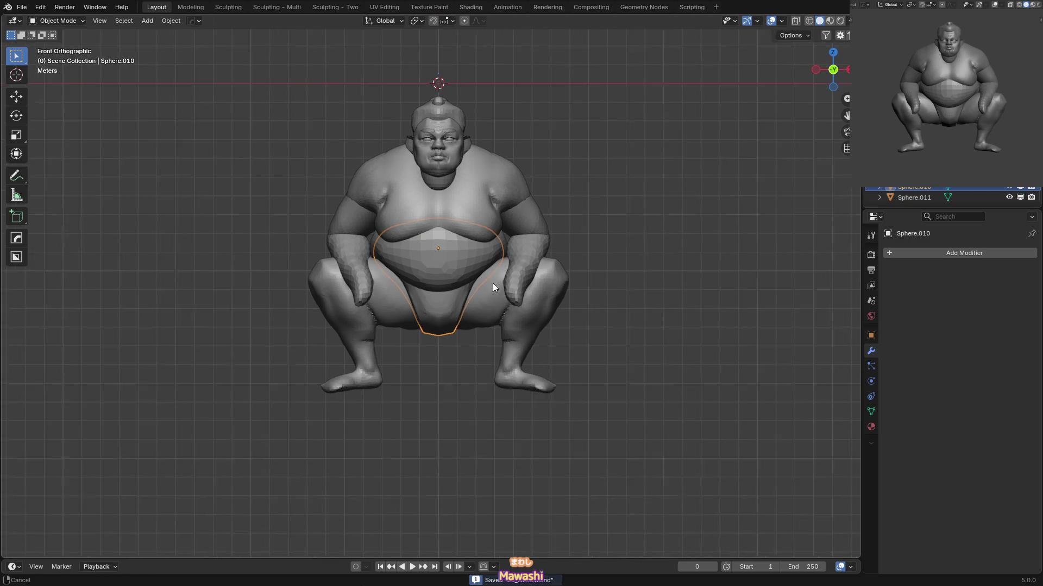
# Toggle between Sculpt and Object Mode on the mawashi and belly objects, ending deselected.
pyautogui.hotkey('ctrl', 'Tab')
pyautogui.scroll(1, 558, 239)
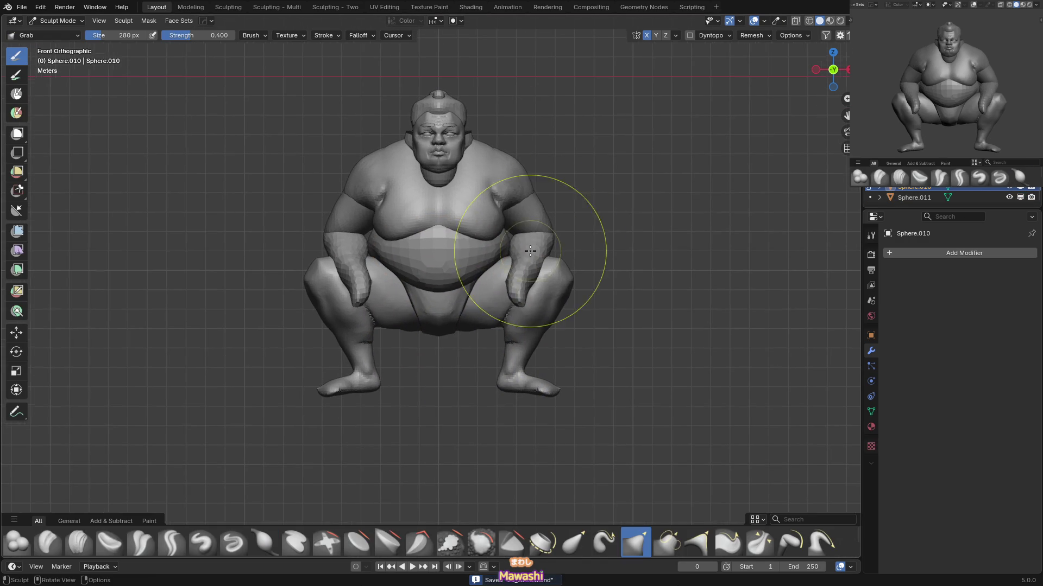
pyautogui.hotkey('ctrl', 'Tab')
pyautogui.scroll(1, 478, 255)
pyautogui.keyDown('shift'); pyautogui.scroll(-1, 499, 228); pyautogui.keyUp('shift')
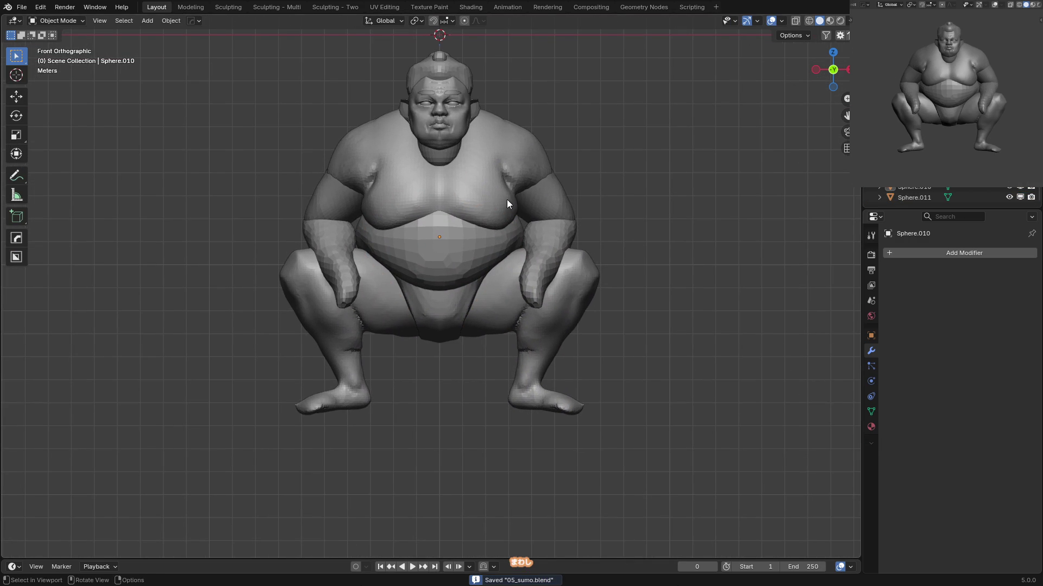
pyautogui.moveTo(504, 285)
pyautogui.mouseDown(button='middle')
pyautogui.moveTo(487, 270)
pyautogui.moveTo(469, 304)
pyautogui.mouseUp(button='middle')
pyautogui.click(493, 265)
pyautogui.hotkey('ctrl', 'Tab')
pyautogui.click(461, 350)
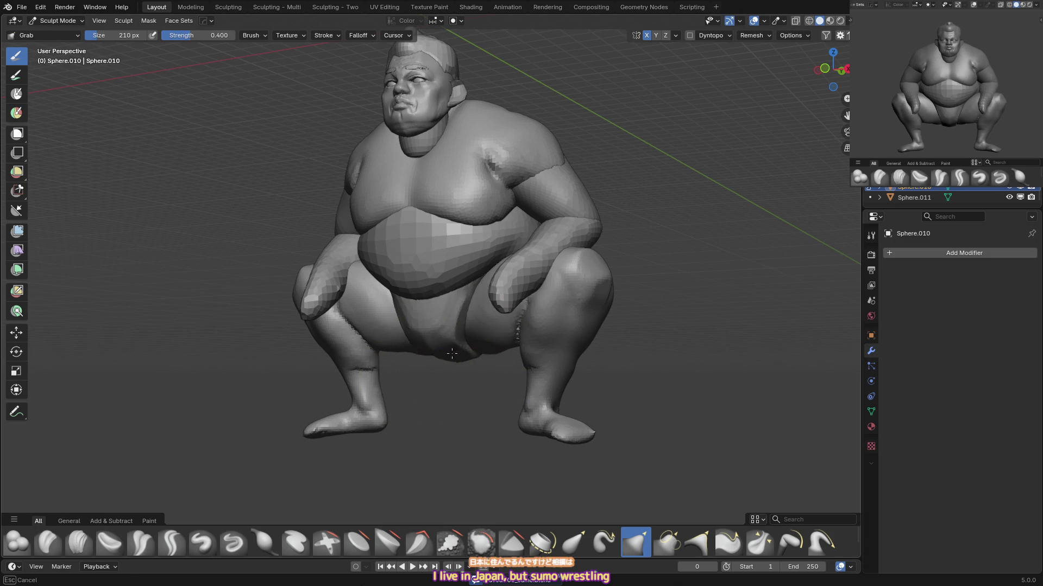
pyautogui.press('KP_1')
pyautogui.hotkey('ctrl', 'Tab')
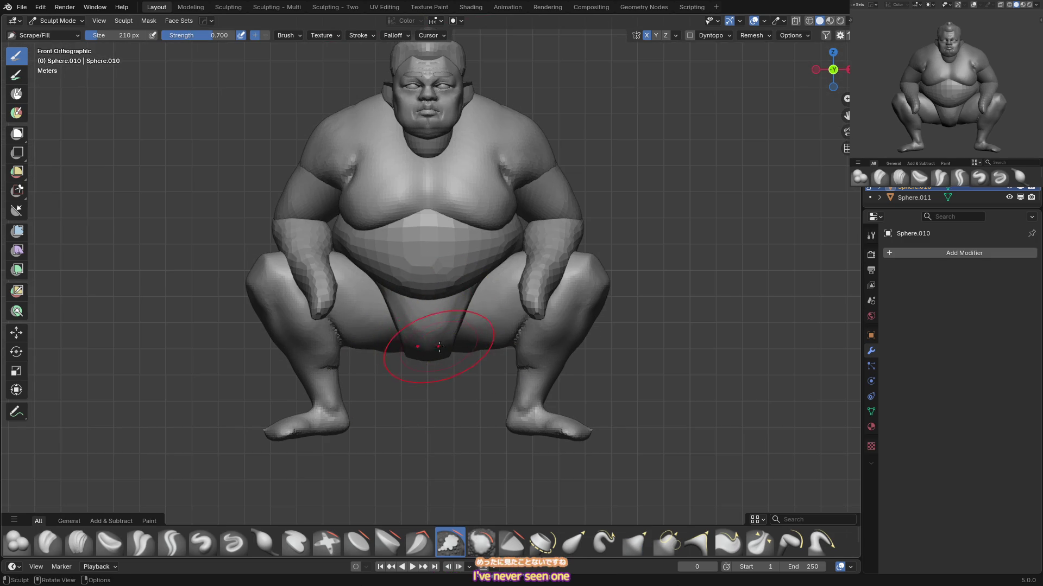
pyautogui.click(403, 329)
pyautogui.hotkey('alt', 'a')
# Try Grab strokes on the mesh, then undo them.
pyautogui.scroll(1, 441, 357)
pyautogui.keyDown('shift'); pyautogui.moveTo(441, 356); pyautogui.dragTo(458, 338, button='middle'); pyautogui.keyUp('shift')
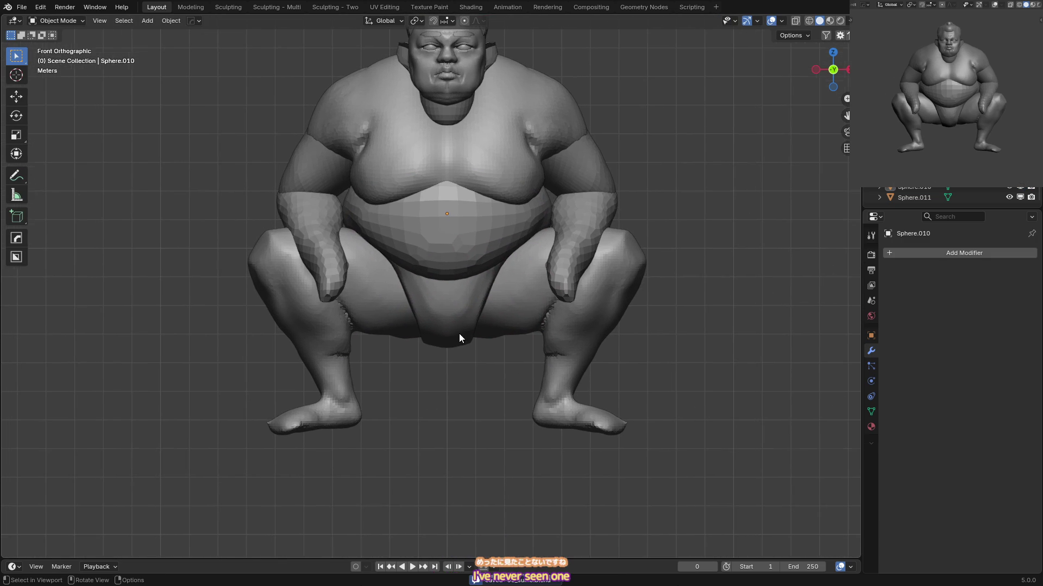
pyautogui.hotkey('ctrl', 'Tab')
pyautogui.press('g')
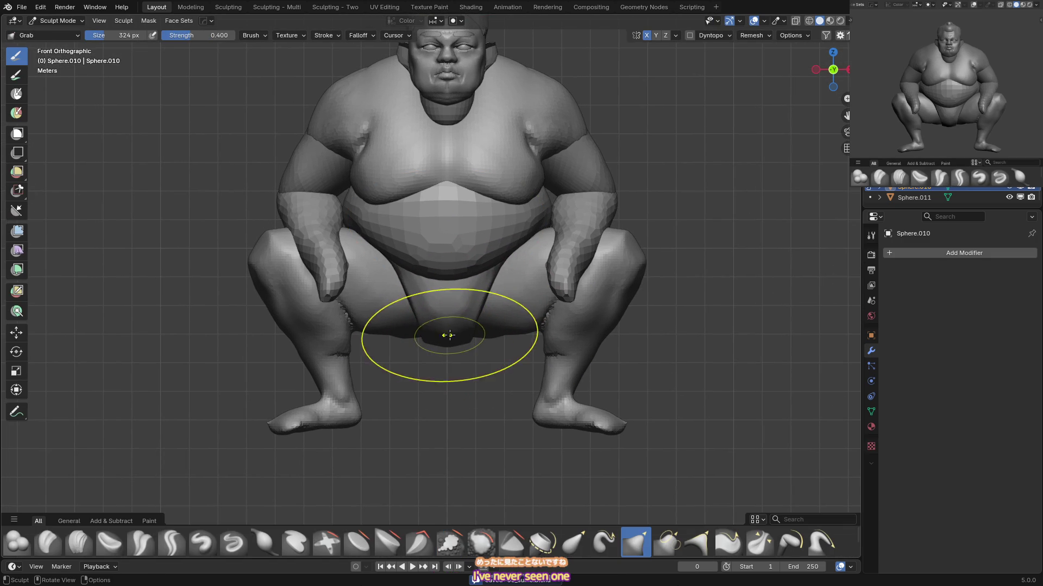
pyautogui.hotkey('ctrl', 'z')
pyautogui.hotkey('ctrl', 'z')
pyautogui.hotkey('ctrl', 'z')
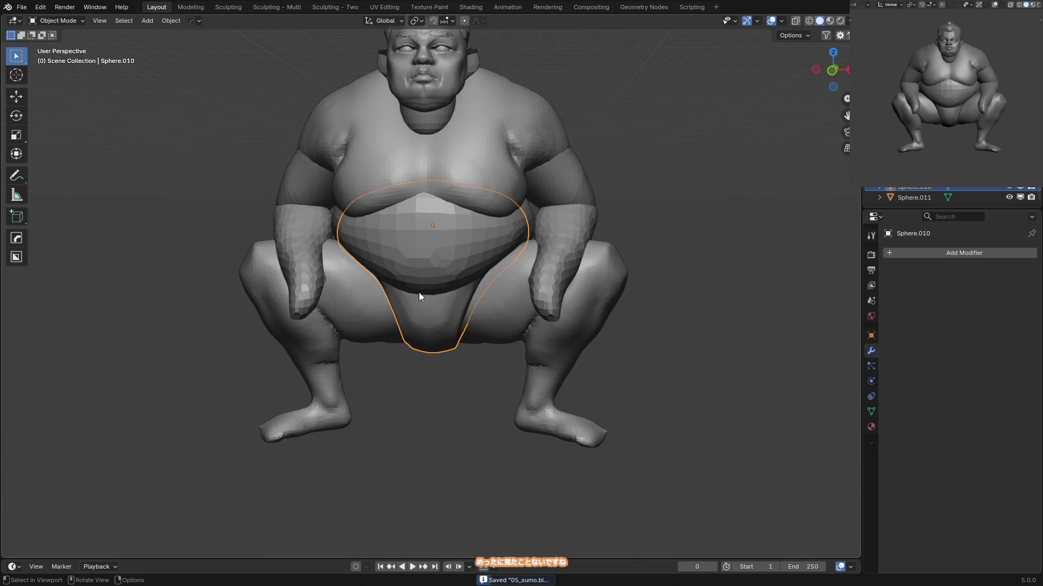
pyautogui.hotkey('ctrl', 'z')
# Select the legs-and-mawashi object and pull the mawashi around the crotch with Draw and Grab.
pyautogui.moveTo(517, 270)
pyautogui.mouseDown(button='middle')
pyautogui.moveTo(507, 279)
pyautogui.moveTo(422, 277)
pyautogui.moveTo(542, 250)
pyautogui.moveTo(568, 283)
pyautogui.moveTo(503, 301)
pyautogui.moveTo(519, 260)
pyautogui.mouseUp(button='middle')
pyautogui.click(503, 301)
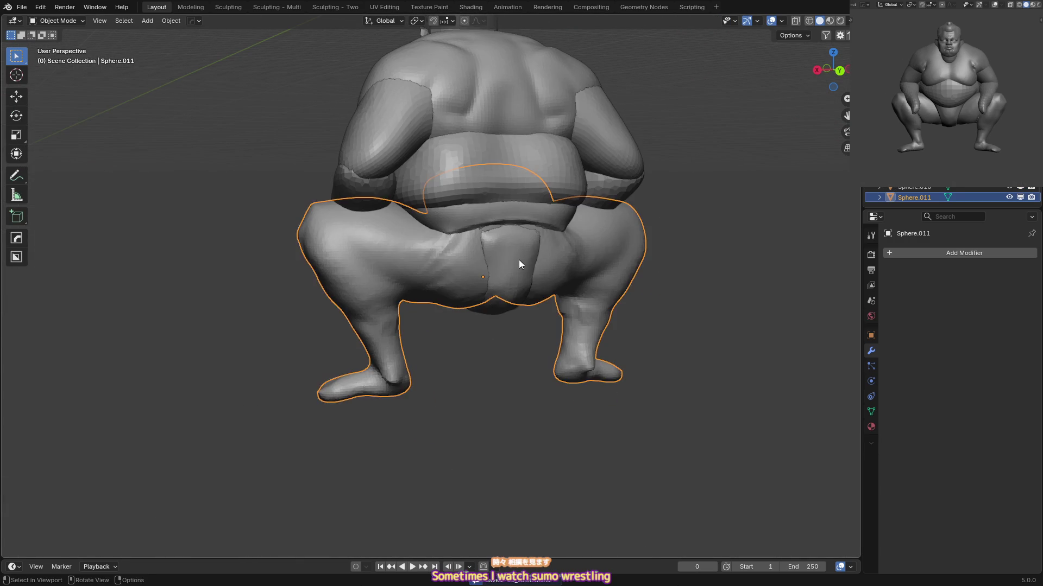
pyautogui.hotkey('ctrl', 'Tab')
pyautogui.press('x')
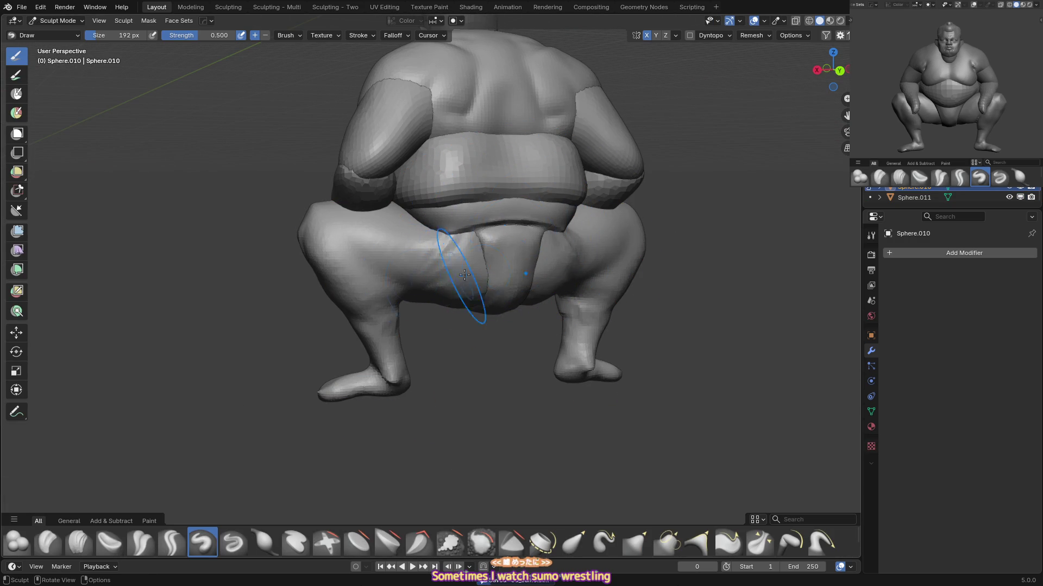
pyautogui.moveTo(505, 260); pyautogui.dragTo(484, 258, button='middle')
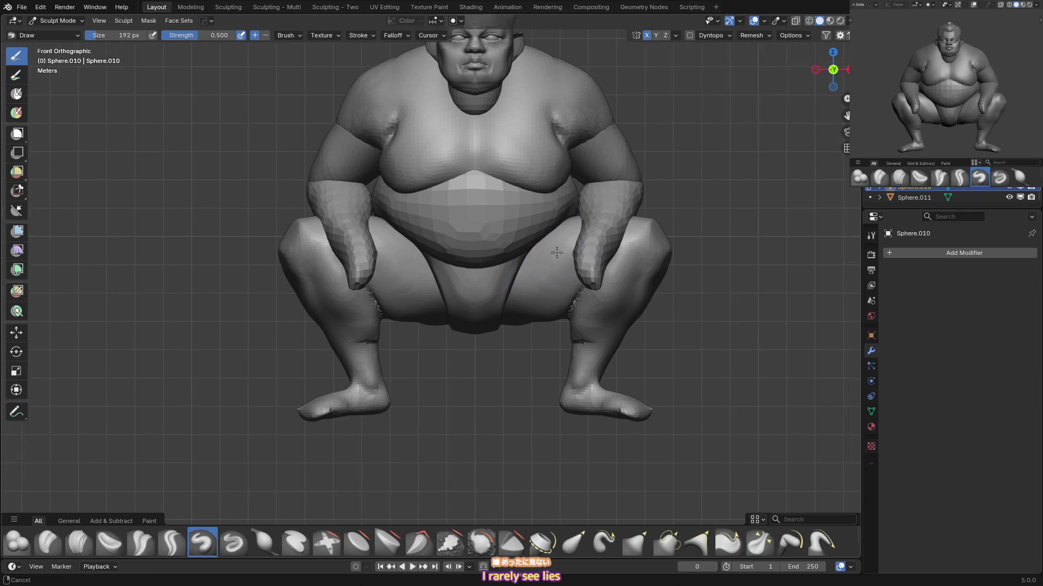
pyautogui.hotkey('ctrl', 'Tab')
pyautogui.moveTo(550, 240)
pyautogui.keyDown('shift'); pyautogui.mouseDown(button='middle')
pyautogui.moveTo(548, 251)
pyautogui.moveTo(527, 239)
pyautogui.moveTo(527, 221)
pyautogui.mouseUp(button='middle'); pyautogui.keyUp('shift')
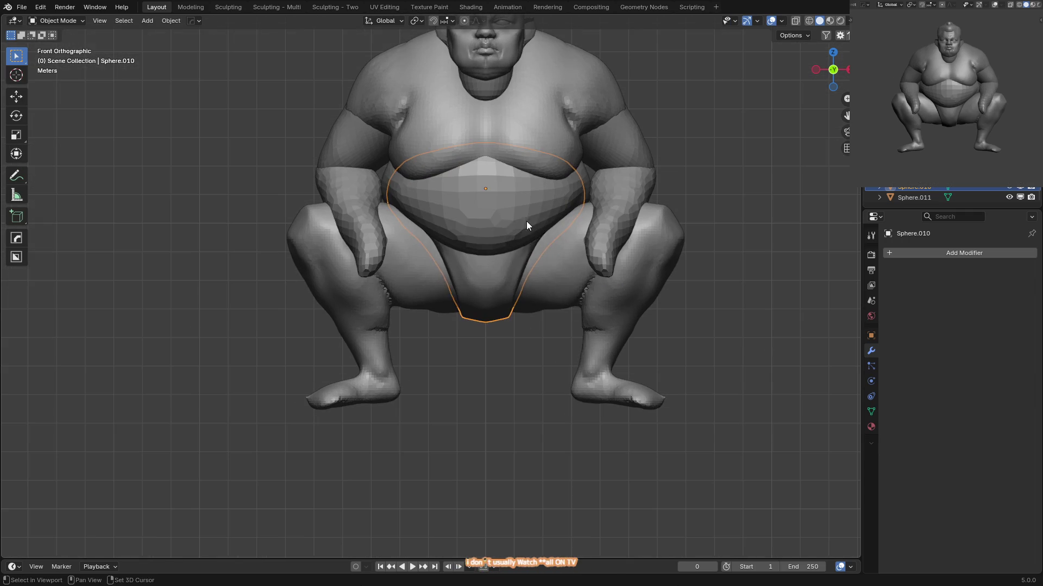
pyautogui.hotkey('ctrl', 'Tab')
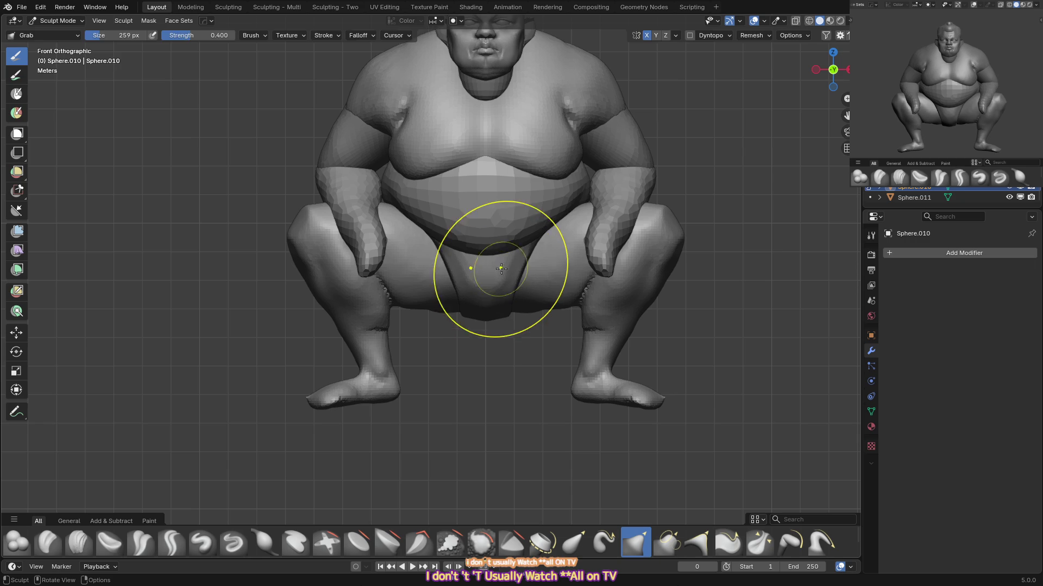
# Crease the mawashi's rear belt edge with Draw and Crease Sharp at 50 and 93 px.
pyautogui.press('KP_3')
pyautogui.moveTo(652, 234)
pyautogui.keyDown('shift'); pyautogui.mouseDown(button='middle')
pyautogui.moveTo(536, 245)
pyautogui.moveTo(519, 235)
pyautogui.moveTo(505, 306)
pyautogui.mouseUp(button='middle'); pyautogui.keyUp('shift')
pyautogui.moveTo(474, 226)
pyautogui.mouseDown(button='middle')
pyautogui.moveTo(507, 260)
pyautogui.moveTo(521, 232)
pyautogui.mouseUp(button='middle')
pyautogui.press('x')
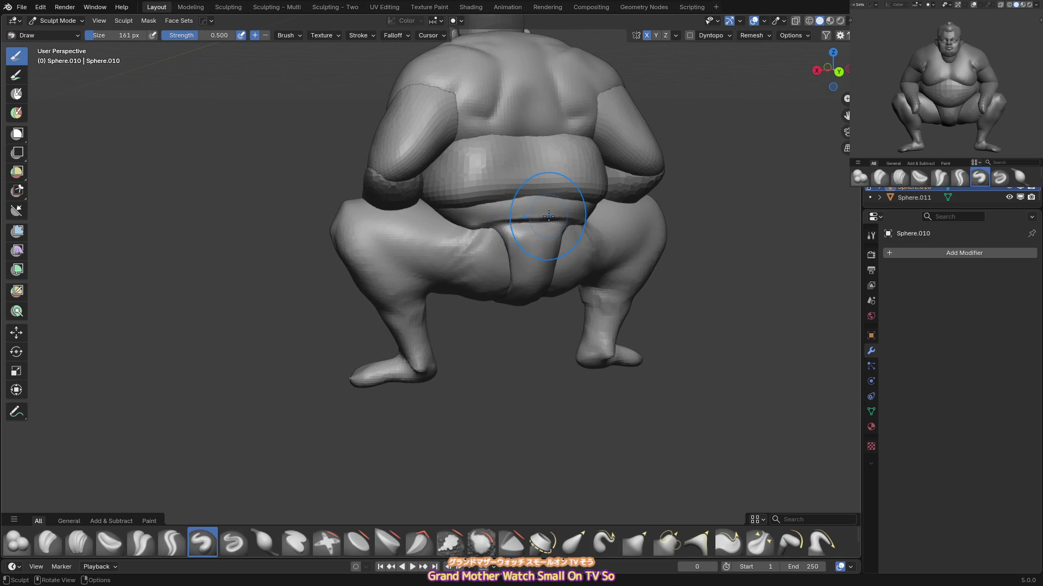
pyautogui.moveTo(553, 200)
pyautogui.mouseDown(button='middle')
pyautogui.moveTo(488, 233)
pyautogui.moveTo(500, 235)
pyautogui.mouseUp(button='middle')
pyautogui.hotkey('shift', 'c')
pyautogui.press('f')
pyautogui.click(499, 242)
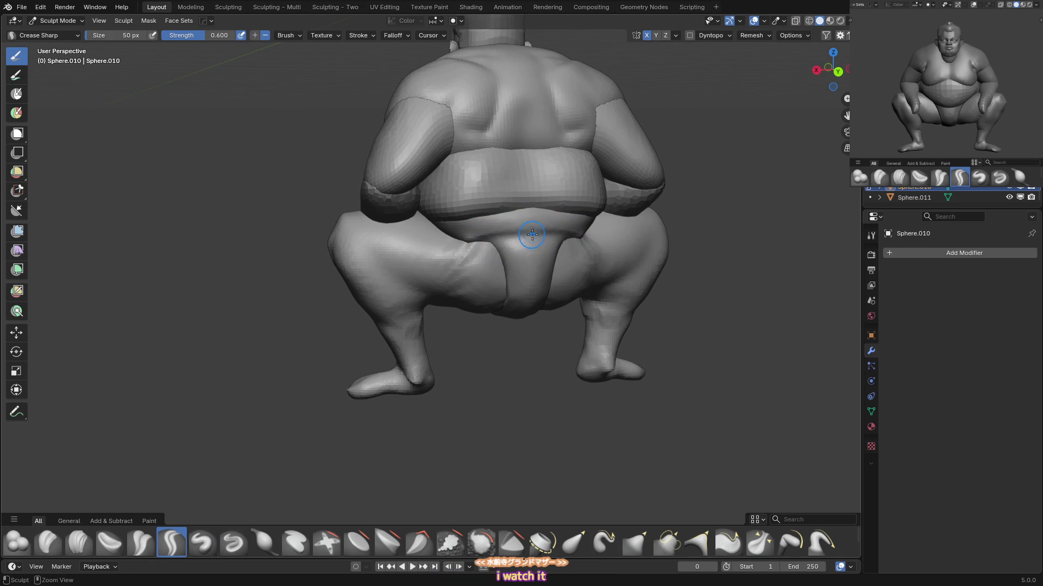
pyautogui.press('f')
pyautogui.click(511, 234)
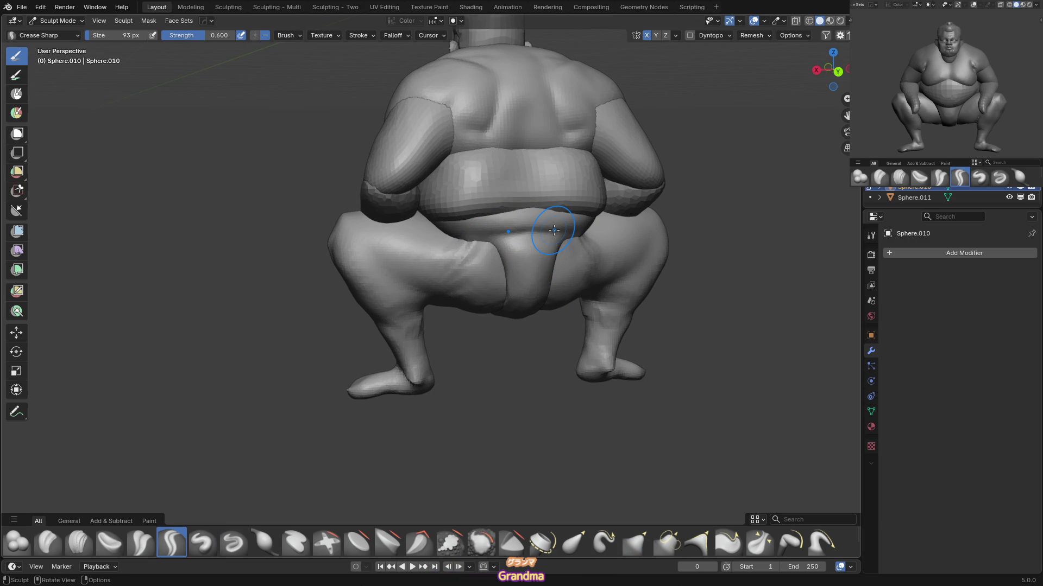
pyautogui.moveTo(520, 204)
pyautogui.mouseDown(button='middle')
pyautogui.moveTo(489, 217)
pyautogui.moveTo(645, 198)
pyautogui.mouseUp(button='middle')
# Draw and scrape-fill the rear belt edge, then return to Object Mode and save.
pyautogui.press('x')
pyautogui.hotkey('shift', 't')
pyautogui.press('KP_1')
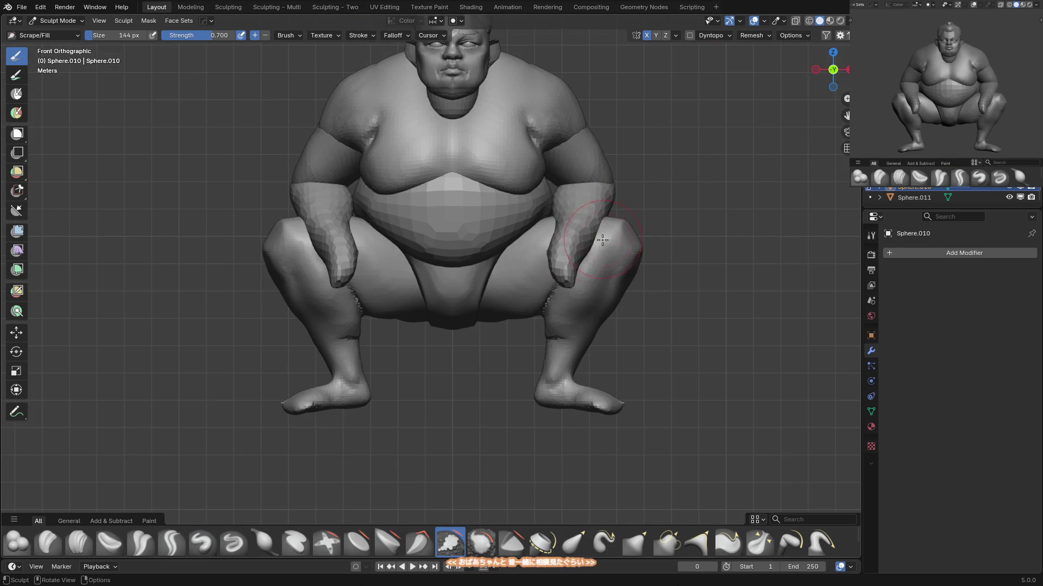
pyautogui.scroll(-2, 475, 266)
pyautogui.hotkey('ctrl', 'Tab')
pyautogui.hotkey('ctrl', 's')
pyautogui.keyDown('shift'); pyautogui.scroll(5, 480, 269); pyautogui.keyUp('shift')
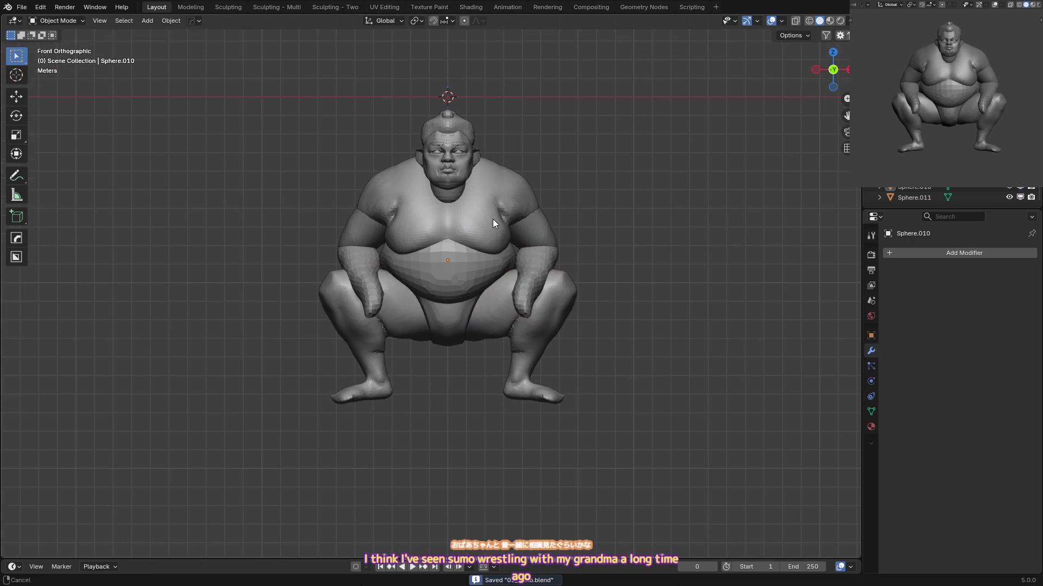
# Grab the top of the head into shape, checking it from the front.
pyautogui.moveTo(515, 272)
pyautogui.mouseDown(button='middle')
pyautogui.moveTo(511, 202)
pyautogui.moveTo(465, 197)
pyautogui.moveTo(479, 173)
pyautogui.moveTo(429, 194)
pyautogui.moveTo(413, 186)
pyautogui.moveTo(478, 193)
pyautogui.moveTo(484, 163)
pyautogui.mouseUp(button='middle')
pyautogui.click(465, 196)
pyautogui.hotkey('ctrl', 'Tab')
pyautogui.press('KP_1')
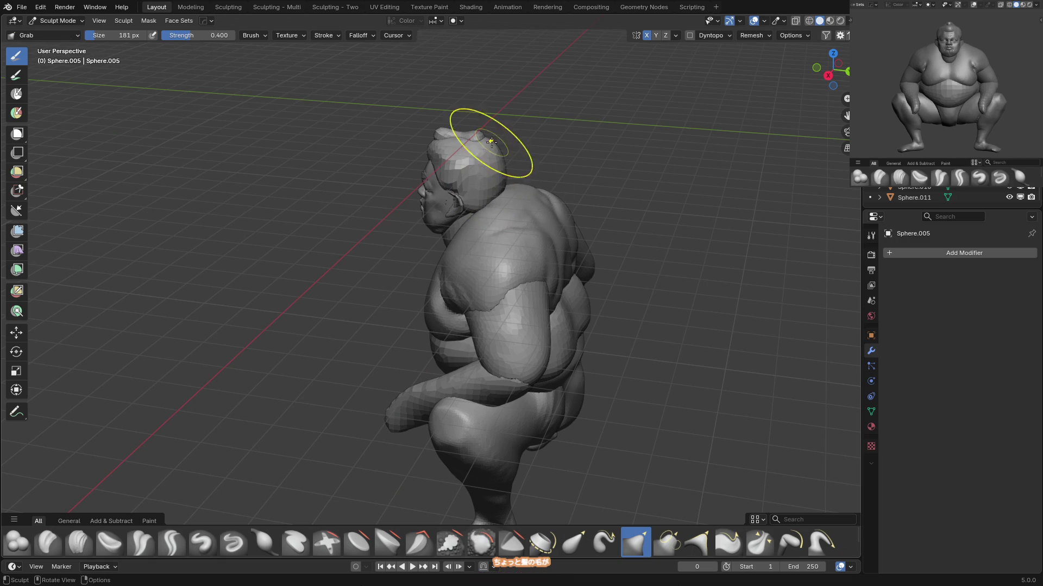
pyautogui.press('KP_1')
pyautogui.hotkey('ctrl', 'Tab')
# Select the body, save the file and sculpt it with a 50 px brush.
pyautogui.click(513, 209)
pyautogui.hotkey('ctrl', 's')
pyautogui.keyDown('shift'); pyautogui.moveTo(532, 191); pyautogui.dragTo(513, 215, button='middle'); pyautogui.keyUp('shift')
pyautogui.hotkey('ctrl', 'Tab')
pyautogui.click(464, 272)
pyautogui.click(394, 252)
pyautogui.moveTo(394, 252); pyautogui.dragTo(424, 223, button='middle')
# Carve sharp creases into the chest with Crease Sharp from front and perspective views.
pyautogui.hotkey('shift', 'c')
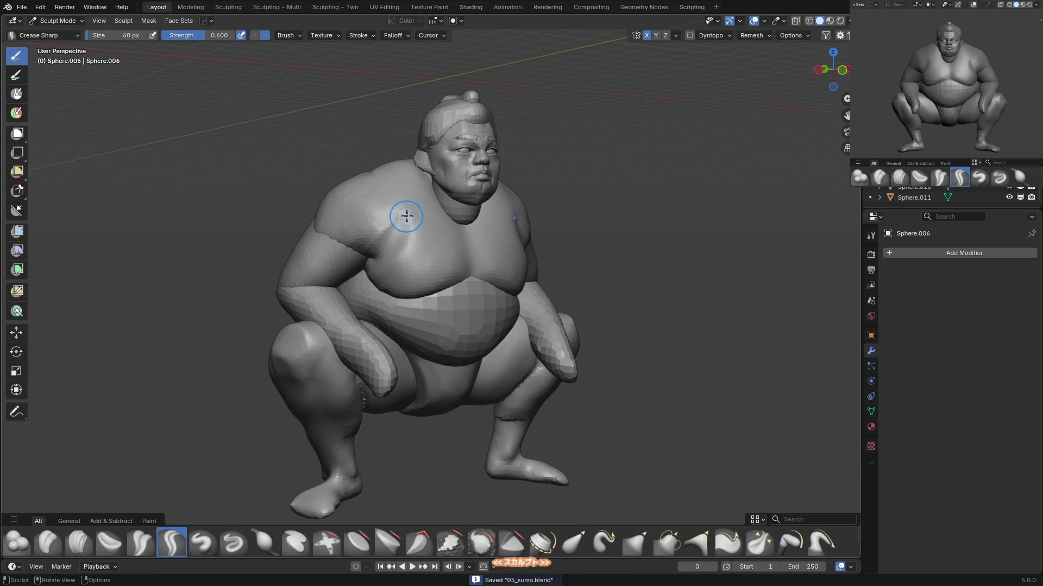
pyautogui.moveTo(386, 278); pyautogui.dragTo(430, 246, button='middle')
pyautogui.moveTo(473, 291)
pyautogui.mouseDown(button='middle')
pyautogui.moveTo(486, 261)
pyautogui.moveTo(478, 278)
pyautogui.mouseUp(button='middle')
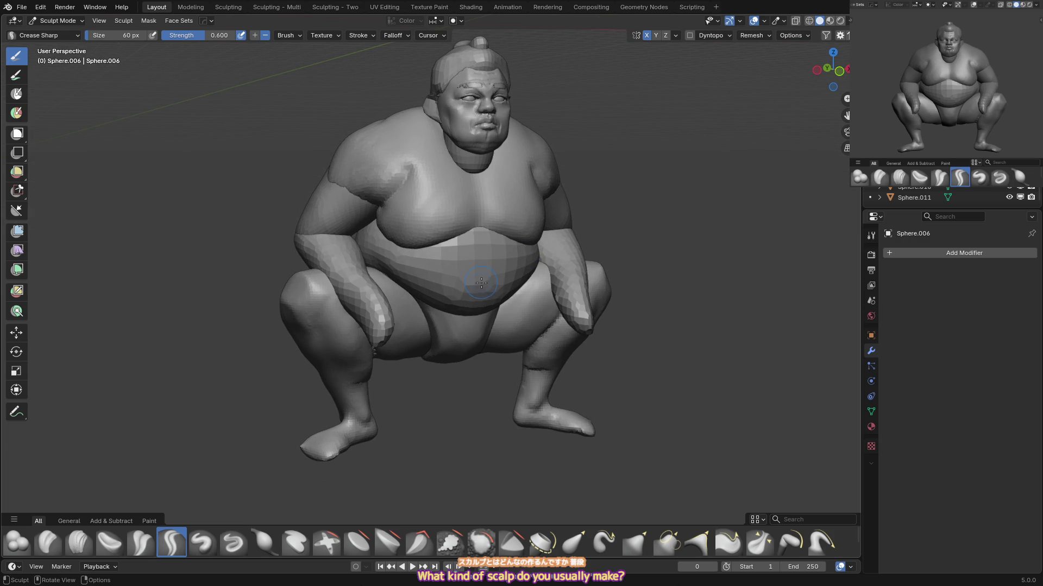
pyautogui.press('w')
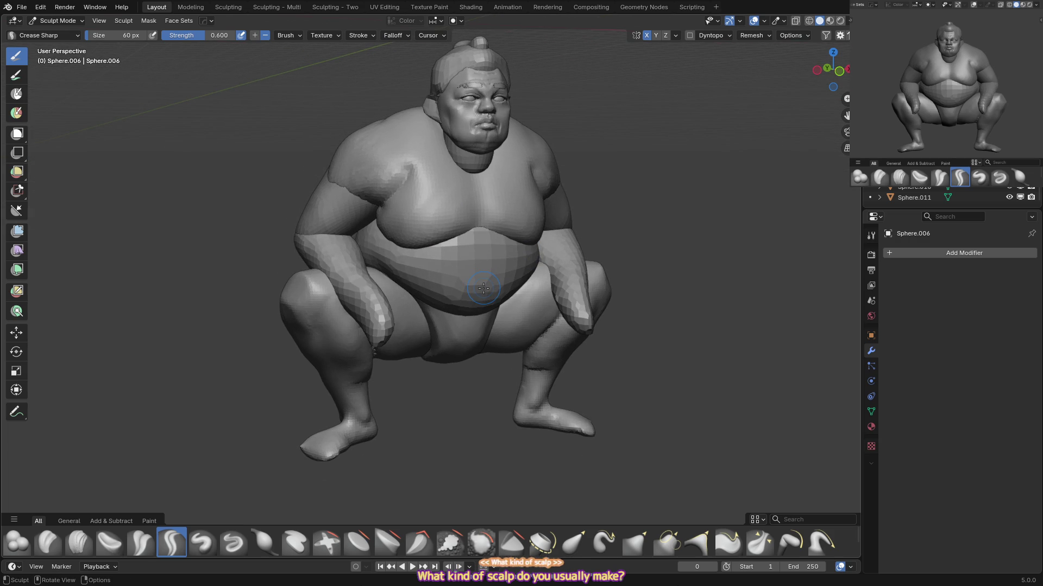
pyautogui.press('KP_1')
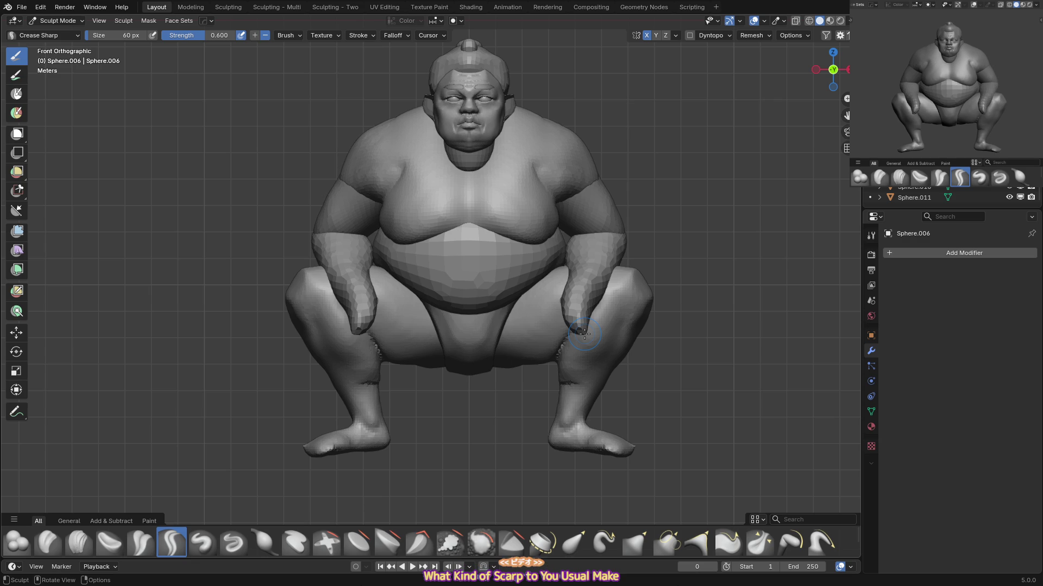
pyautogui.moveTo(538, 201)
pyautogui.mouseDown(button='middle')
pyautogui.moveTo(521, 206)
pyautogui.moveTo(537, 201)
pyautogui.mouseUp(button='middle')
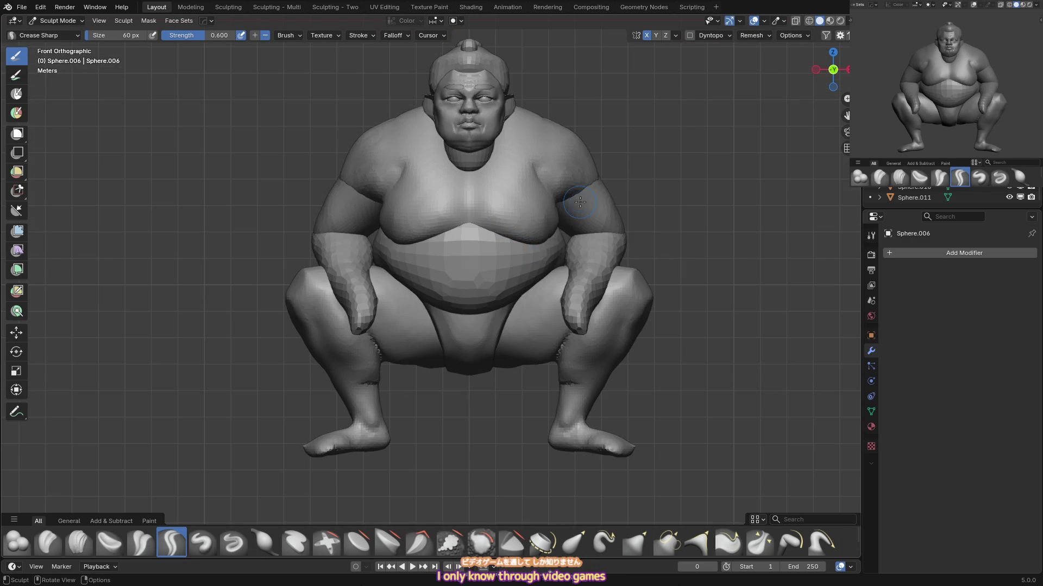
pyautogui.hotkey('ctrl', 'Tab')
pyautogui.moveTo(453, 212)
pyautogui.mouseDown(button='middle')
pyautogui.moveTo(417, 208)
pyautogui.moveTo(480, 158)
pyautogui.mouseUp(button='middle')
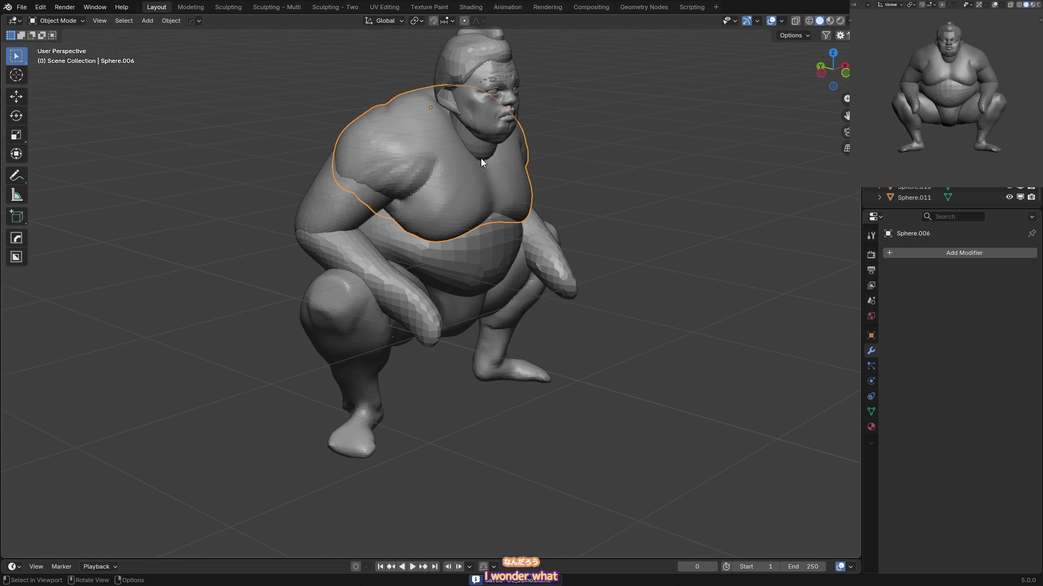
# Carve a crease into the chest with the brush resized to 53 px.
pyautogui.hotkey('ctrl', 'Tab')
pyautogui.press('f')
pyautogui.click(434, 166)
pyautogui.press('f')
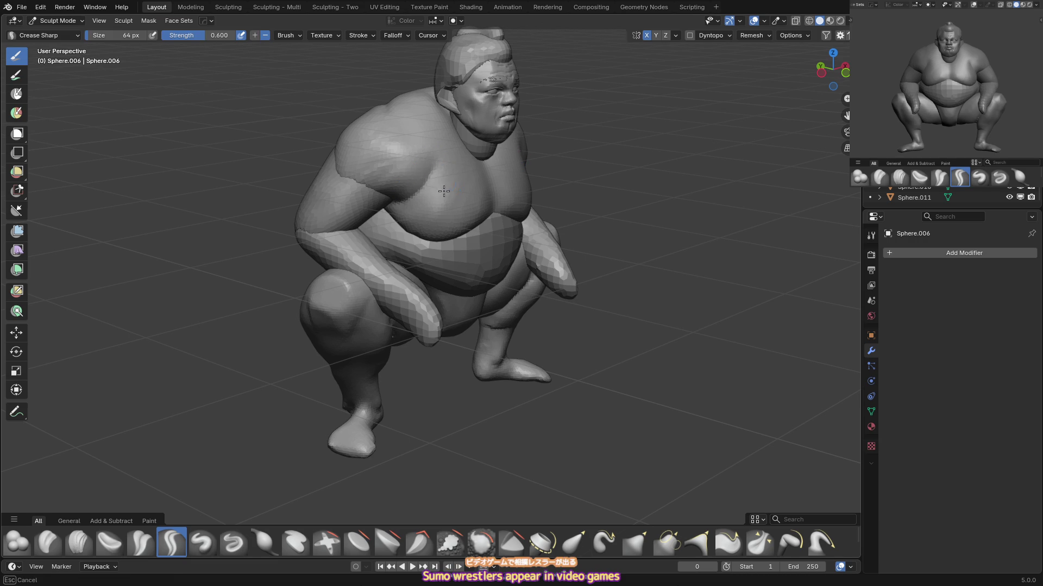
pyautogui.moveTo(446, 205); pyautogui.dragTo(448, 185, button='middle')
pyautogui.press('[')
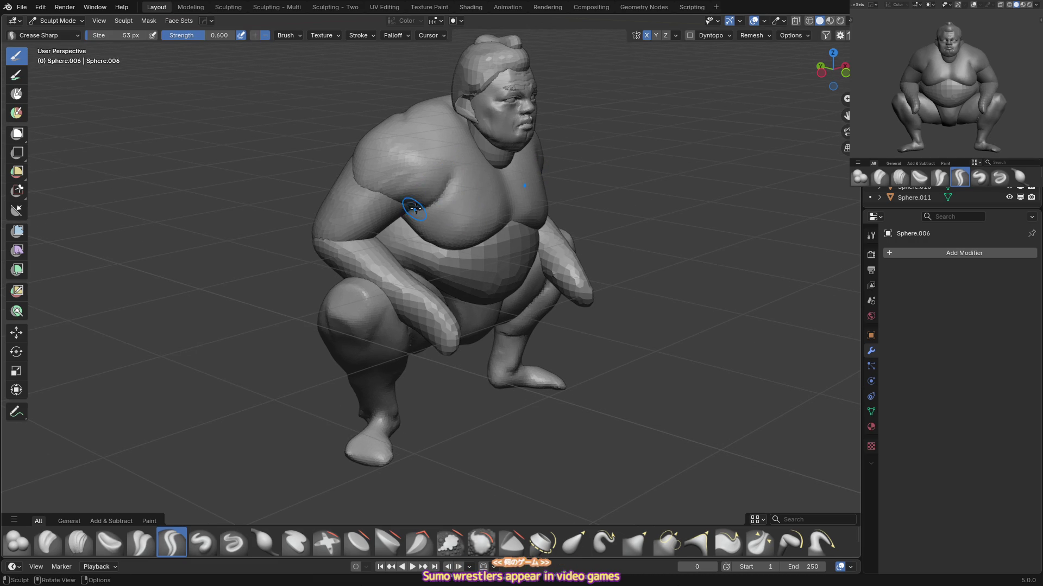
pyautogui.moveTo(469, 196); pyautogui.dragTo(457, 194)
pyautogui.moveTo(471, 220)
pyautogui.mouseDown(button='middle')
pyautogui.moveTo(454, 228)
pyautogui.moveTo(500, 204)
pyautogui.moveTo(471, 145)
pyautogui.moveTo(434, 152)
pyautogui.mouseUp(button='middle')
# Switch from Inflate back to Crease Sharp and set a 99 px brush for the shoulder folds.
pyautogui.press('i')
pyautogui.press('KP_1')
pyautogui.hotkey('shift', 'c')
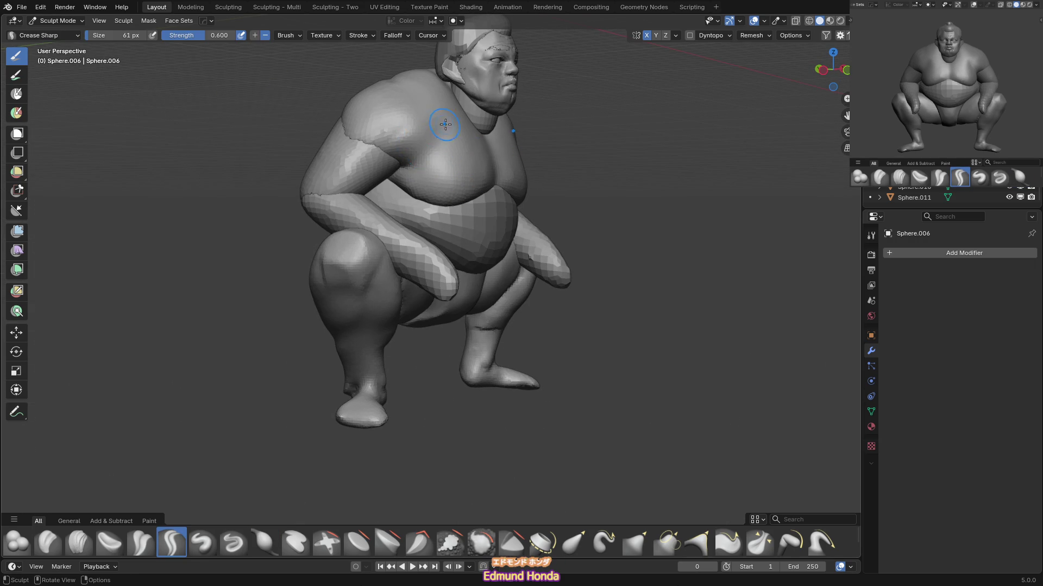
pyautogui.press('f')
pyautogui.moveTo(455, 81); pyautogui.dragTo(428, 227, button='middle')
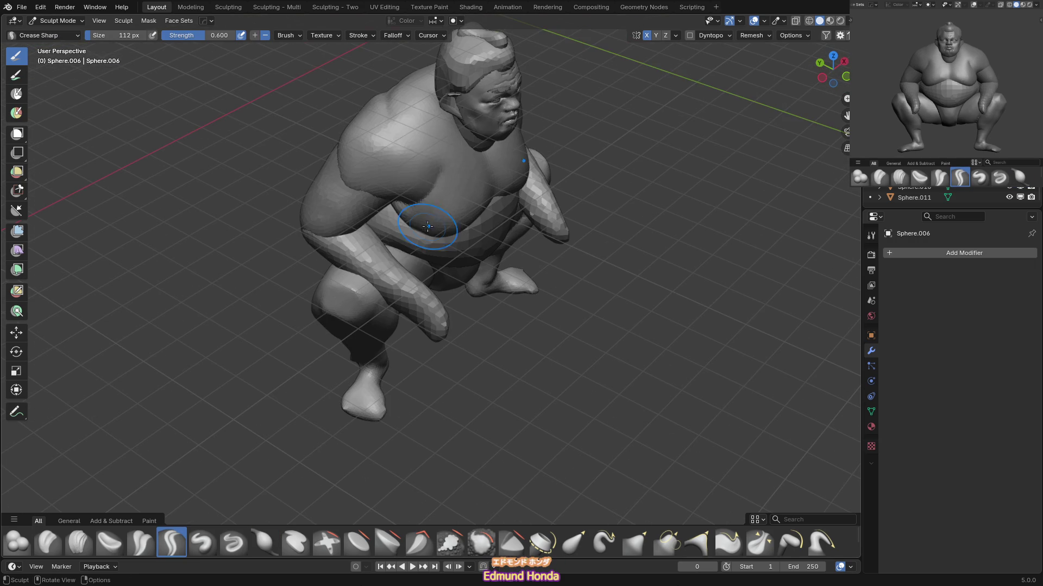
pyautogui.moveTo(446, 133)
pyautogui.mouseDown(button='middle')
pyautogui.moveTo(443, 123)
pyautogui.moveTo(458, 146)
pyautogui.moveTo(437, 131)
pyautogui.mouseUp(button='middle')
pyautogui.click(451, 130)
# Build up the sumo's collarbones with Draw and Clay Strips strokes at a 91 px brush.
pyautogui.press('x')
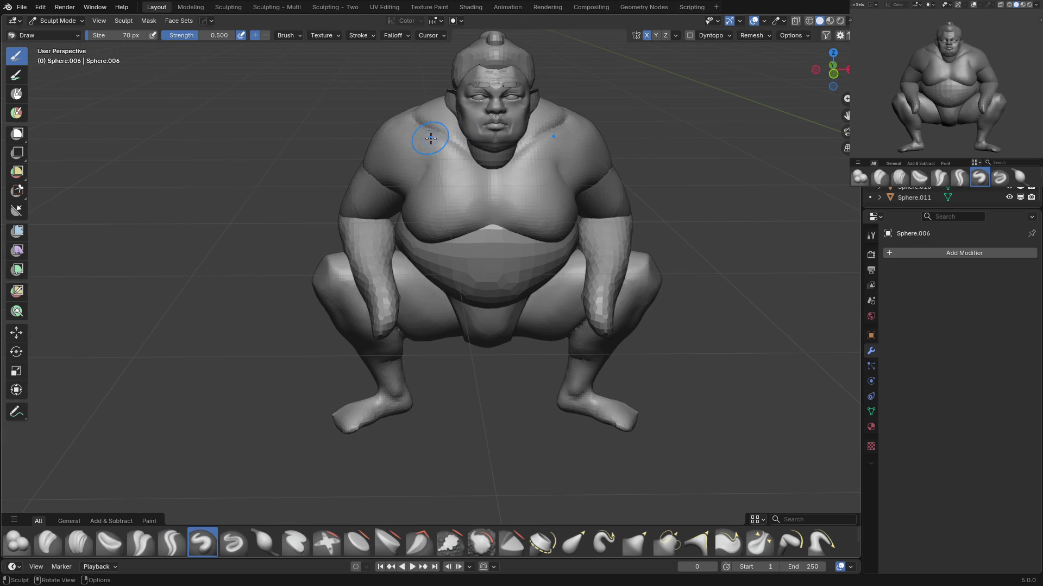
pyautogui.press('c')
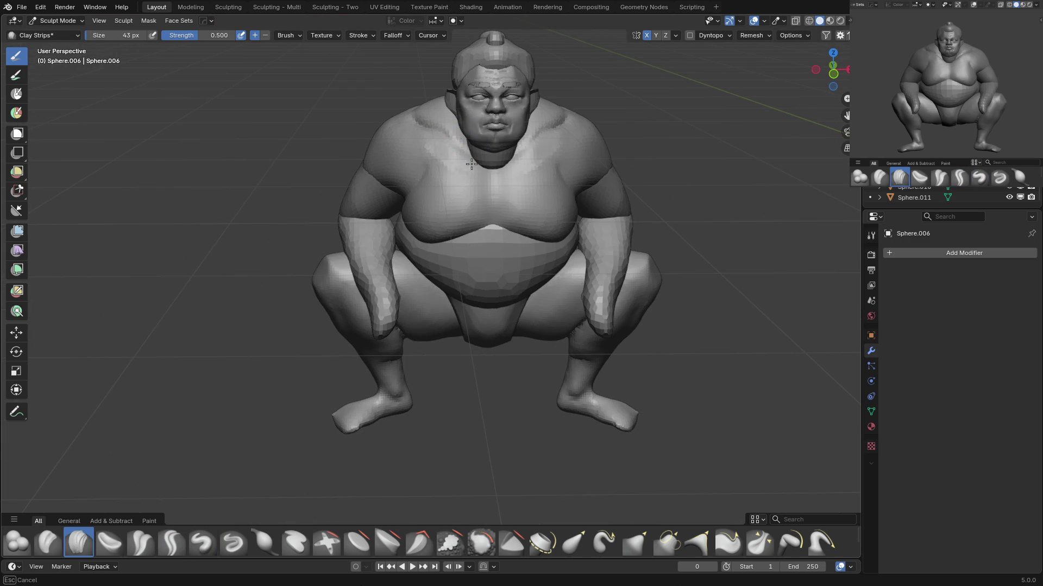
pyautogui.click(533, 175)
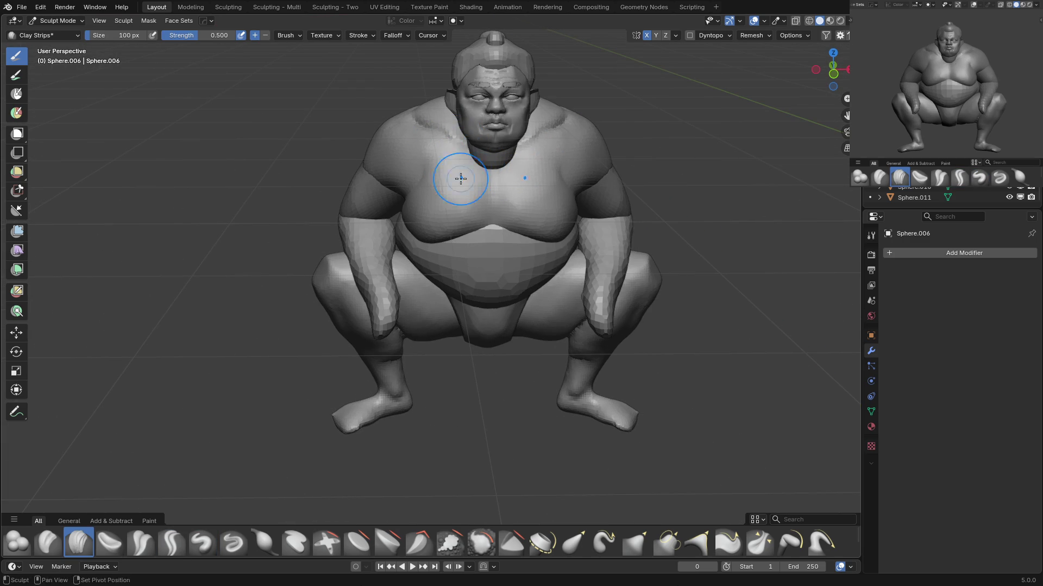
pyautogui.hotkey('shift', 'x')
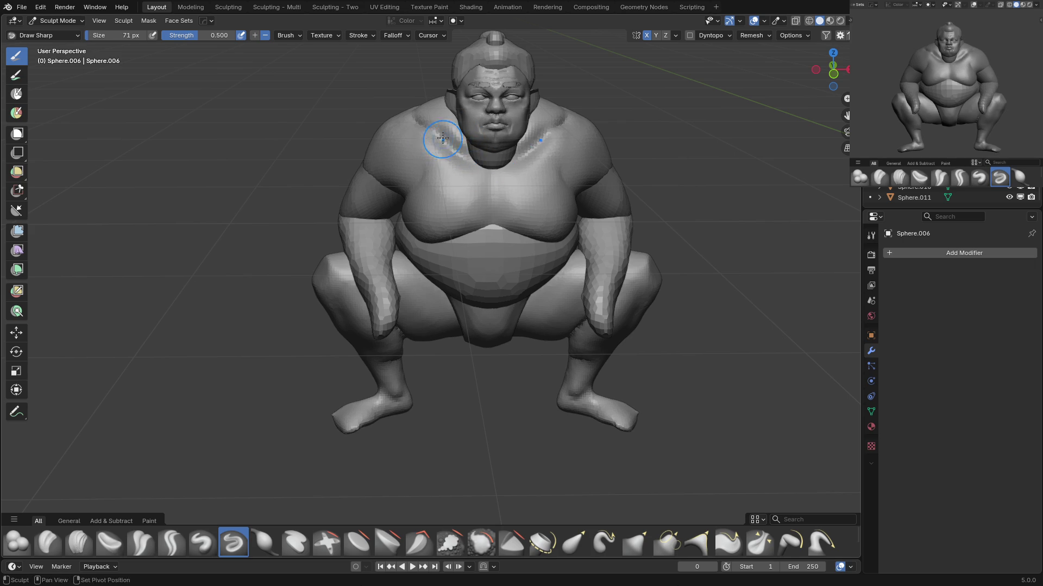
pyautogui.moveTo(476, 151); pyautogui.dragTo(431, 137, button='middle')
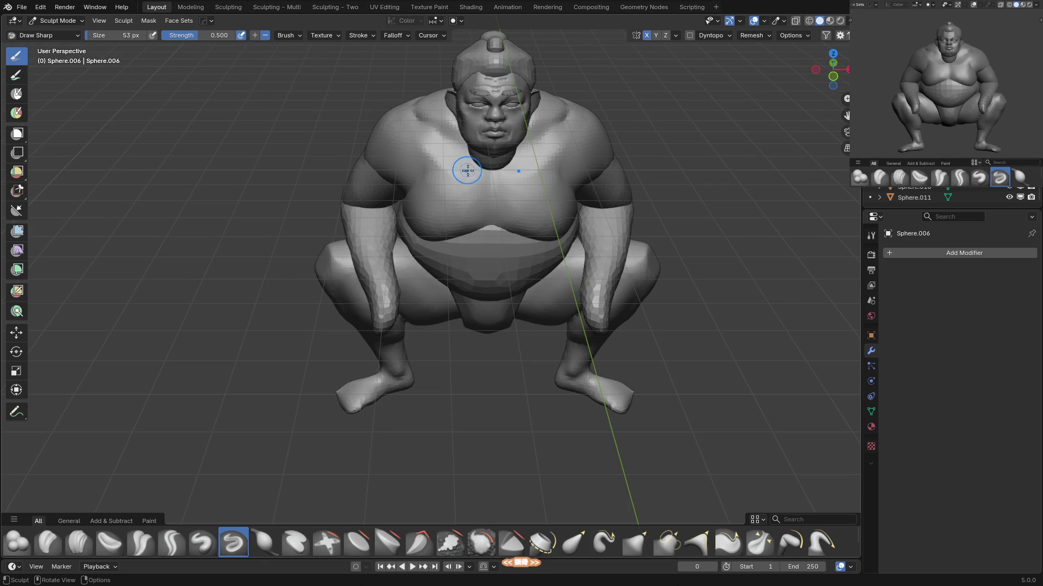
pyautogui.moveTo(476, 163)
pyautogui.mouseDown(button='middle')
pyautogui.moveTo(477, 177)
pyautogui.moveTo(466, 167)
pyautogui.mouseUp(button='middle')
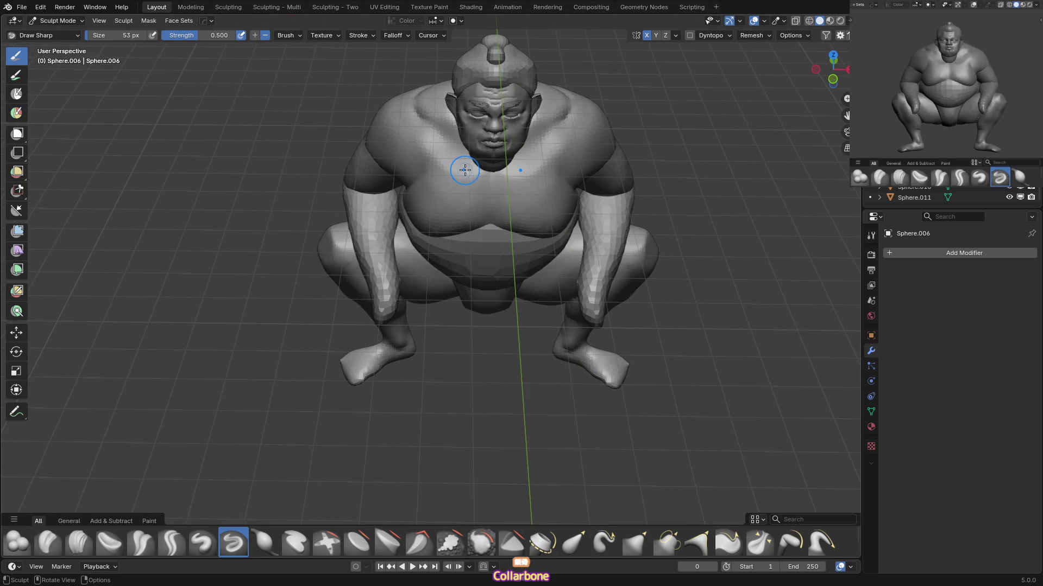
# Carve sharp crease lines under the pecs with Crease Sharp, orbiting around the chest.
pyautogui.press('x')
pyautogui.click(422, 138)
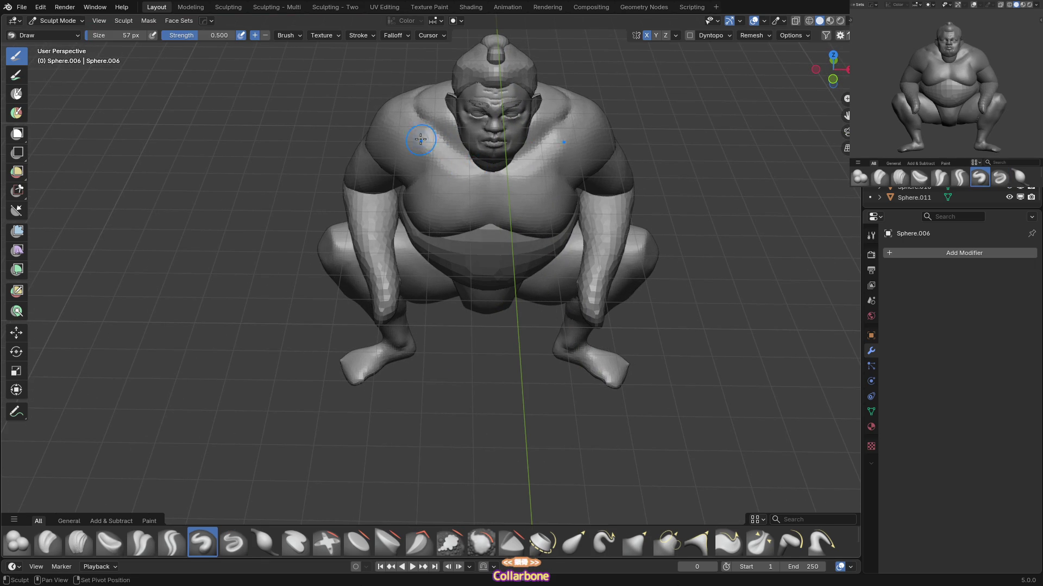
pyautogui.moveTo(508, 138); pyautogui.dragTo(489, 162, button='middle')
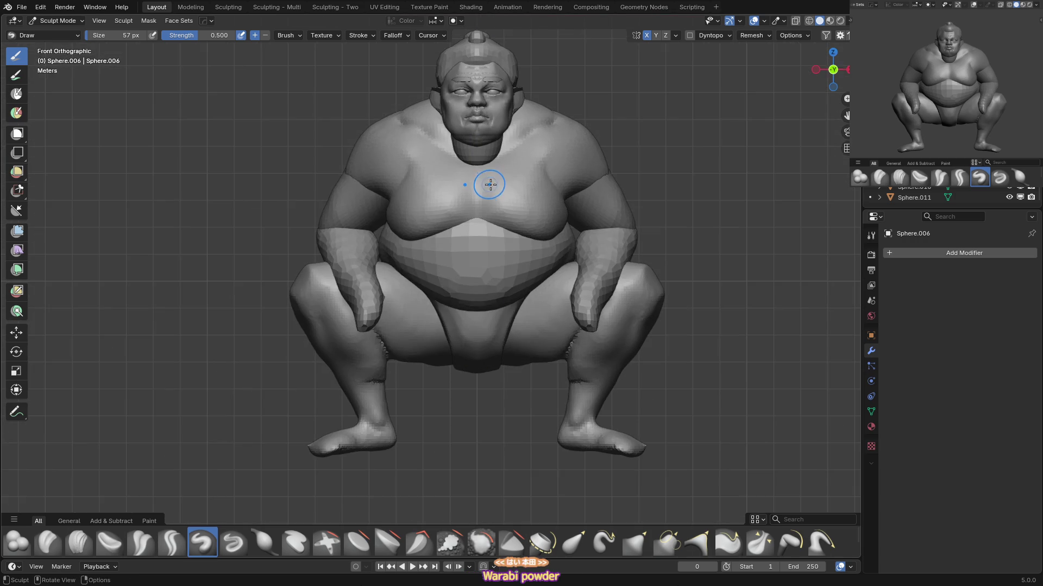
pyautogui.moveTo(487, 190)
pyautogui.mouseDown(button='middle')
pyautogui.moveTo(403, 148)
pyautogui.moveTo(409, 139)
pyautogui.mouseUp(button='middle')
pyautogui.hotkey('shift', 'c')
pyautogui.moveTo(486, 206)
pyautogui.mouseDown(button='middle')
pyautogui.moveTo(454, 174)
pyautogui.moveTo(393, 186)
pyautogui.moveTo(494, 173)
pyautogui.moveTo(440, 138)
pyautogui.moveTo(460, 143)
pyautogui.mouseUp(button='middle')
# Set a finer remesh voxel size of about 0.138 m on the belly Sphere.007.
pyautogui.press('r')
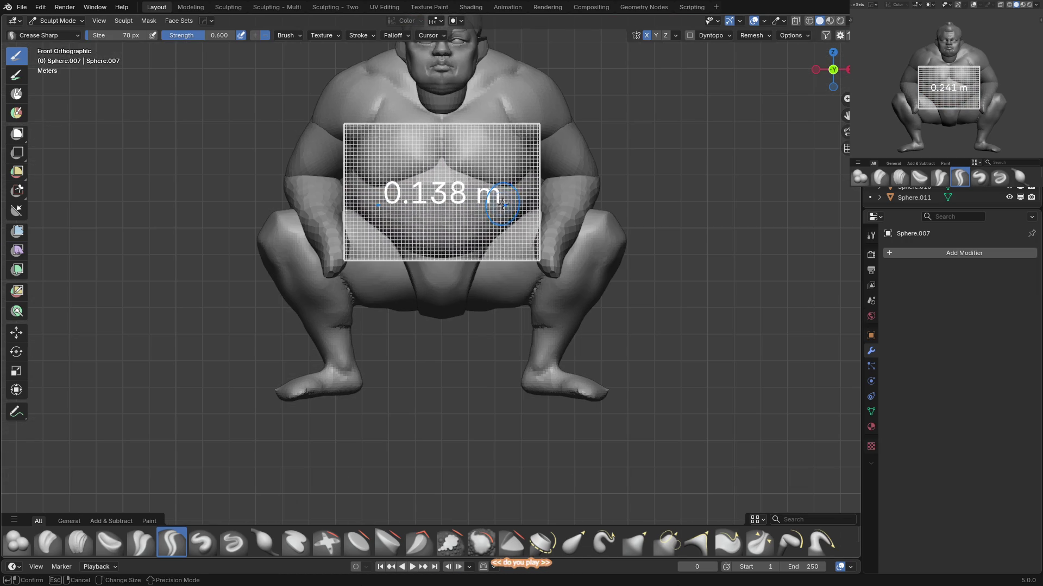
pyautogui.click(484, 210)
pyautogui.moveTo(479, 214); pyautogui.dragTo(454, 214, button='middle')
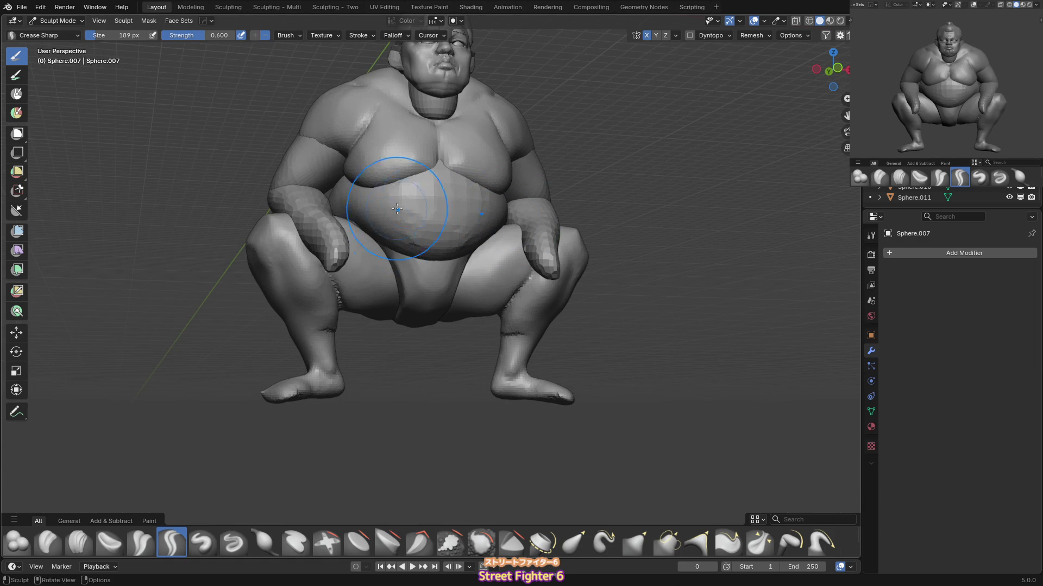
# Inflate the belly from the front view with Inflate/Deflate at around 105 px.
pyautogui.press('i')
pyautogui.keyDown('shift'); pyautogui.moveTo(396, 240); pyautogui.dragTo(398, 232, button='middle'); pyautogui.keyUp('shift')
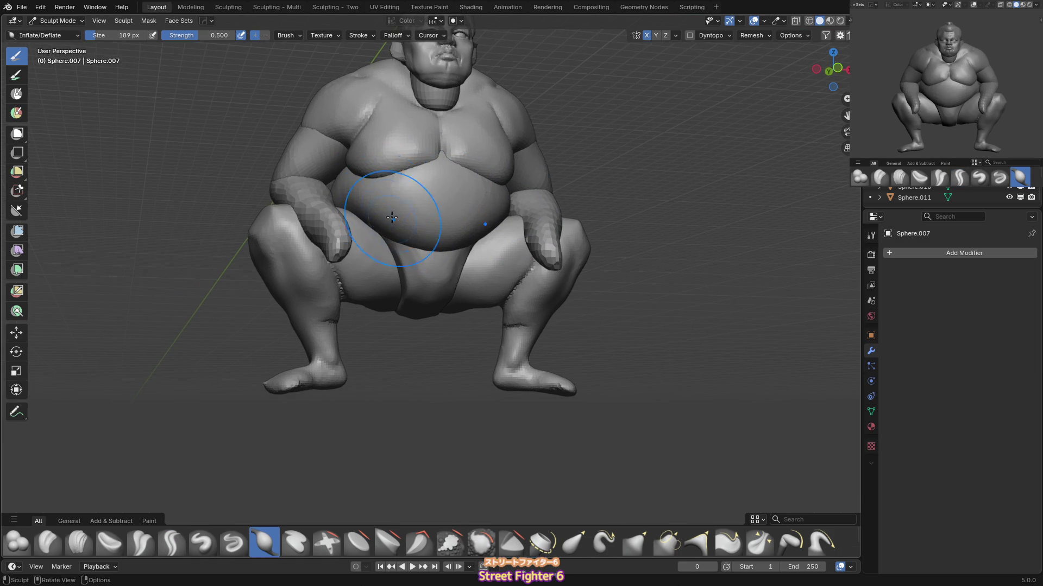
pyautogui.press('KP_1')
pyautogui.press('f')
pyautogui.click(438, 163)
pyautogui.moveTo(438, 163)
pyautogui.keyDown('shift'); pyautogui.mouseDown(button='middle')
pyautogui.moveTo(434, 173)
pyautogui.moveTo(462, 189)
pyautogui.mouseUp(button='middle'); pyautogui.keyUp('shift')
pyautogui.press('f')
pyautogui.click(434, 169)
pyautogui.moveTo(416, 223)
pyautogui.mouseDown(button='middle')
pyautogui.moveTo(465, 163)
pyautogui.moveTo(481, 179)
pyautogui.mouseUp(button='middle')
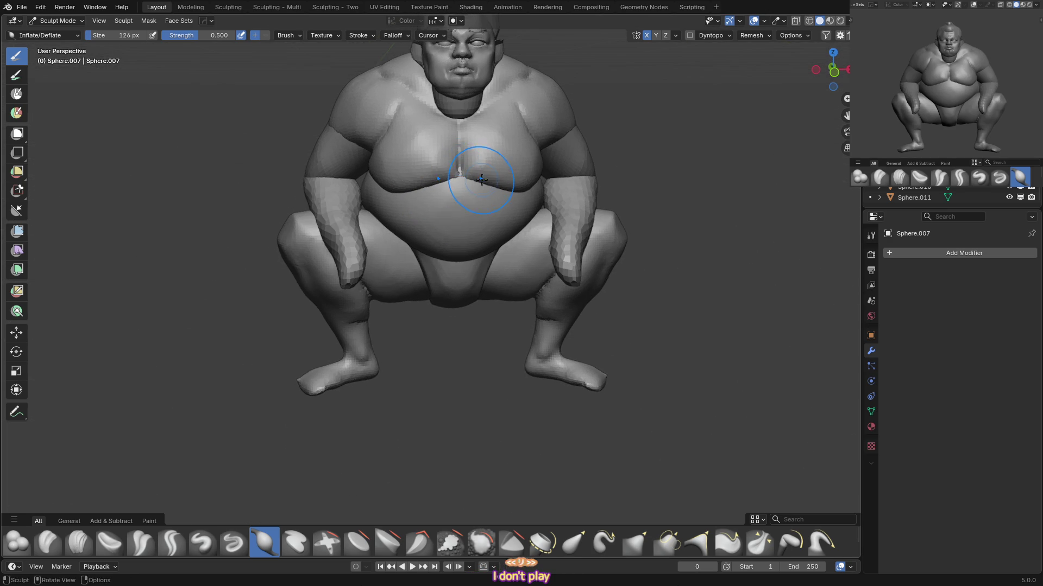
pyautogui.press('f')
pyautogui.click(456, 179)
pyautogui.press('KP_1')
# On torso Sphere.006, build the upper chest into fuller, rounder pectorals with Draw.
pyautogui.hotkey('alt', 'q')
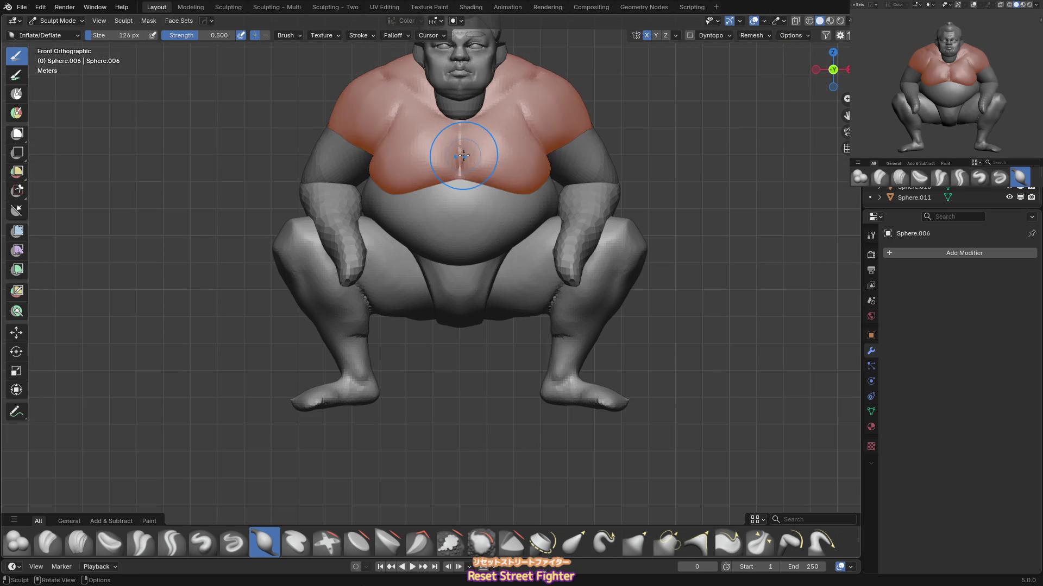
pyautogui.moveTo(393, 176)
pyautogui.mouseDown(button='middle')
pyautogui.moveTo(430, 163)
pyautogui.moveTo(419, 105)
pyautogui.mouseUp(button='middle')
pyautogui.press('x')
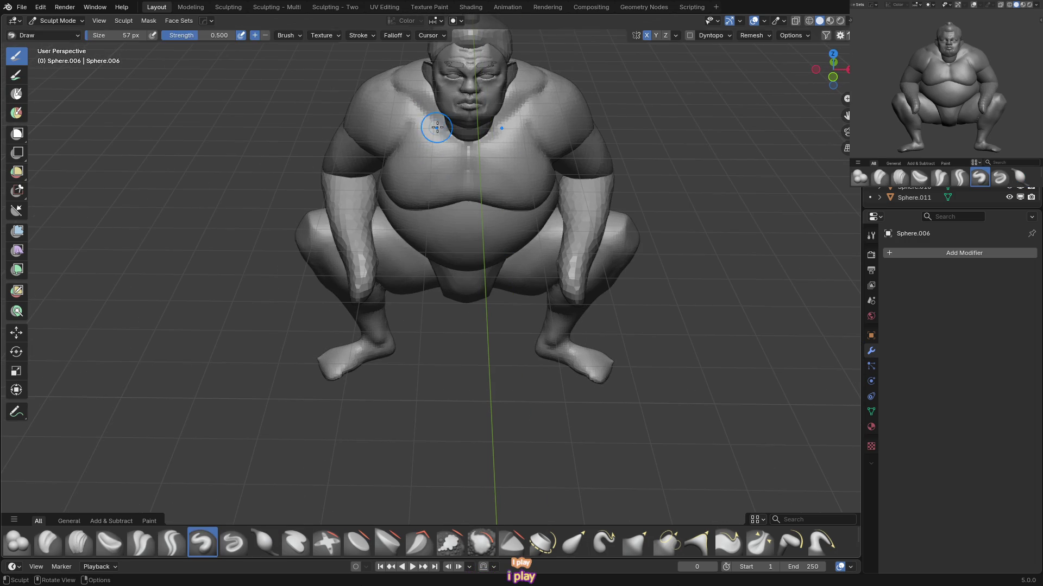
pyautogui.click(459, 137)
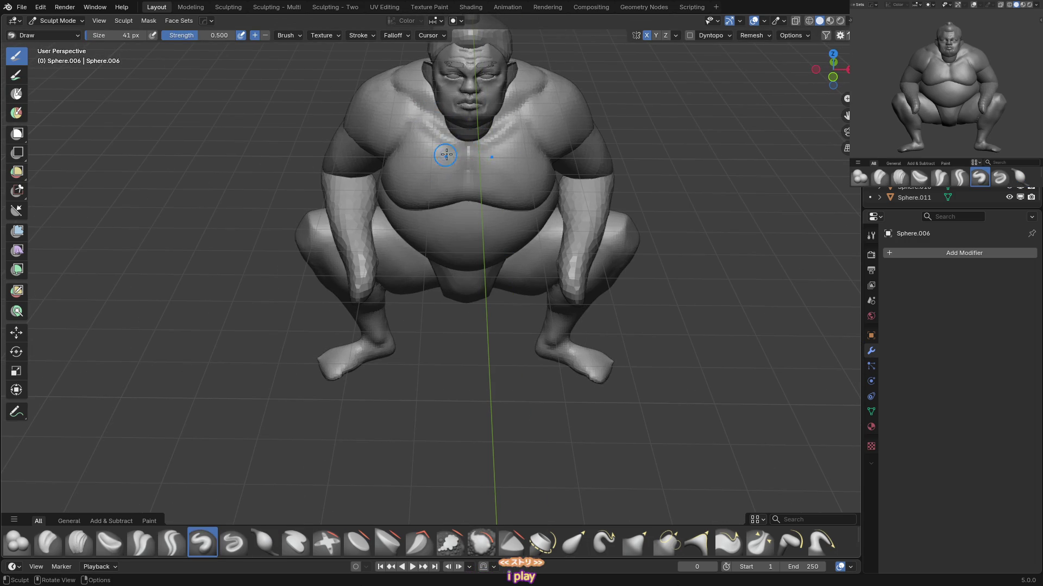
pyautogui.moveTo(415, 133); pyautogui.dragTo(463, 162)
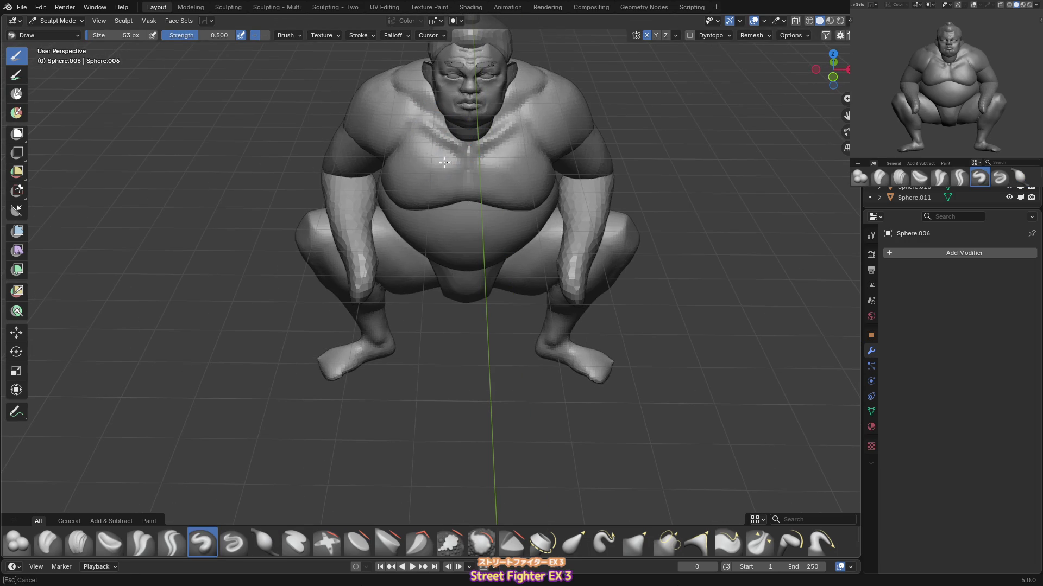
pyautogui.press('KP_1')
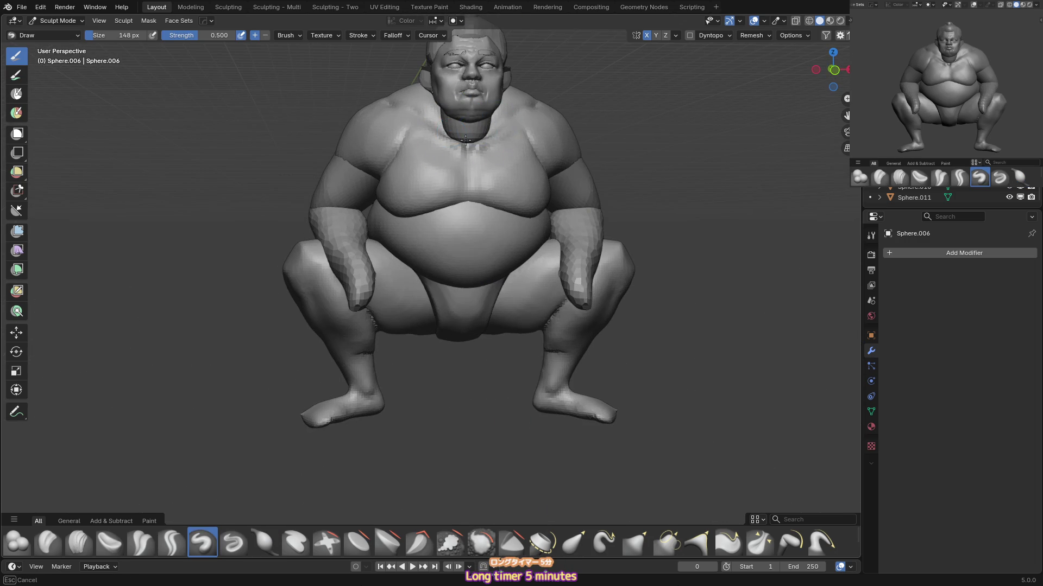
pyautogui.press('f')
pyautogui.click(426, 126)
# Grab the shoulders into shape, then refine the belly on Sphere.007 with Draw Sharp.
pyautogui.press('g')
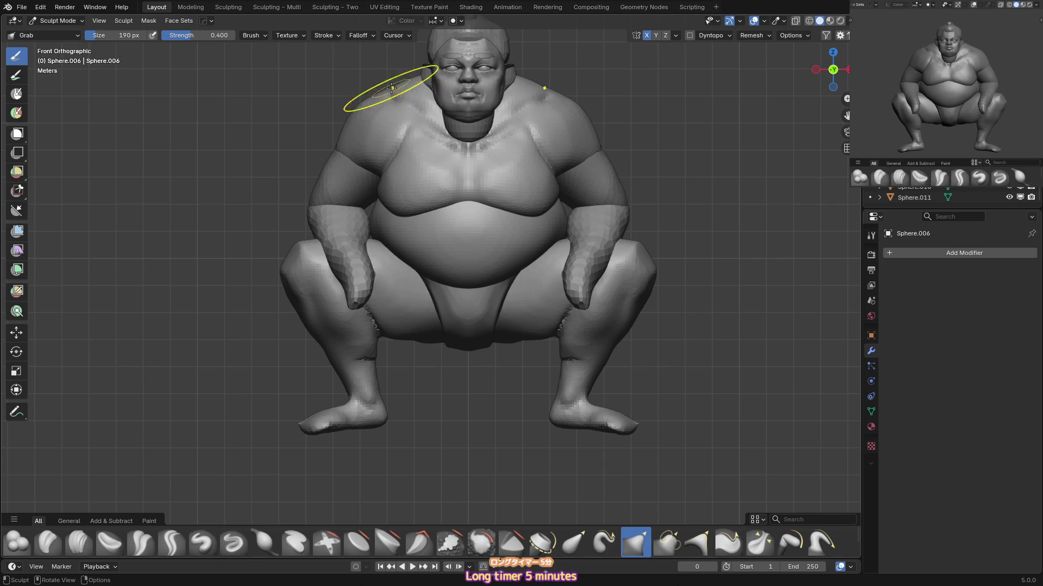
pyautogui.moveTo(531, 128)
pyautogui.mouseDown(button='middle')
pyautogui.moveTo(534, 119)
pyautogui.moveTo(431, 175)
pyautogui.moveTo(472, 191)
pyautogui.mouseUp(button='middle')
pyautogui.hotkey('alt', 'q')
pyautogui.press('x')
pyautogui.hotkey('shift', 'x')
pyautogui.moveTo(472, 190); pyautogui.dragTo(389, 190)
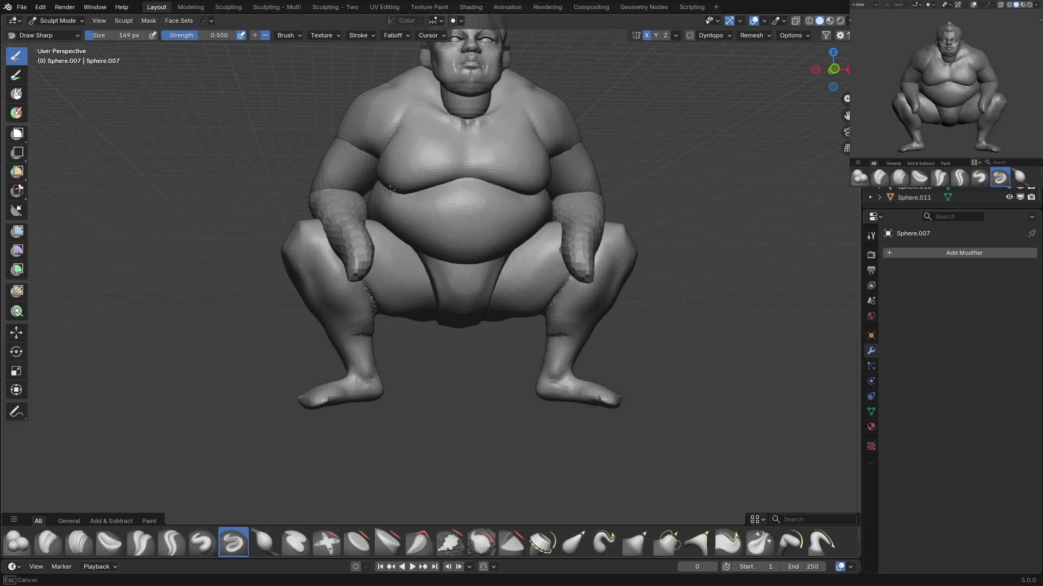
pyautogui.press('KP_1')
pyautogui.moveTo(483, 246)
pyautogui.keyDown('shift'); pyautogui.mouseDown(button='middle')
pyautogui.moveTo(476, 205)
pyautogui.moveTo(462, 210)
pyautogui.moveTo(493, 204)
pyautogui.moveTo(460, 213)
pyautogui.moveTo(489, 228)
pyautogui.mouseUp(button='middle'); pyautogui.keyUp('shift')
# Crease a navel into the lower belly and pull the belly sides with a 193 px Grab brush.
pyautogui.hotkey('shift', 'c')
pyautogui.scroll(-2, 489, 228)
pyautogui.press('g')
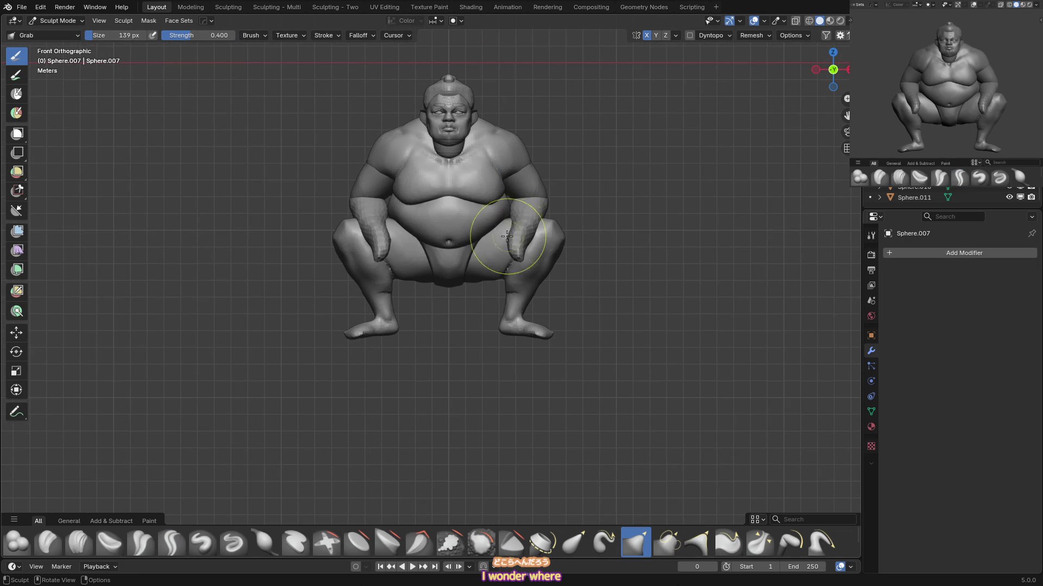
pyautogui.press('f')
pyautogui.click(497, 219)
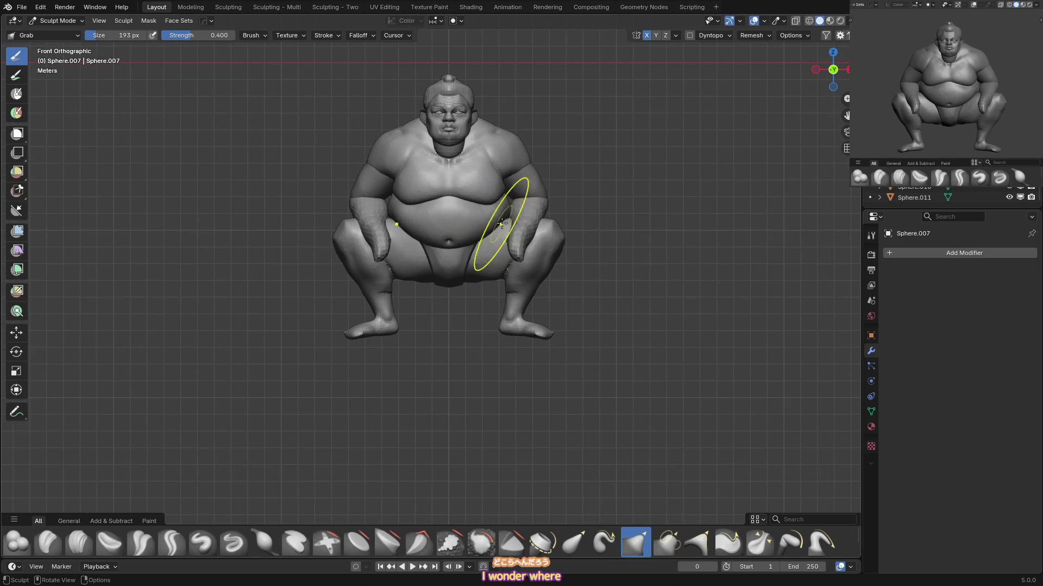
pyautogui.scroll(-1, 523, 210)
# Return to Object Mode and select the leg piece.
pyautogui.hotkey('ctrl', 'Tab')
pyautogui.click(454, 277)
pyautogui.click(554, 256)
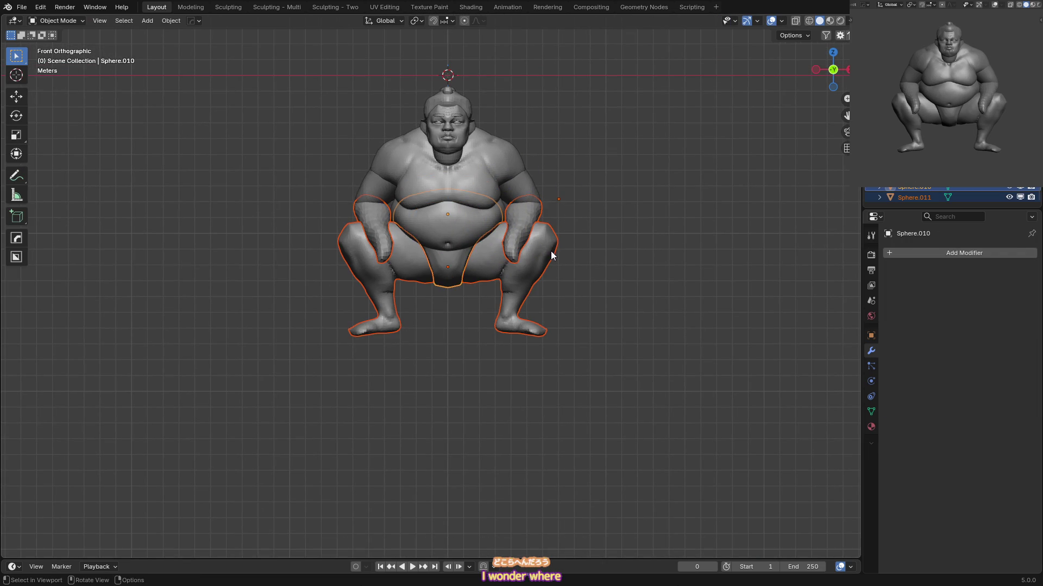
# Move the legs Sphere.011 down along Z in two moves, about 0.378 m in total.
pyautogui.click(537, 267)
pyautogui.keyDown('shift'); pyautogui.moveTo(532, 261); pyautogui.dragTo(537, 263, button='middle'); pyautogui.keyUp('shift')
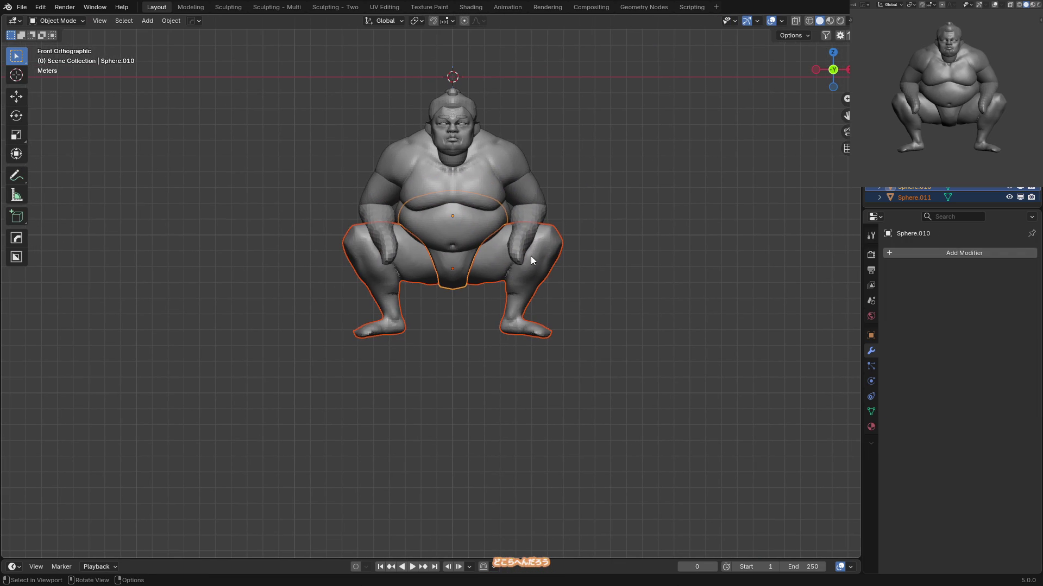
pyautogui.press('g')
pyautogui.press('z')
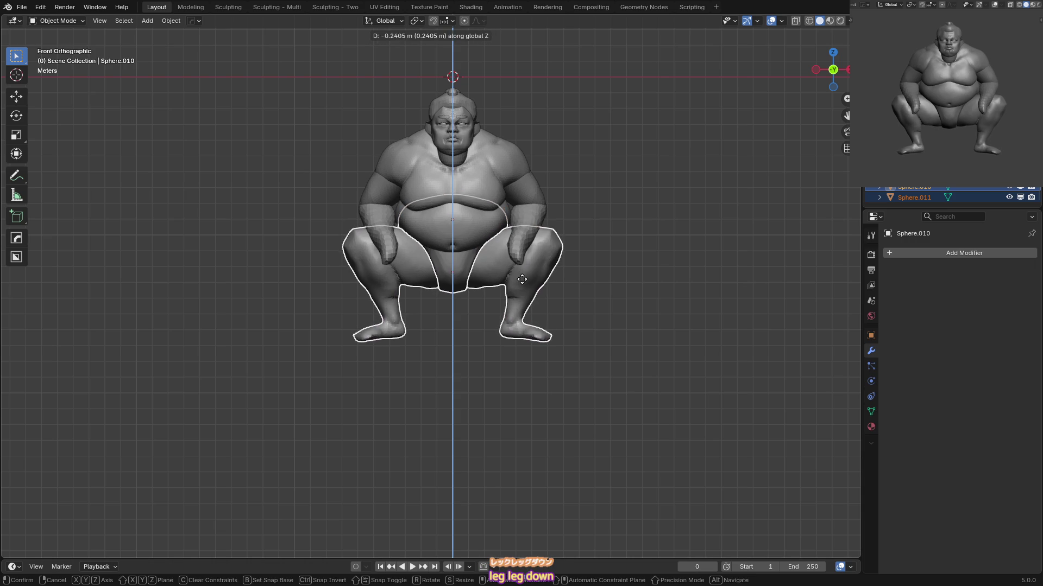
pyautogui.click(522, 301)
pyautogui.press('g')
pyautogui.press('z')
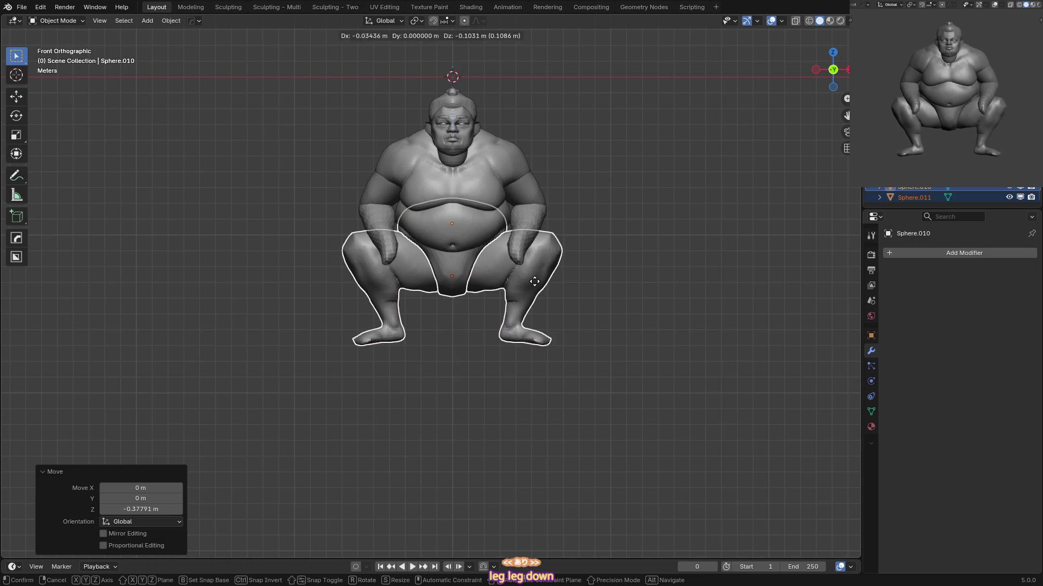
pyautogui.click(534, 285)
# Deselect the legs, select the belly Sphere.007 and resume sculpting on it.
pyautogui.hotkey('alt', 'a')
pyautogui.scroll(3, 515, 252)
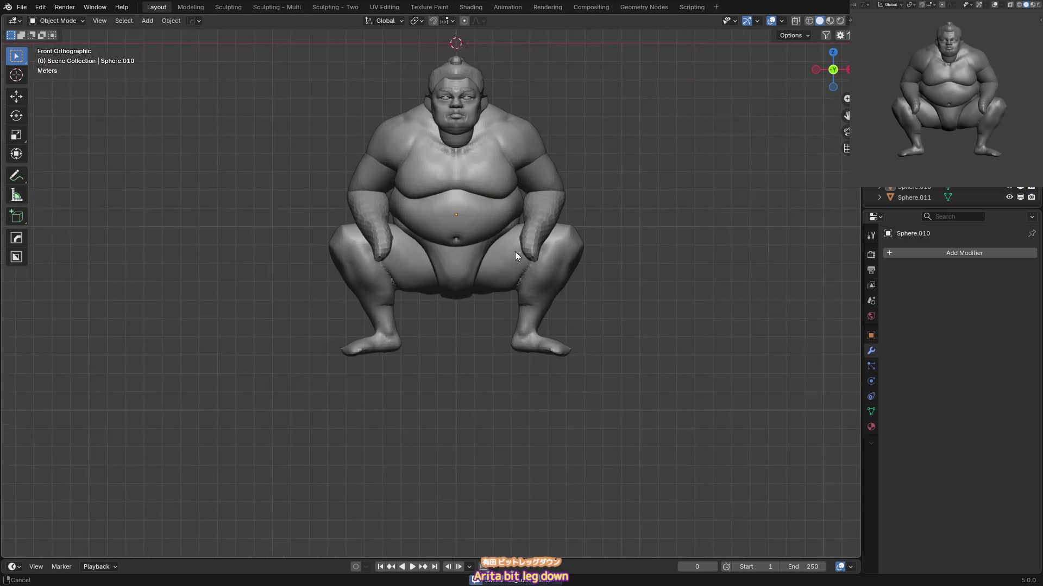
pyautogui.click(522, 201)
pyautogui.hotkey('ctrl', 'Tab')
pyautogui.moveTo(522, 201); pyautogui.dragTo(517, 209, button='middle')
# Shape the belly's lower front with Grab and Draw using an enlarged brush in front view.
pyautogui.press('g')
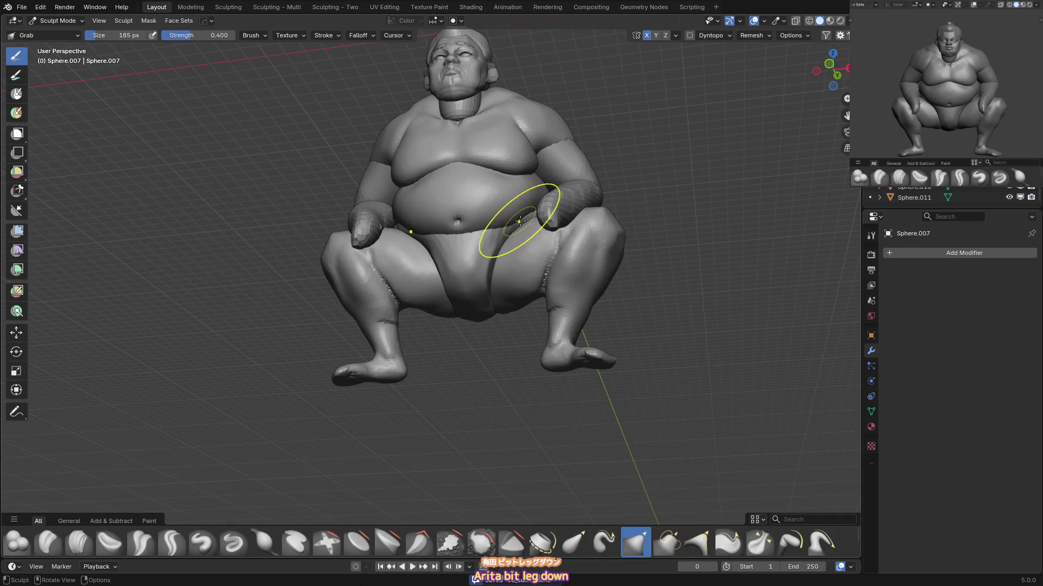
pyautogui.press('KP_1')
pyautogui.press('x')
pyautogui.moveTo(526, 205)
pyautogui.mouseDown(button='middle')
pyautogui.moveTo(489, 221)
pyautogui.moveTo(516, 221)
pyautogui.moveTo(509, 245)
pyautogui.mouseUp(button='middle')
pyautogui.press('KP_1')
pyautogui.press('f')
pyautogui.click(477, 199)
pyautogui.press('g')
pyautogui.scroll(2, 521, 224)
# Inflate the belly's lower front and pull it down over the crotch with Grab.
pyautogui.press('i')
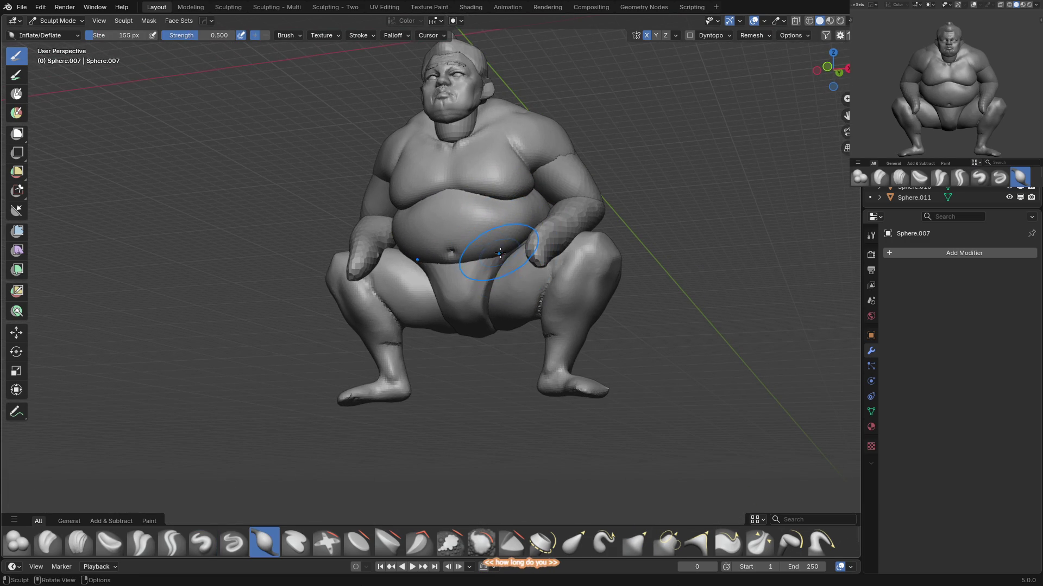
pyautogui.moveTo(501, 285); pyautogui.dragTo(504, 257, button='middle')
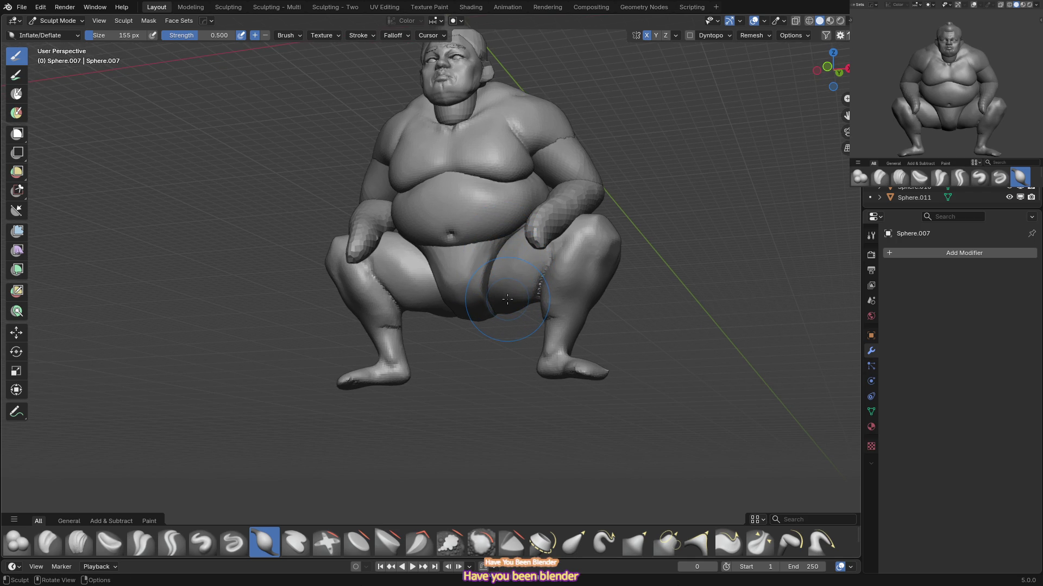
pyautogui.moveTo(489, 302)
pyautogui.mouseDown(button='middle')
pyautogui.moveTo(491, 260)
pyautogui.moveTo(471, 290)
pyautogui.moveTo(540, 345)
pyautogui.moveTo(547, 315)
pyautogui.moveTo(523, 274)
pyautogui.mouseUp(button='middle')
pyautogui.press('g')
pyautogui.press('f')
pyautogui.click(481, 298)
# Move sculpting to mawashi Sphere.010 with a larger brush.
pyautogui.hotkey('alt', 'q')
pyautogui.press('f')
pyautogui.click(513, 318)
# Carve sharp creases along the mawashi's rear belt edge with Crease Sharp at 74 px.
pyautogui.press('i')
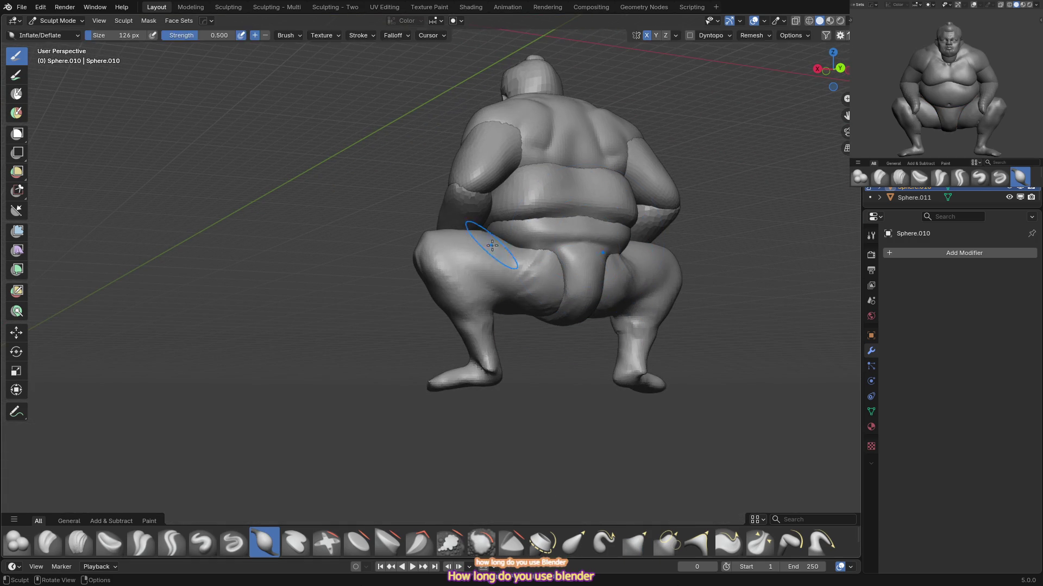
pyautogui.hotkey('shift', 'c')
pyautogui.press('f')
pyautogui.click(540, 233)
pyautogui.moveTo(540, 233); pyautogui.dragTo(582, 233)
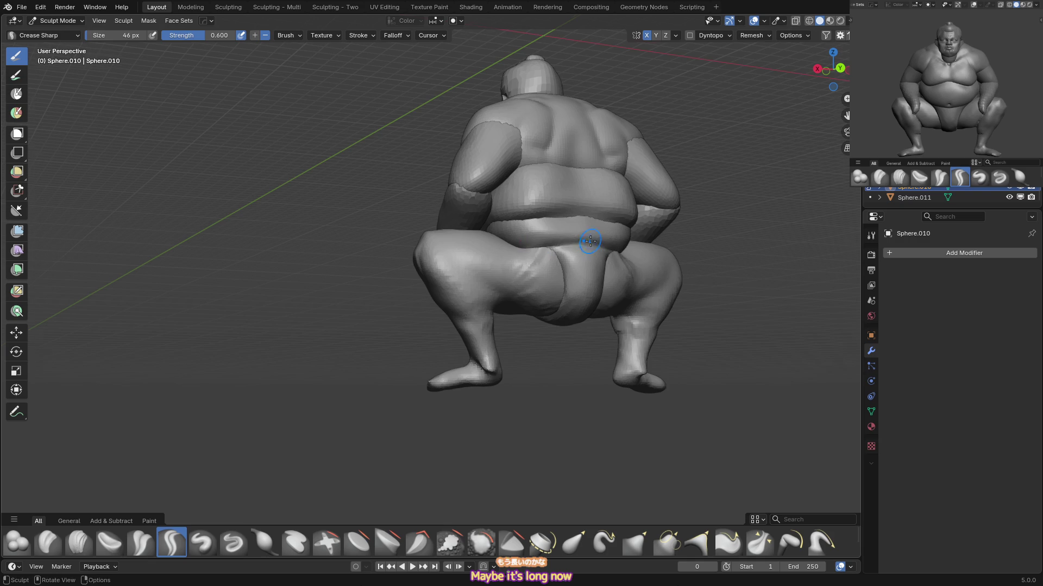
pyautogui.moveTo(582, 233); pyautogui.dragTo(565, 237, button='middle')
pyautogui.moveTo(566, 237); pyautogui.dragTo(611, 237)
pyautogui.moveTo(538, 232); pyautogui.dragTo(568, 228)
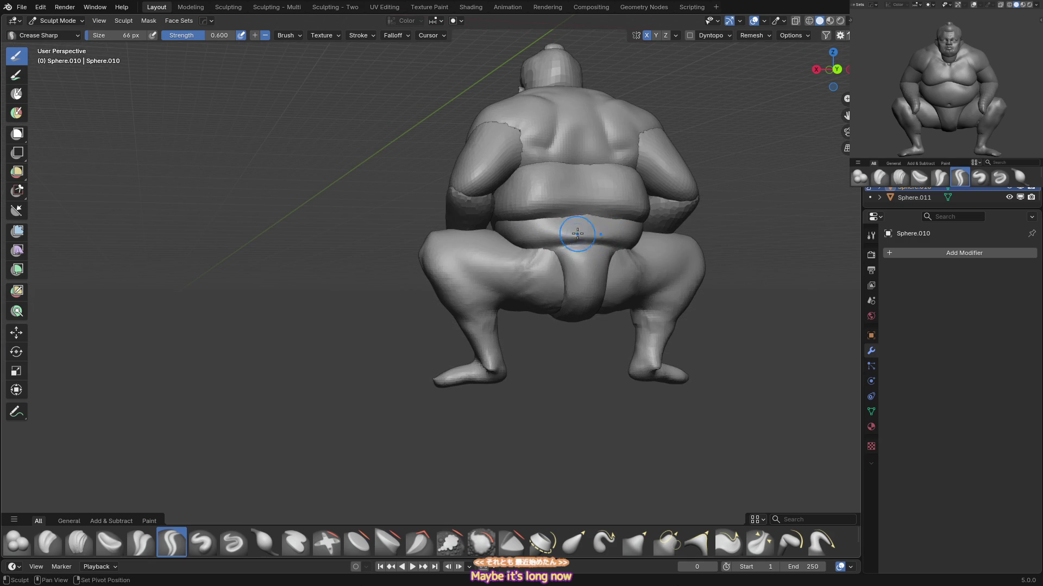
pyautogui.press('f')
pyautogui.click(543, 240)
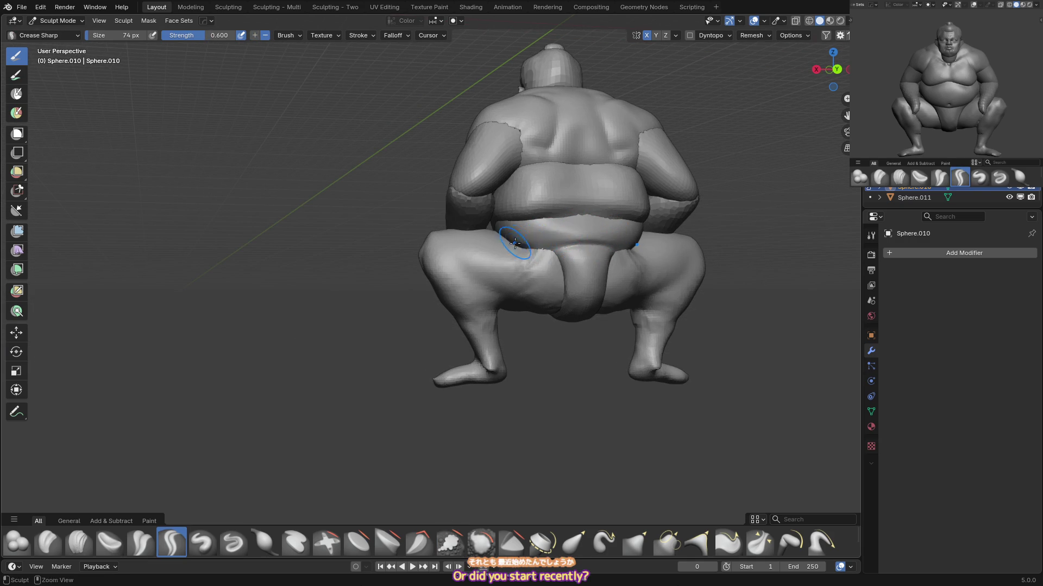
# Recentre the sumo in front view and make the belly Sphere.007 the sculpted mesh.
pyautogui.press('KP_1')
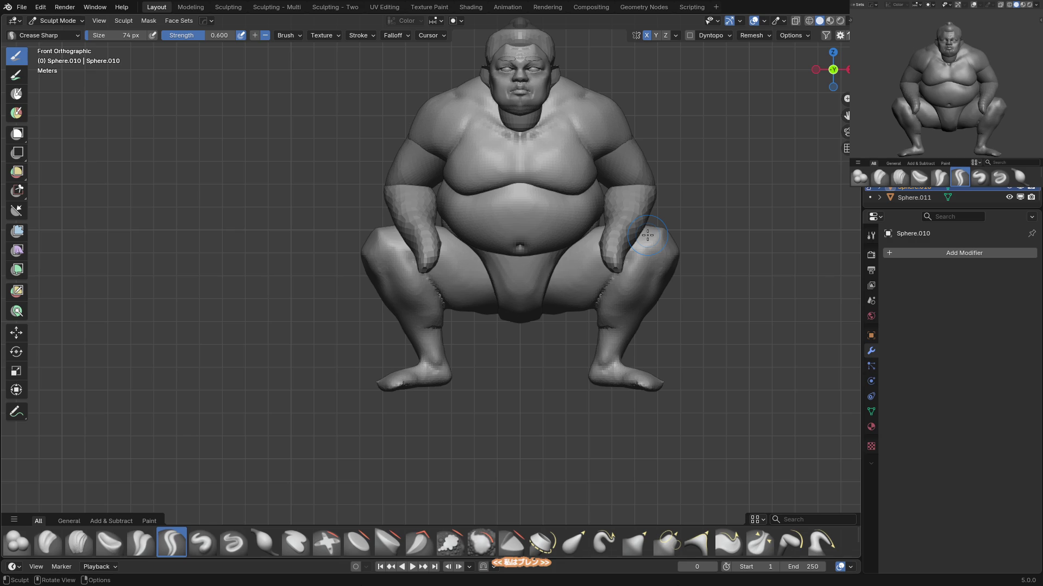
pyautogui.moveTo(516, 228)
pyautogui.keyDown('shift'); pyautogui.mouseDown(button='middle')
pyautogui.moveTo(501, 159)
pyautogui.moveTo(513, 175)
pyautogui.mouseUp(button='middle'); pyautogui.keyUp('shift')
pyautogui.press('KP_1')
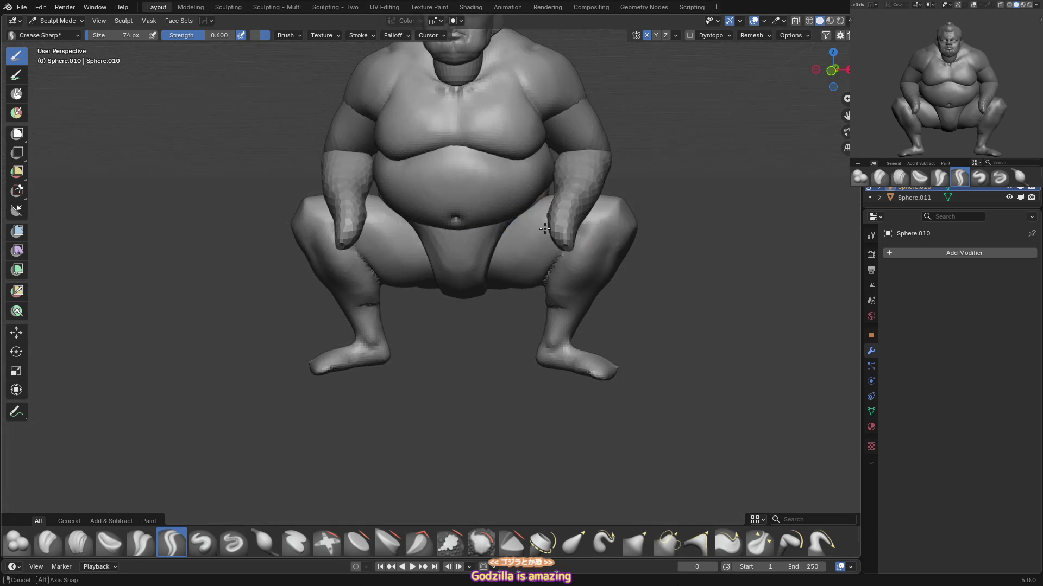
pyautogui.hotkey('alt', 'q')
pyautogui.hotkey('shift', 't')
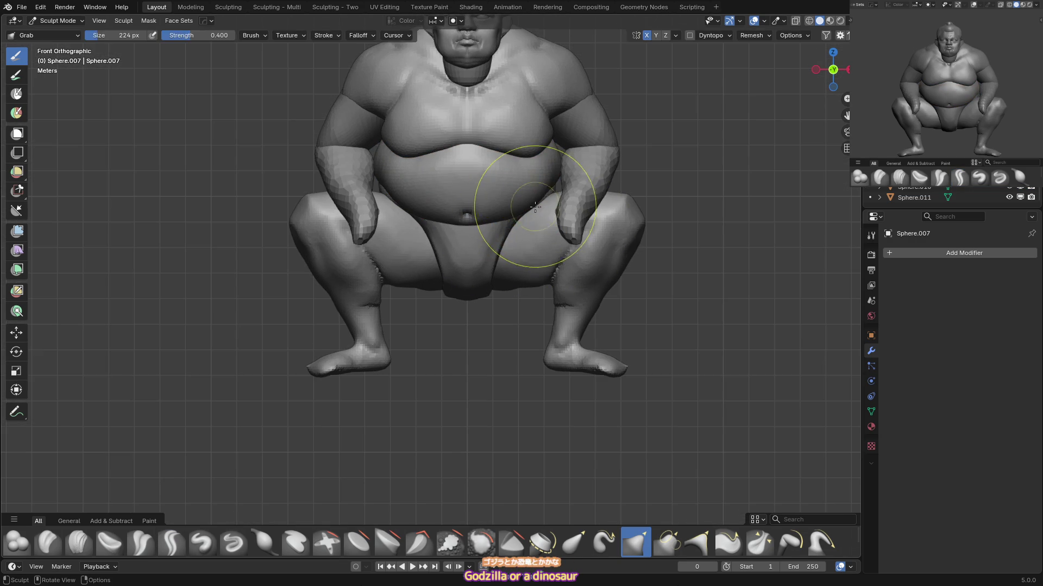
# Inflate the belly on Sphere.007 from the front view.
pyautogui.moveTo(528, 218); pyautogui.dragTo(535, 211, button='middle')
pyautogui.press('i')
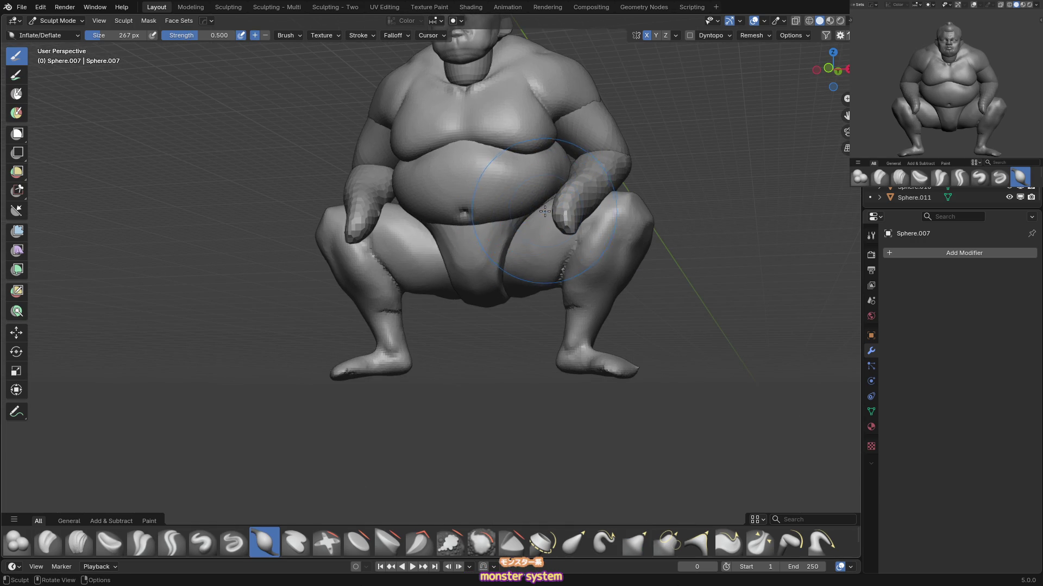
pyautogui.press('KP_1')
# On mawashi Sphere.010, pull the crotch and front panel into a cleaner shape with a smaller Grab brush.
pyautogui.hotkey('alt', 'q')
pyautogui.press('g')
pyautogui.moveTo(529, 234); pyautogui.dragTo(565, 227, button='middle')
pyautogui.press('KP_1')
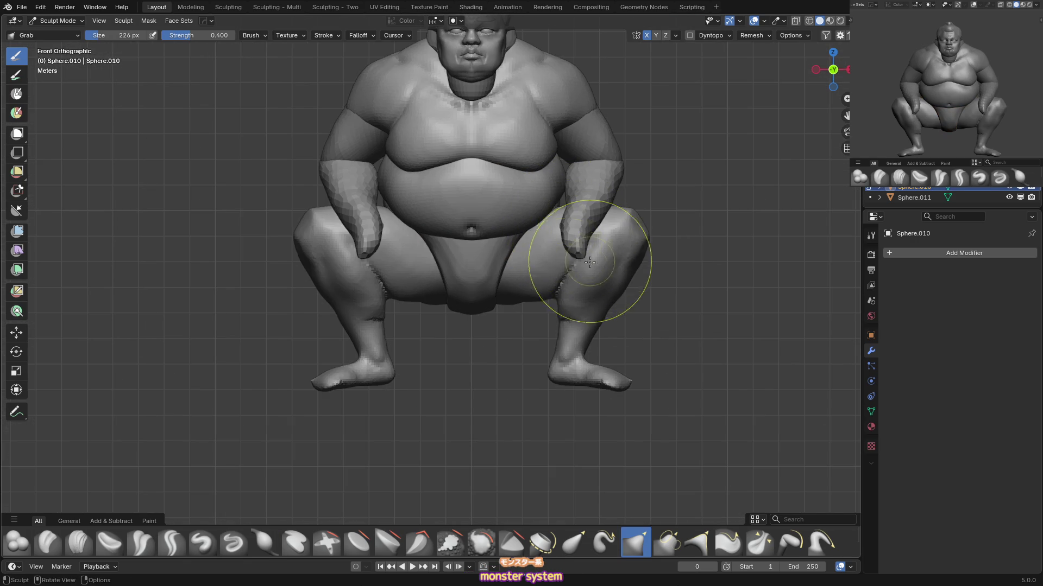
pyautogui.keyDown('shift'); pyautogui.moveTo(589, 262); pyautogui.dragTo(584, 254, button='middle'); pyautogui.keyUp('shift')
pyautogui.press(']')
pyautogui.press(']')
pyautogui.press(']')
pyautogui.click(443, 304)
pyautogui.press('[')
pyautogui.press('[')
pyautogui.press('[')
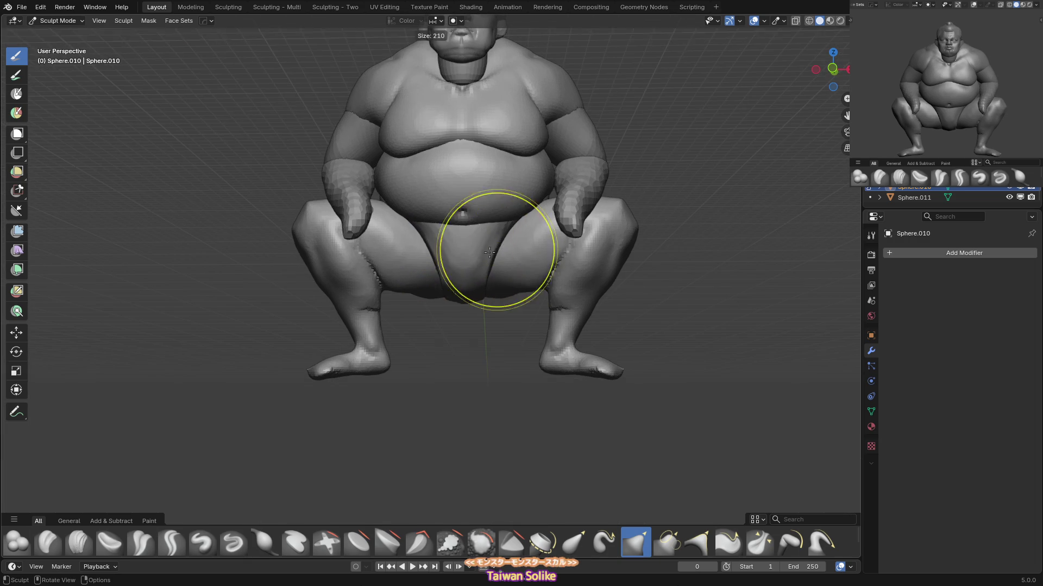
pyautogui.moveTo(588, 215)
pyautogui.mouseDown(button='middle')
pyautogui.moveTo(537, 217)
pyautogui.moveTo(547, 244)
pyautogui.moveTo(560, 245)
pyautogui.moveTo(523, 233)
pyautogui.moveTo(509, 257)
pyautogui.mouseUp(button='middle')
pyautogui.hotkey('alt', 'q')
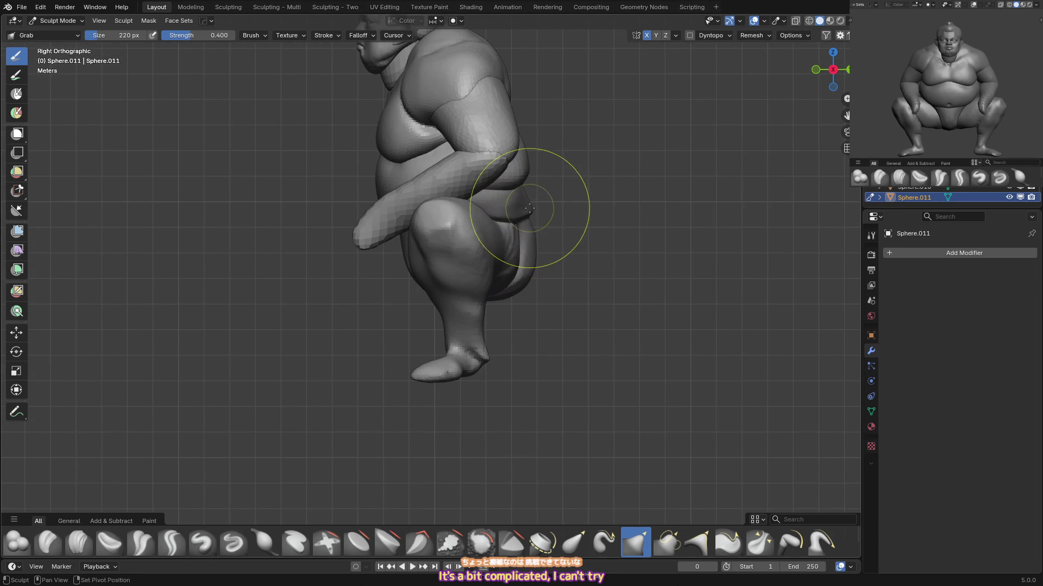
# Grab the hip profile on Sphere.011 from the side, then view mawashi Sphere.010 from behind.
pyautogui.keyDown('shift'); pyautogui.moveTo(530, 208); pyautogui.dragTo(530, 233, button='middle'); pyautogui.keyUp('shift')
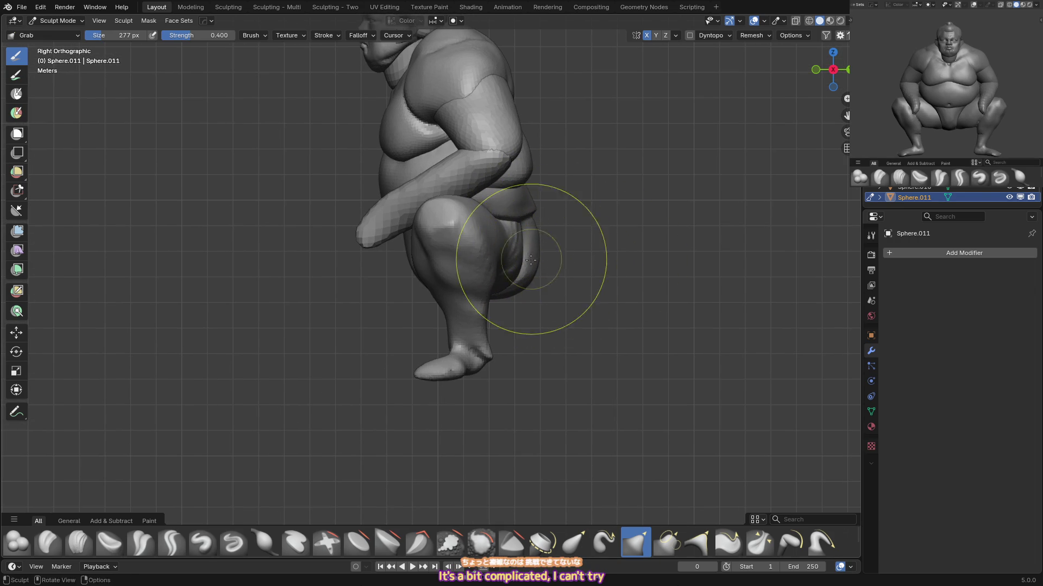
pyautogui.hotkey('alt', 'q')
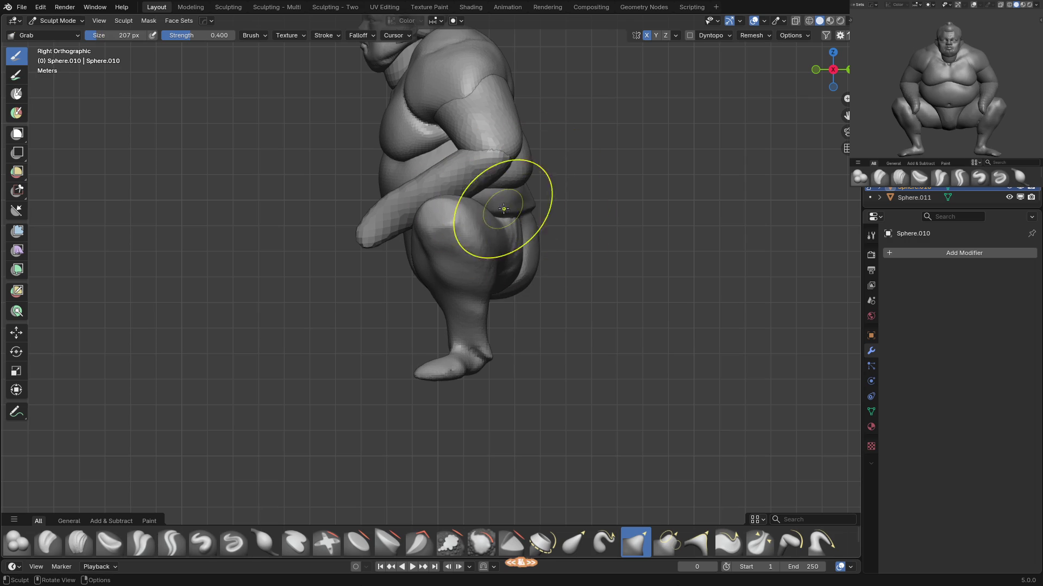
pyautogui.moveTo(602, 212); pyautogui.dragTo(526, 219, button='middle')
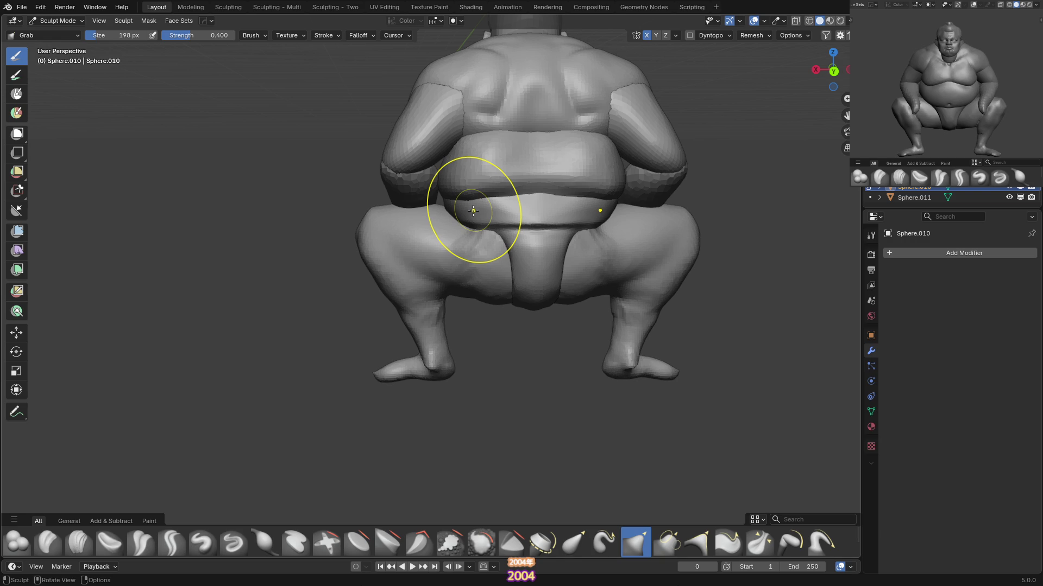
# Drag the mawashi belt and belly band lower at the back with Grab.
pyautogui.moveTo(474, 210)
pyautogui.mouseDown()
pyautogui.moveTo(508, 209)
pyautogui.moveTo(500, 247)
pyautogui.moveTo(478, 226)
pyautogui.mouseUp()
pyautogui.keyDown('alt'); pyautogui.moveTo(479, 226); pyautogui.dragTo(504, 232, button='middle'); pyautogui.keyUp('alt')
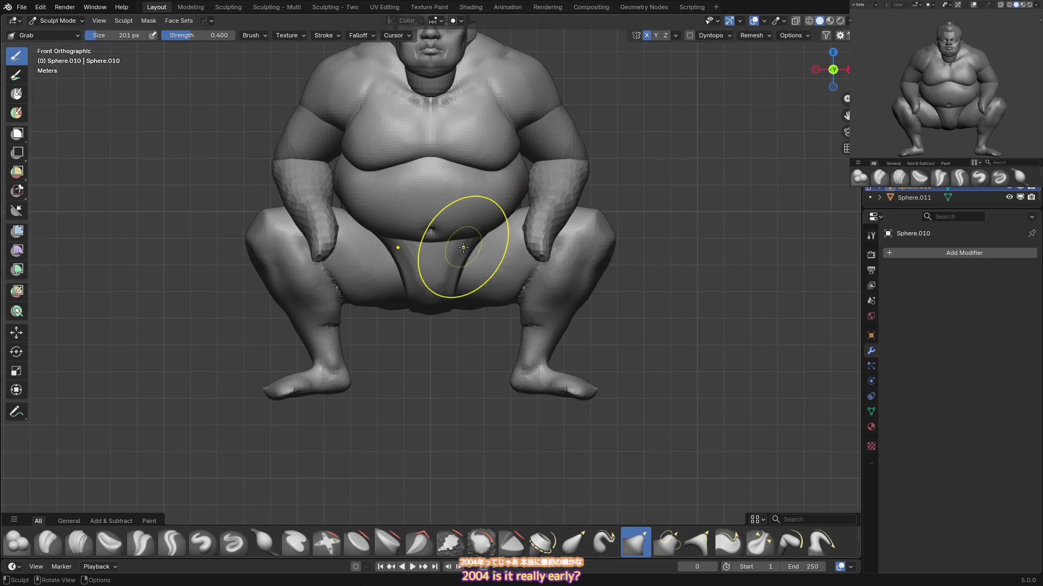
pyautogui.press('f')
pyautogui.click(404, 311)
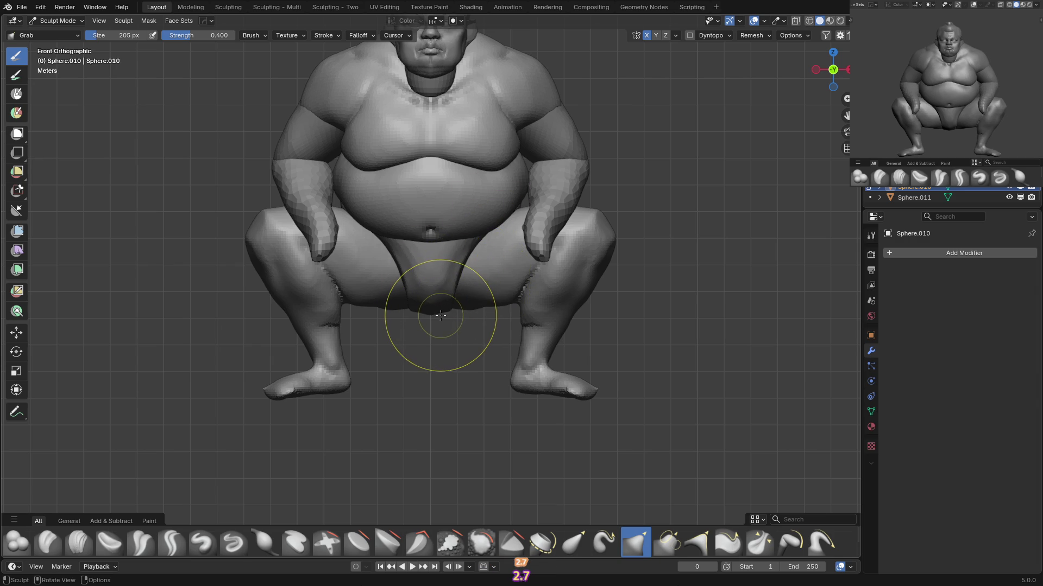
# Reshape the groin and belly on Sphere.007 with Grab, undoing one unwanted stroke.
pyautogui.press('f')
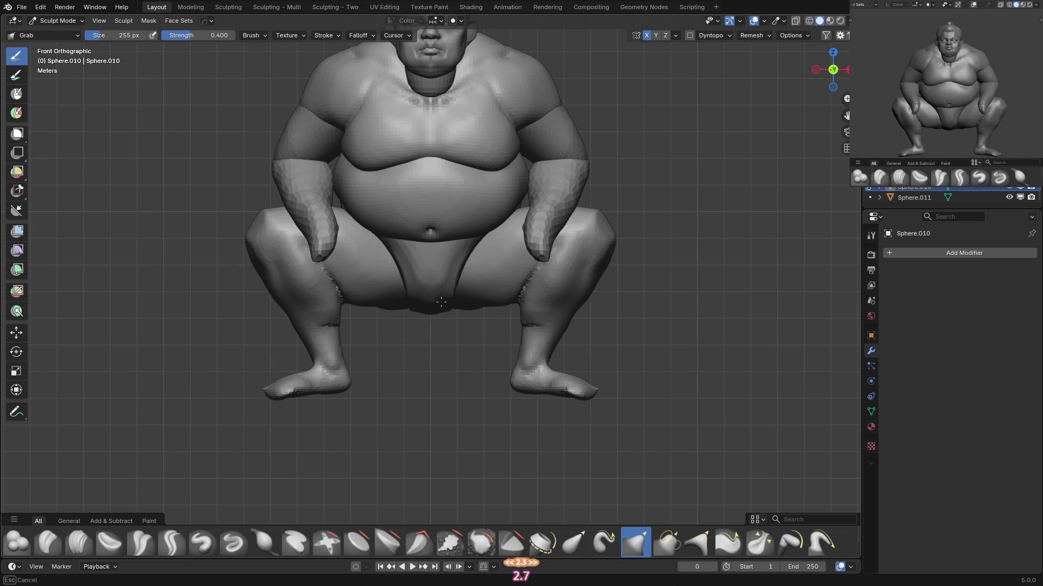
pyautogui.press('f')
pyautogui.click(490, 242)
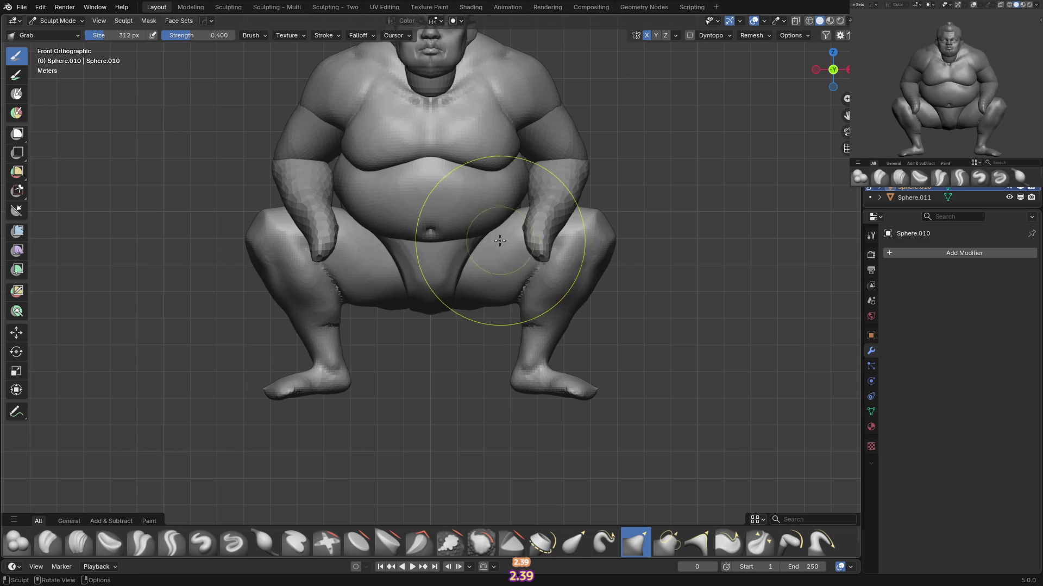
pyautogui.hotkey('alt', 'q')
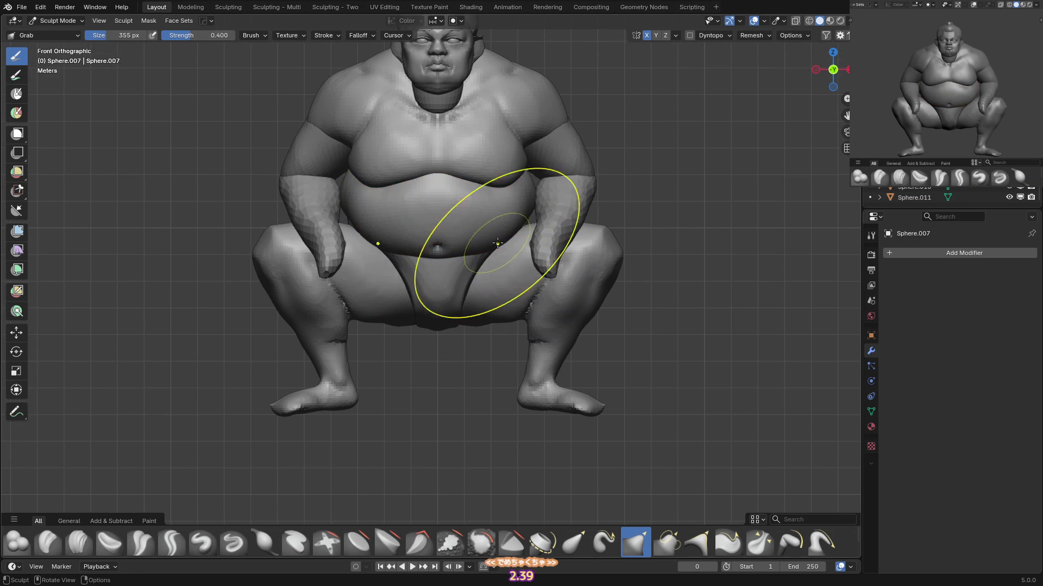
pyautogui.moveTo(489, 242)
pyautogui.mouseDown(button='middle')
pyautogui.moveTo(544, 224)
pyautogui.moveTo(537, 241)
pyautogui.mouseUp(button='middle')
pyautogui.press('f')
pyautogui.click(544, 224)
pyautogui.press('x')
pyautogui.press('g')
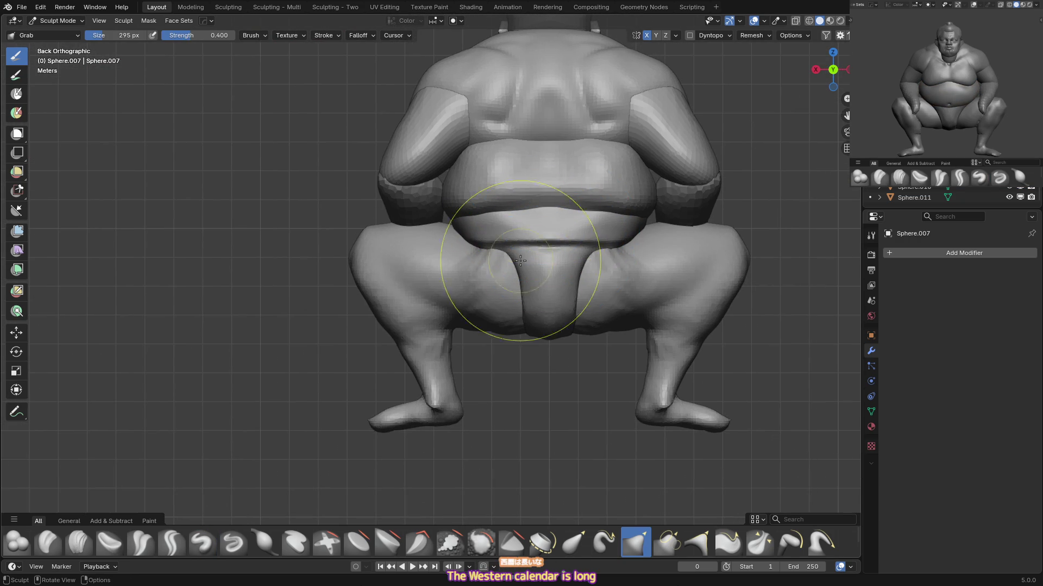
pyautogui.hotkey('ctrl', 'z')
# Carve sharp creases into the knee folds behind the knees on legs Sphere.011.
pyautogui.hotkey('alt', 'q')
pyautogui.moveTo(479, 285)
pyautogui.mouseDown(button='middle')
pyautogui.moveTo(454, 279)
pyautogui.moveTo(440, 301)
pyautogui.moveTo(474, 311)
pyautogui.moveTo(484, 291)
pyautogui.moveTo(521, 299)
pyautogui.moveTo(533, 245)
pyautogui.moveTo(553, 315)
pyautogui.moveTo(438, 247)
pyautogui.mouseUp(button='middle')
pyautogui.hotkey('shift', 'c')
pyautogui.press('KP_1')
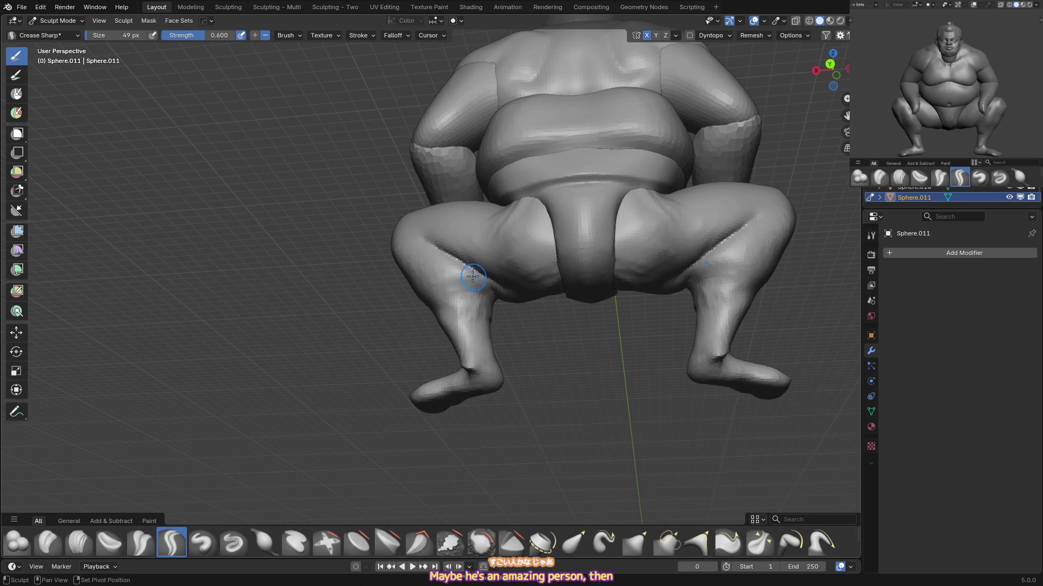
# Carve sharp creases around the knees and shins with a smaller brush, checking from the front.
pyautogui.moveTo(481, 295)
pyautogui.mouseDown(button='middle')
pyautogui.moveTo(480, 334)
pyautogui.moveTo(478, 315)
pyautogui.mouseUp(button='middle')
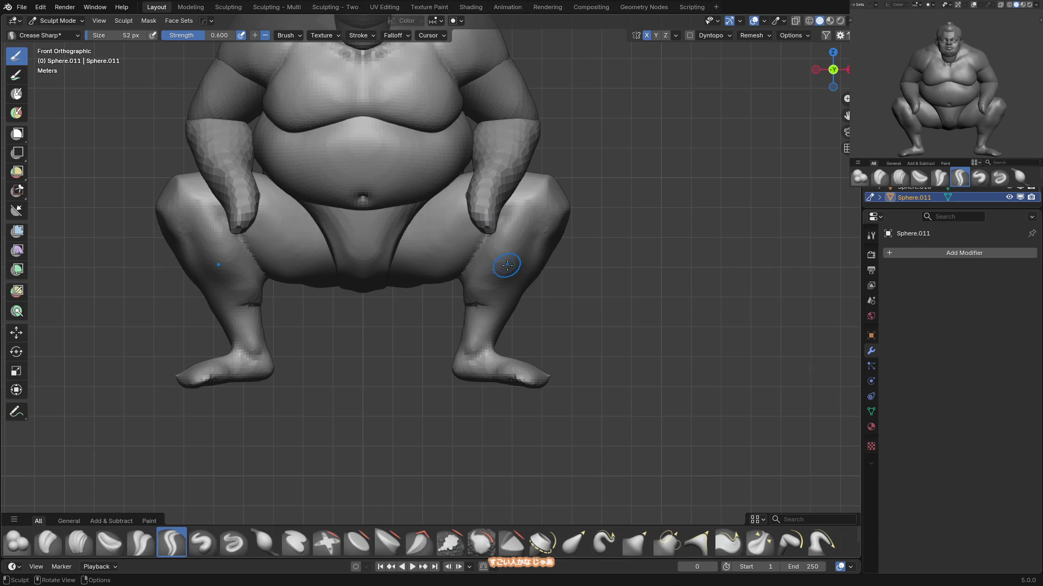
pyautogui.moveTo(507, 266); pyautogui.dragTo(514, 256, button='middle')
pyautogui.moveTo(514, 201); pyautogui.dragTo(525, 193, button='middle')
pyautogui.moveTo(497, 226); pyautogui.dragTo(514, 217, button='middle')
pyautogui.press('f')
pyautogui.click(511, 202)
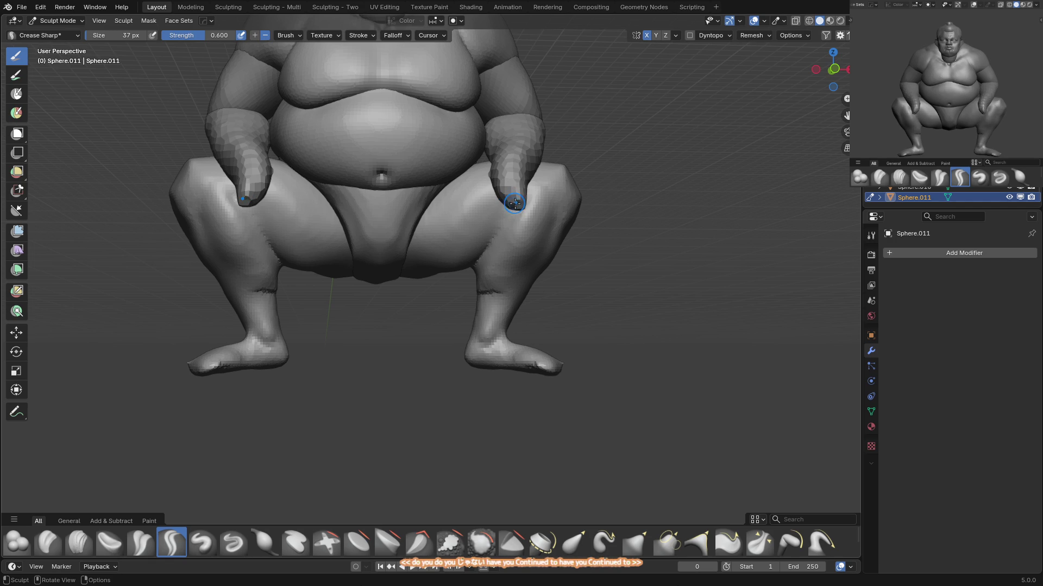
pyautogui.moveTo(507, 201)
pyautogui.mouseDown(button='middle')
pyautogui.moveTo(507, 223)
pyautogui.moveTo(494, 232)
pyautogui.moveTo(516, 209)
pyautogui.moveTo(497, 226)
pyautogui.moveTo(496, 261)
pyautogui.mouseUp(button='middle')
pyautogui.press('KP_1')
pyautogui.keyDown('shift'); pyautogui.moveTo(476, 310); pyautogui.dragTo(476, 288, button='middle'); pyautogui.keyUp('shift')
# Pull the feet into a new shape with an enlarged Grab brush, then begin sharp creasing on one foot.
pyautogui.press('g')
pyautogui.press('f')
pyautogui.moveTo(516, 296); pyautogui.dragTo(469, 308)
pyautogui.moveTo(468, 307)
pyautogui.mouseDown(button='middle')
pyautogui.moveTo(489, 345)
pyautogui.moveTo(471, 297)
pyautogui.moveTo(443, 310)
pyautogui.mouseUp(button='middle')
pyautogui.press('f')
pyautogui.click(461, 328)
pyautogui.hotkey('shift', 'c')
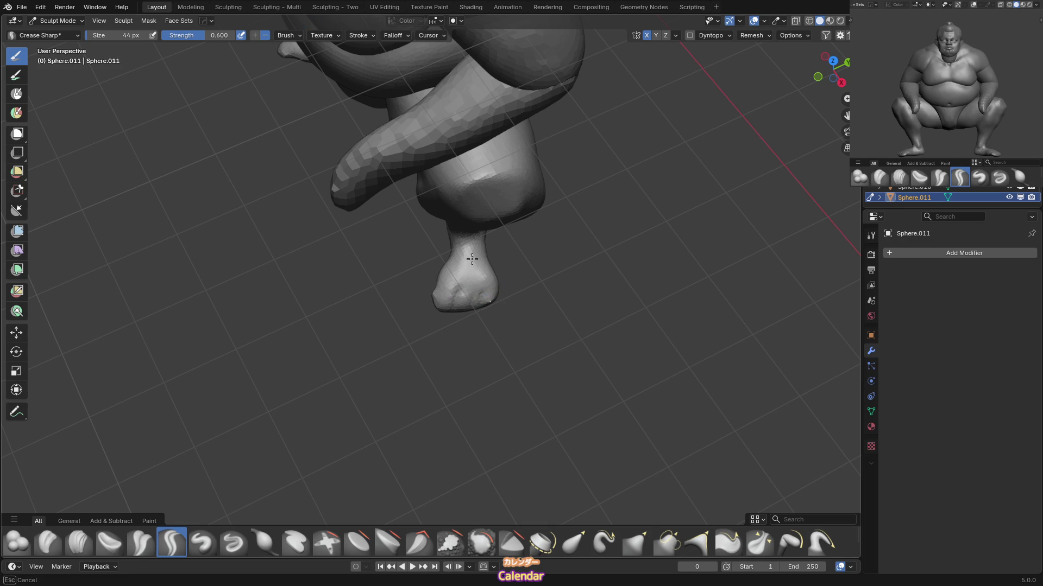
# Pull the ankles and toes with Grab and Snake Hook using a larger brush.
pyautogui.press('g')
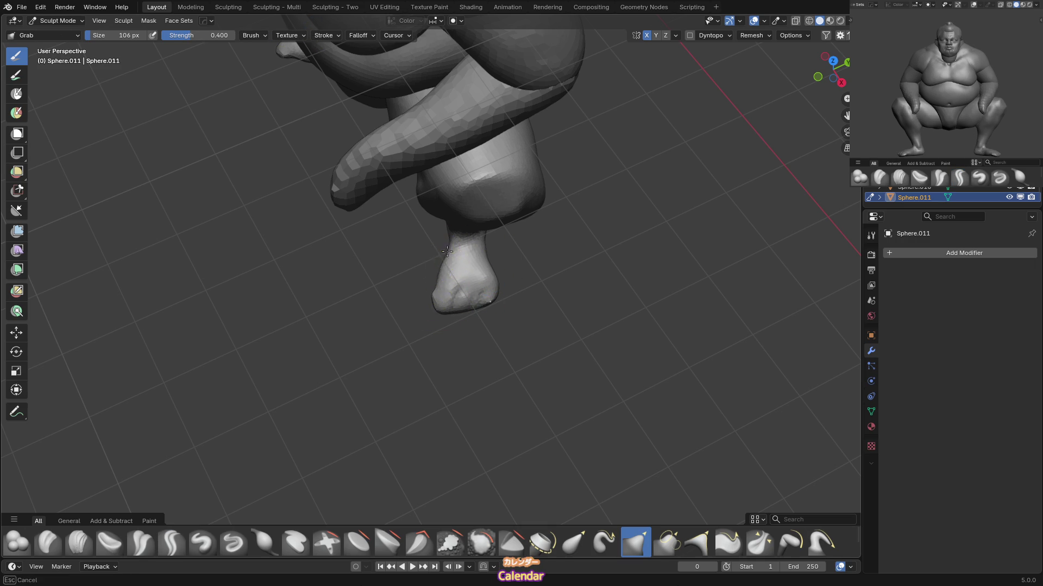
pyautogui.press('KP_1')
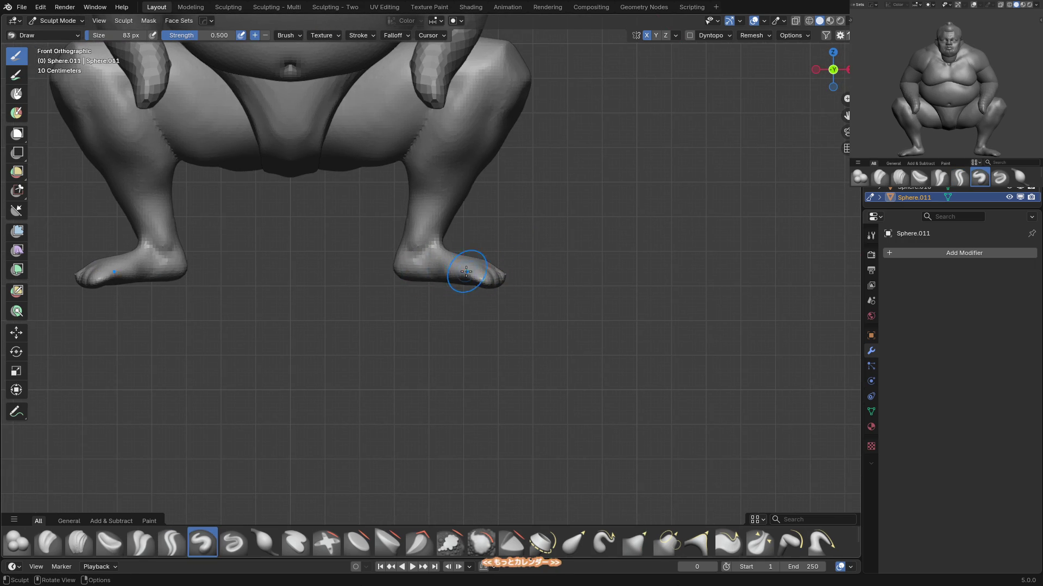
pyautogui.press('f')
pyautogui.click(434, 277)
pyautogui.moveTo(429, 280); pyautogui.dragTo(435, 277, button='middle')
pyautogui.moveTo(372, 245)
pyautogui.mouseDown(button='middle')
pyautogui.moveTo(435, 242)
pyautogui.moveTo(360, 272)
pyautogui.mouseUp(button='middle')
pyautogui.press('k')
pyautogui.press('f')
pyautogui.click(372, 255)
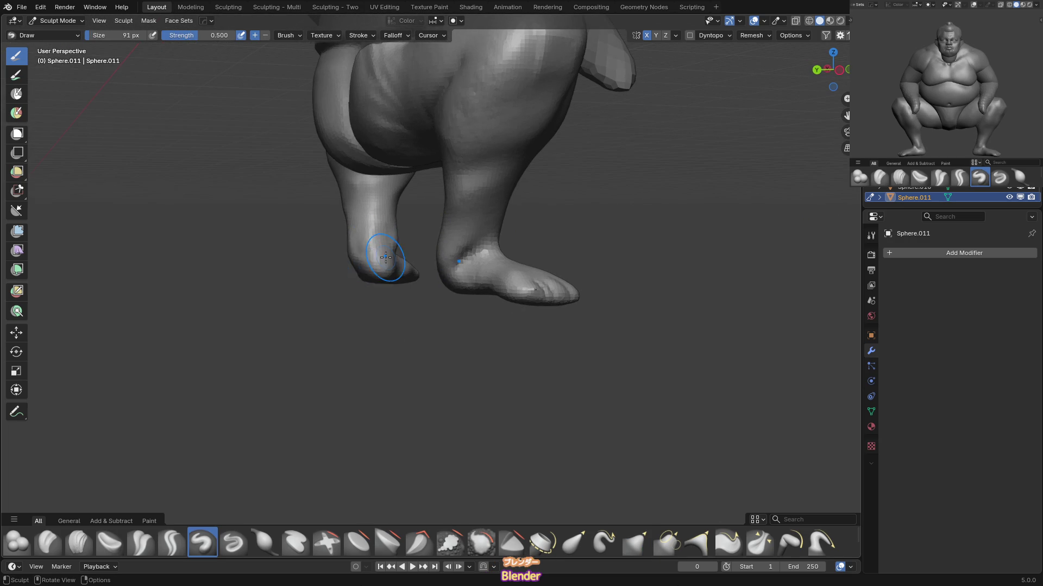
# Refine the ankles and heels with Grab from the front, brush at 120 px then smaller.
pyautogui.press('g')
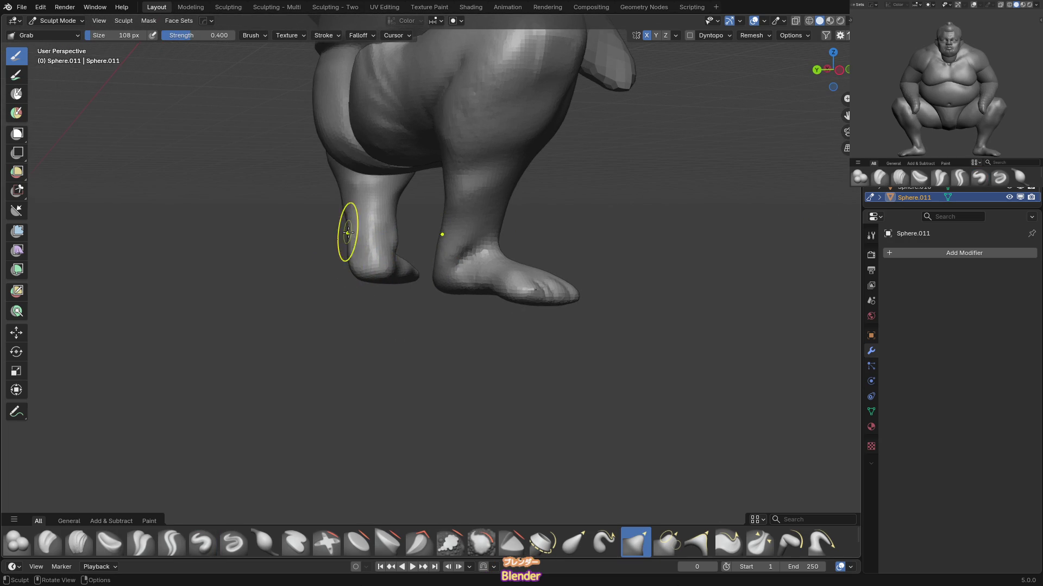
pyautogui.press('KP_1')
pyautogui.press('f')
pyautogui.click(408, 241)
pyautogui.moveTo(407, 241)
pyautogui.mouseDown(button='middle')
pyautogui.moveTo(418, 224)
pyautogui.moveTo(391, 239)
pyautogui.mouseUp(button='middle')
pyautogui.press('f')
pyautogui.click(381, 241)
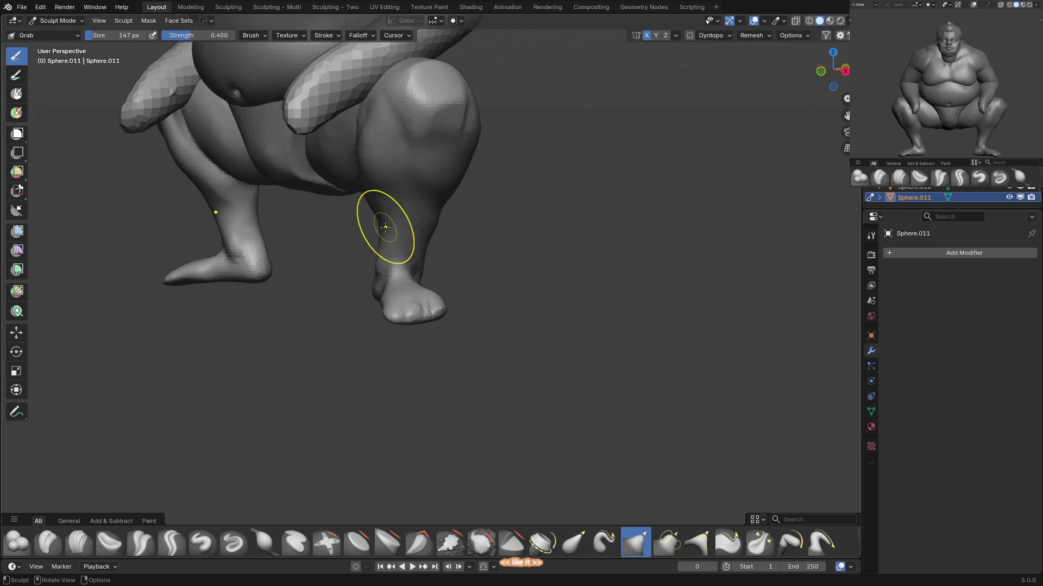
# Turn the model toward the knees and shrink the brush for detail work.
pyautogui.moveTo(438, 213)
pyautogui.mouseDown(button='middle')
pyautogui.moveTo(414, 232)
pyautogui.moveTo(393, 162)
pyautogui.moveTo(414, 165)
pyautogui.mouseUp(button='middle')
pyautogui.press('f')
pyautogui.click(393, 162)
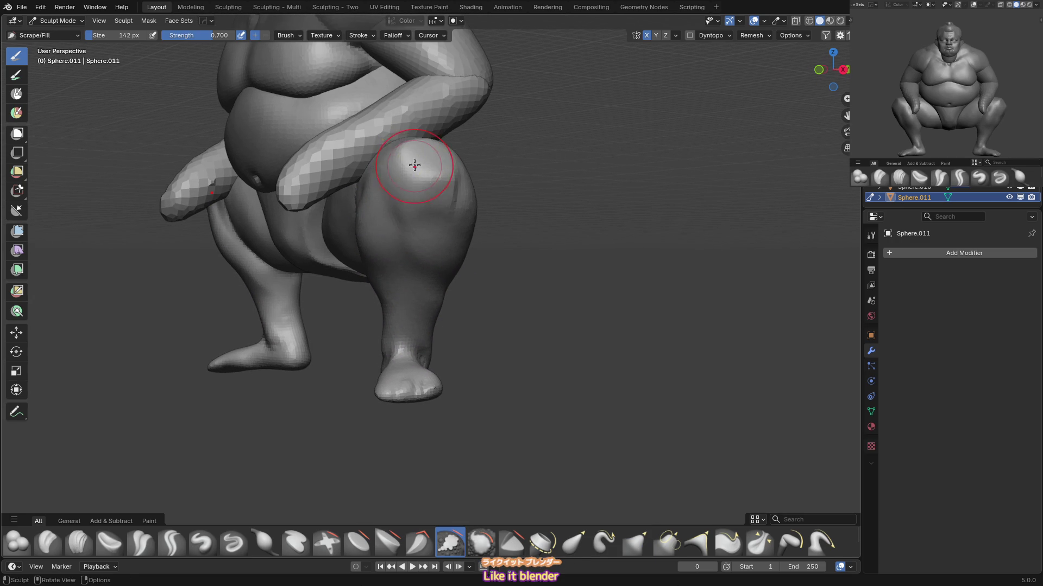
pyautogui.moveTo(425, 209); pyautogui.dragTo(467, 158, button='middle')
pyautogui.moveTo(491, 213)
pyautogui.mouseDown(button='middle')
pyautogui.moveTo(445, 209)
pyautogui.moveTo(464, 226)
pyautogui.moveTo(491, 214)
pyautogui.moveTo(482, 225)
pyautogui.moveTo(441, 180)
pyautogui.moveTo(441, 212)
pyautogui.moveTo(456, 204)
pyautogui.moveTo(463, 140)
pyautogui.mouseUp(button='middle')
pyautogui.press('f')
pyautogui.click(443, 209)
# Work both knees with Crease Sharp, Draw and Scrape strokes.
pyautogui.hotkey('shift', 'c')
pyautogui.press('x')
pyautogui.hotkey('shift', 't')
pyautogui.moveTo(498, 209); pyautogui.dragTo(489, 174, button='middle')
pyautogui.press('x')
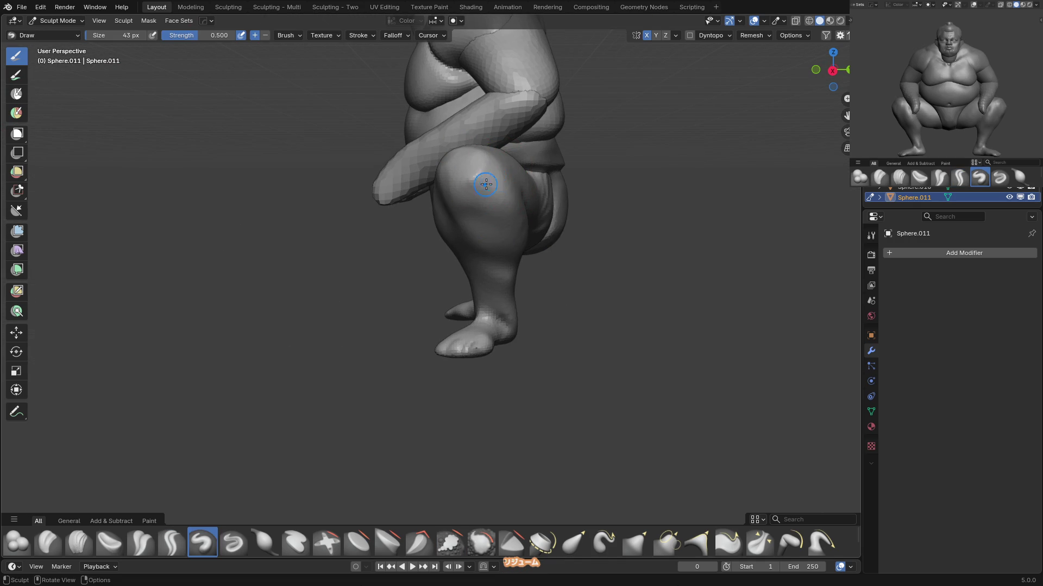
pyautogui.moveTo(522, 208)
pyautogui.mouseDown(button='middle')
pyautogui.moveTo(500, 205)
pyautogui.moveTo(467, 174)
pyautogui.moveTo(500, 169)
pyautogui.moveTo(489, 205)
pyautogui.moveTo(507, 167)
pyautogui.mouseUp(button='middle')
pyautogui.hotkey('shift', 't')
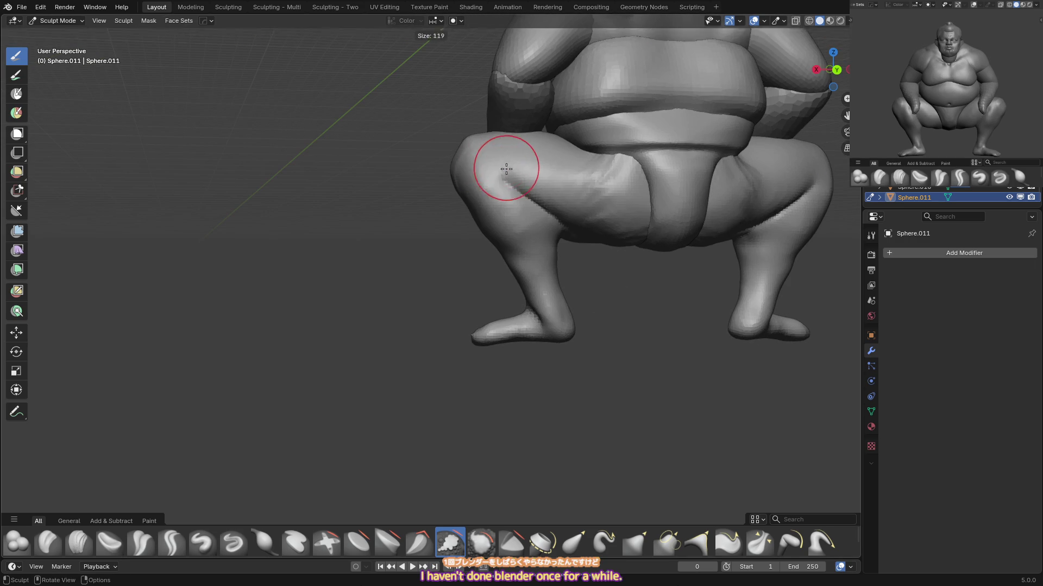
pyautogui.hotkey('shift', 'c')
# Pull and build up the ankles with Grab and Draw strokes.
pyautogui.moveTo(562, 217)
pyautogui.keyDown('shift'); pyautogui.mouseDown(button='middle')
pyautogui.moveTo(535, 218)
pyautogui.moveTo(528, 200)
pyautogui.mouseUp(button='middle'); pyautogui.keyUp('shift')
pyautogui.press('g')
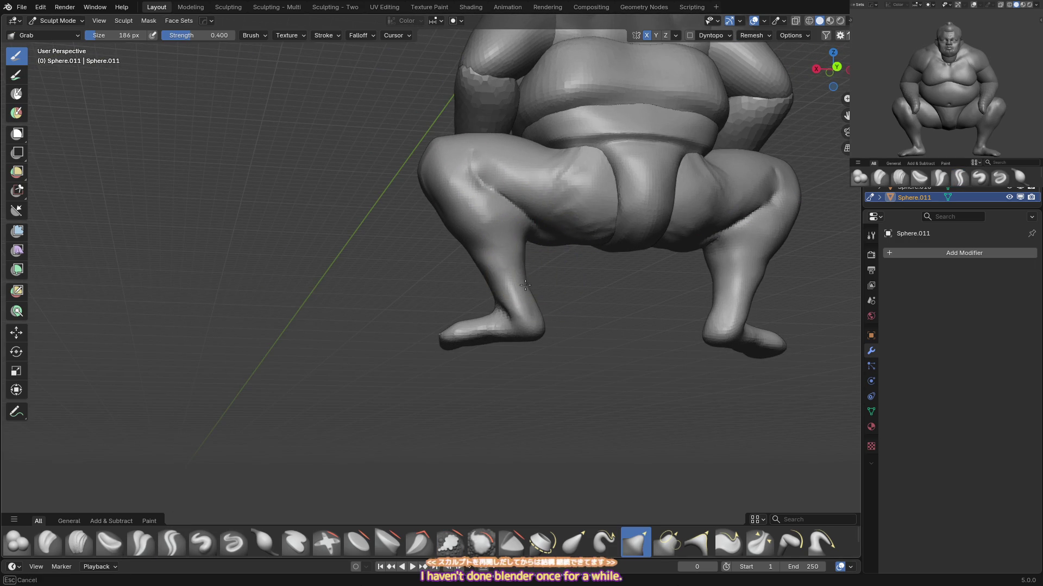
pyautogui.moveTo(545, 277)
pyautogui.mouseDown(button='middle')
pyautogui.moveTo(581, 293)
pyautogui.moveTo(537, 326)
pyautogui.mouseUp(button='middle')
pyautogui.press('x')
pyautogui.moveTo(535, 266)
pyautogui.mouseDown(button='middle')
pyautogui.moveTo(556, 304)
pyautogui.moveTo(524, 322)
pyautogui.moveTo(512, 297)
pyautogui.moveTo(570, 321)
pyautogui.moveTo(584, 315)
pyautogui.mouseUp(button='middle')
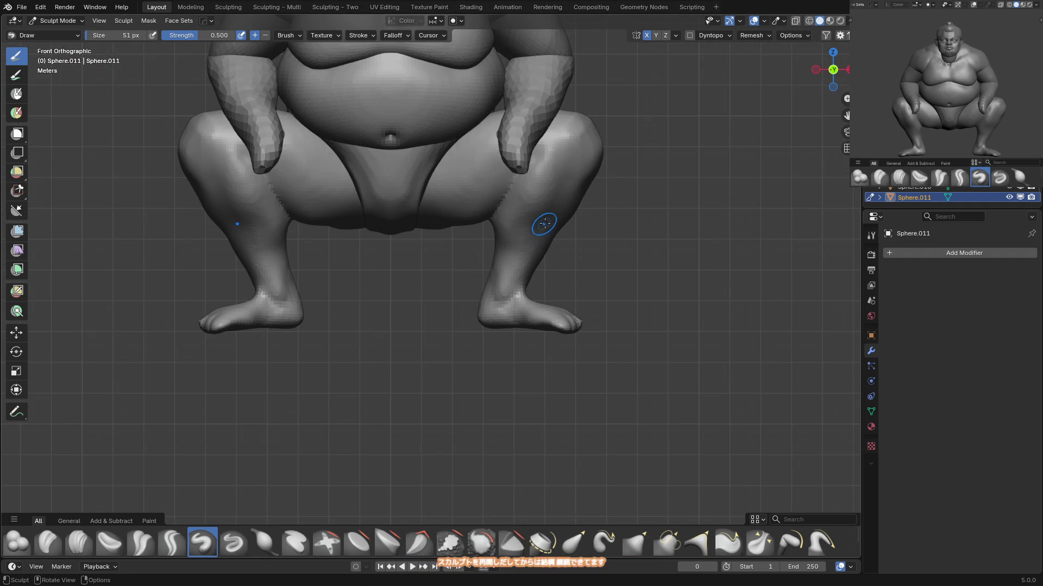
# Zoom in on the feet and pull the heels into shape with Grab.
pyautogui.scroll(1, 537, 298)
pyautogui.scroll(1, 550, 269)
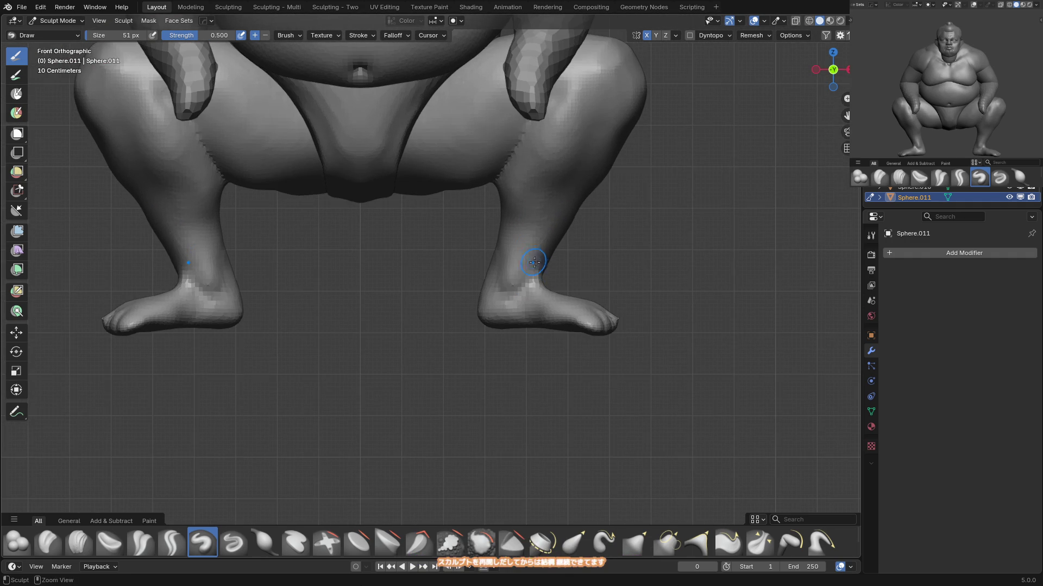
pyautogui.scroll(1, 534, 263)
pyautogui.scroll(1, 519, 281)
pyautogui.moveTo(595, 263)
pyautogui.mouseDown(button='middle')
pyautogui.moveTo(576, 270)
pyautogui.moveTo(545, 323)
pyautogui.mouseUp(button='middle')
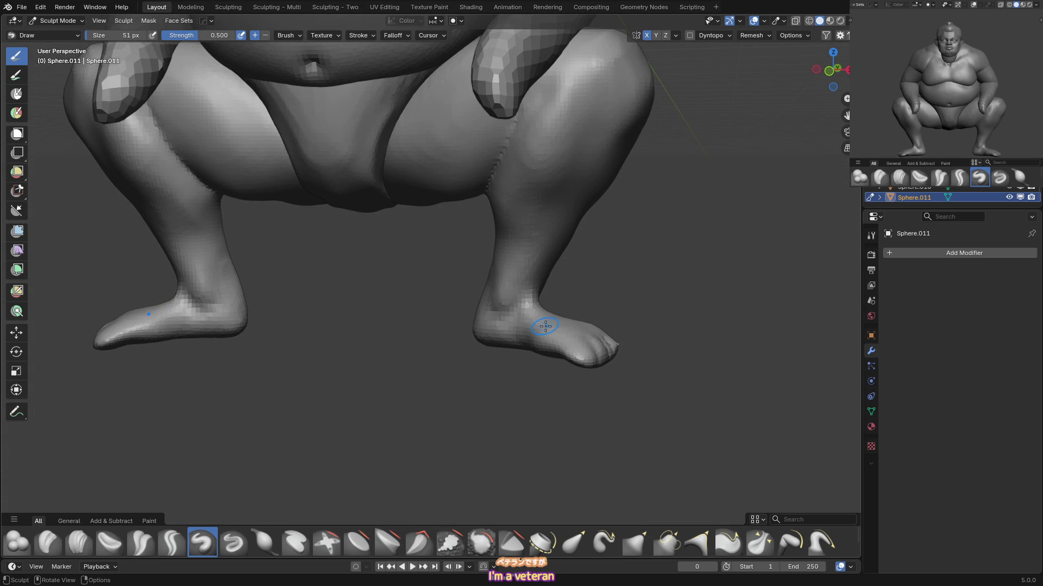
pyautogui.scroll(1, 546, 327)
pyautogui.scroll(2, 577, 291)
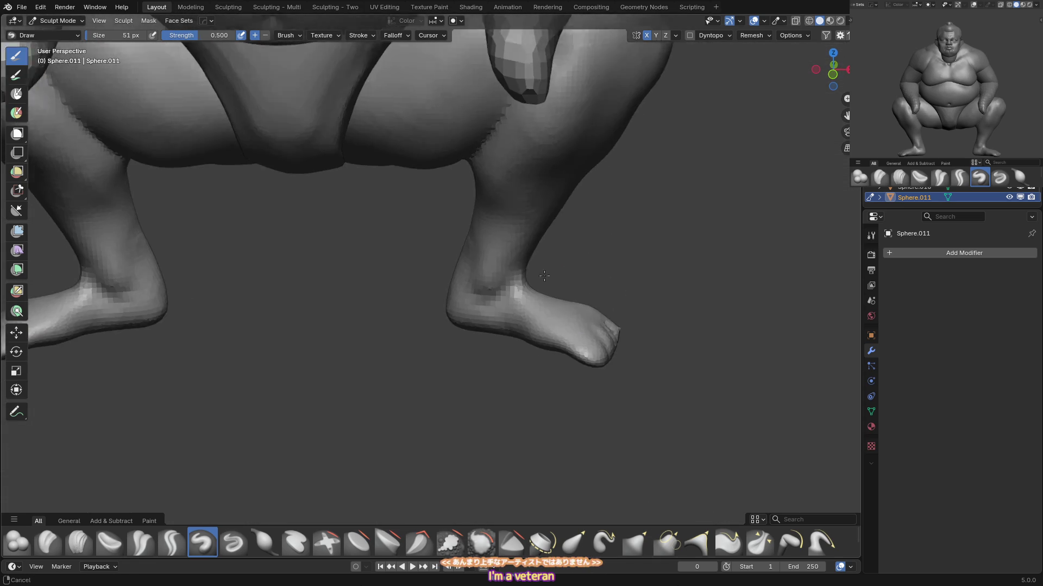
pyautogui.moveTo(488, 257); pyautogui.dragTo(459, 279, button='middle')
pyautogui.press('g')
pyautogui.moveTo(449, 284); pyautogui.dragTo(447, 292)
# Pull out the toe tips, inflate the feet, and mark sharp lines with a smaller brush.
pyautogui.moveTo(507, 293); pyautogui.dragTo(572, 312, button='middle')
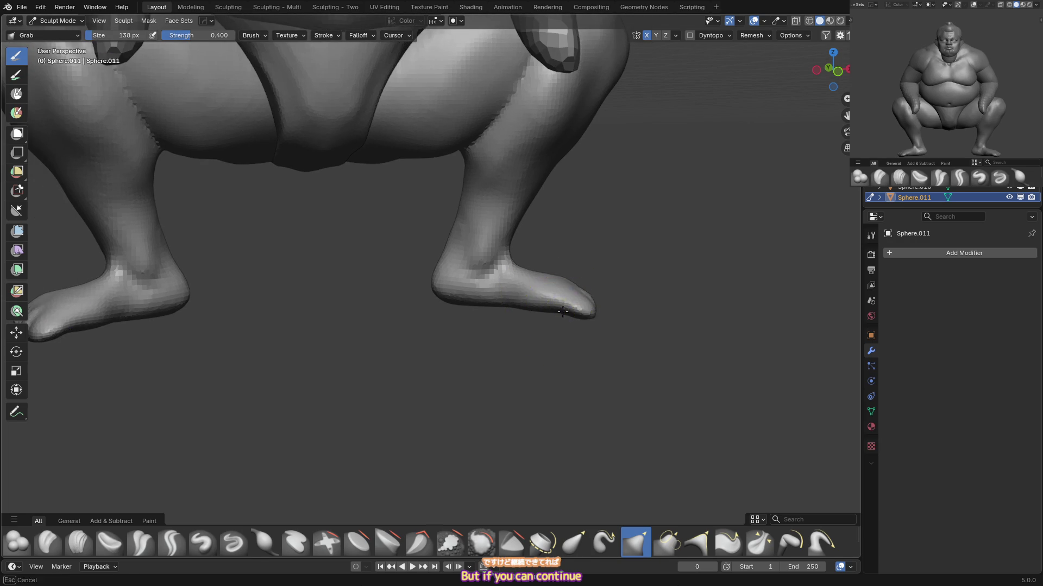
pyautogui.moveTo(562, 311); pyautogui.dragTo(579, 298)
pyautogui.press('i')
pyautogui.moveTo(566, 303)
pyautogui.mouseDown(button='middle')
pyautogui.moveTo(543, 317)
pyautogui.moveTo(543, 256)
pyautogui.moveTo(500, 233)
pyautogui.moveTo(503, 248)
pyautogui.moveTo(491, 239)
pyautogui.moveTo(500, 245)
pyautogui.mouseUp(button='middle')
pyautogui.hotkey('shift', 'x')
pyautogui.press('f')
pyautogui.click(489, 255)
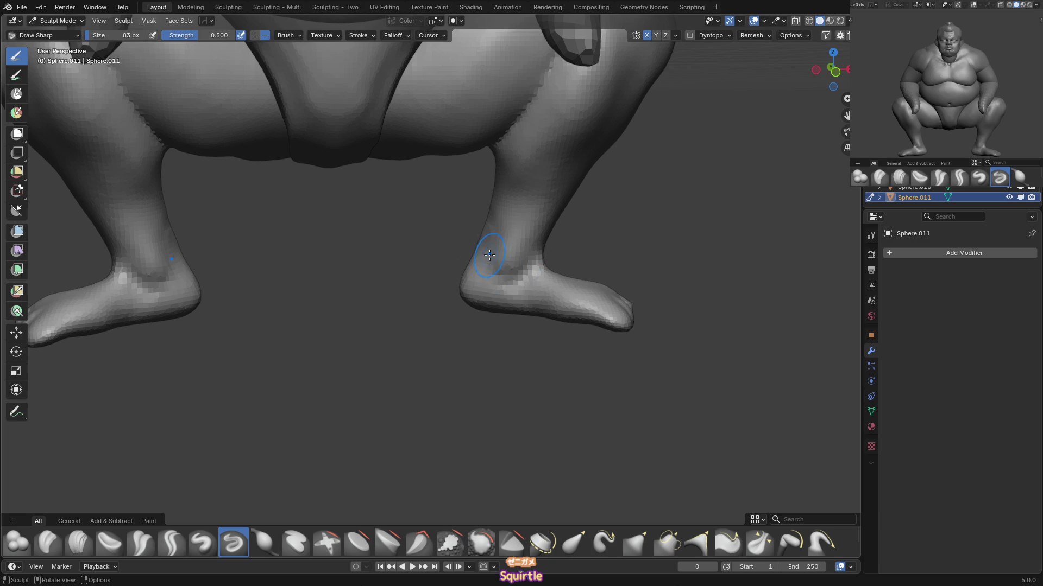
# Shape the ankles by alternating Grab, Inflate and Clay Strips with a smaller brush.
pyautogui.moveTo(488, 235)
pyautogui.mouseDown(button='middle')
pyautogui.moveTo(489, 274)
pyautogui.moveTo(505, 281)
pyautogui.moveTo(600, 242)
pyautogui.moveTo(456, 310)
pyautogui.moveTo(448, 275)
pyautogui.moveTo(488, 234)
pyautogui.mouseUp(button='middle')
pyautogui.press('g')
pyautogui.press('i')
pyautogui.press('g')
pyautogui.press('f')
pyautogui.press('c')
pyautogui.moveTo(416, 219)
pyautogui.mouseDown(button='middle')
pyautogui.moveTo(419, 245)
pyautogui.moveTo(361, 280)
pyautogui.moveTo(398, 282)
pyautogui.mouseUp(button='middle')
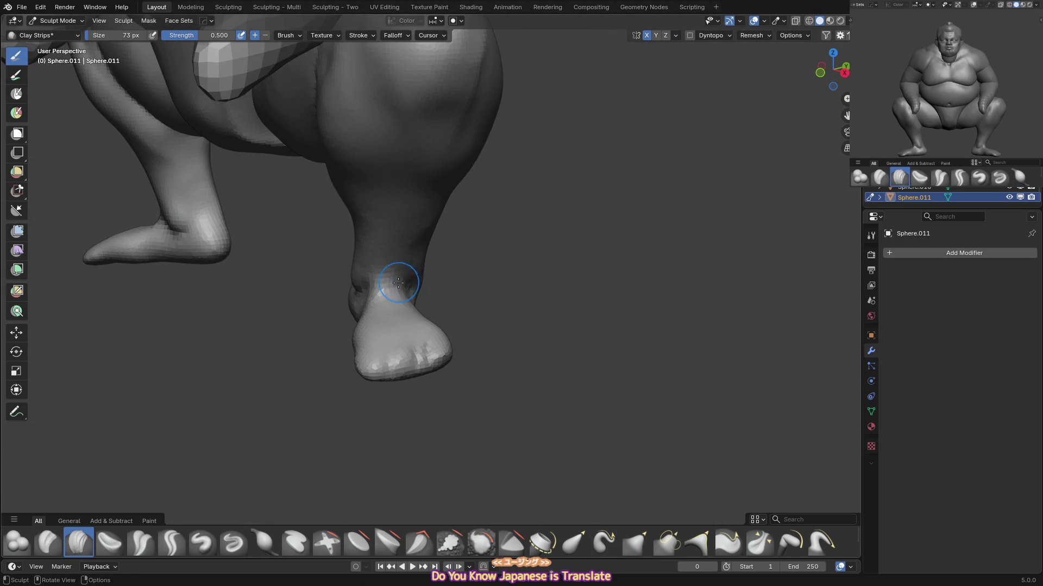
pyautogui.moveTo(380, 317)
pyautogui.mouseDown(button='middle')
pyautogui.moveTo(405, 271)
pyautogui.moveTo(450, 269)
pyautogui.moveTo(471, 244)
pyautogui.moveTo(429, 296)
pyautogui.moveTo(387, 304)
pyautogui.mouseUp(button='middle')
pyautogui.press('g')
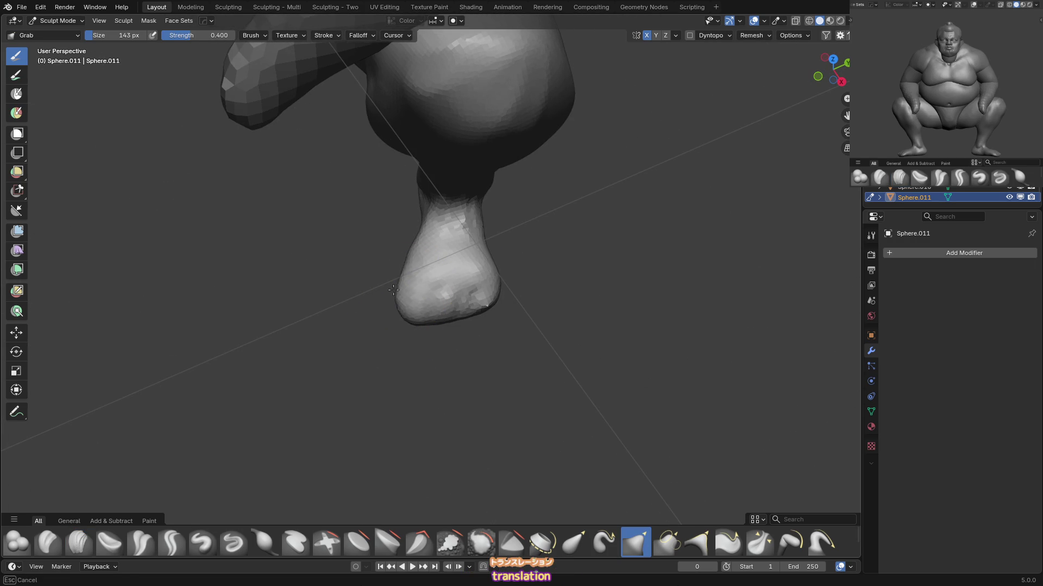
# Mark sharp lines above the feet from a front view of both legs.
pyautogui.moveTo(464, 258)
pyautogui.keyDown('alt'); pyautogui.mouseDown(button='middle')
pyautogui.moveTo(484, 248)
pyautogui.moveTo(458, 266)
pyautogui.mouseUp(button='middle'); pyautogui.keyUp('alt')
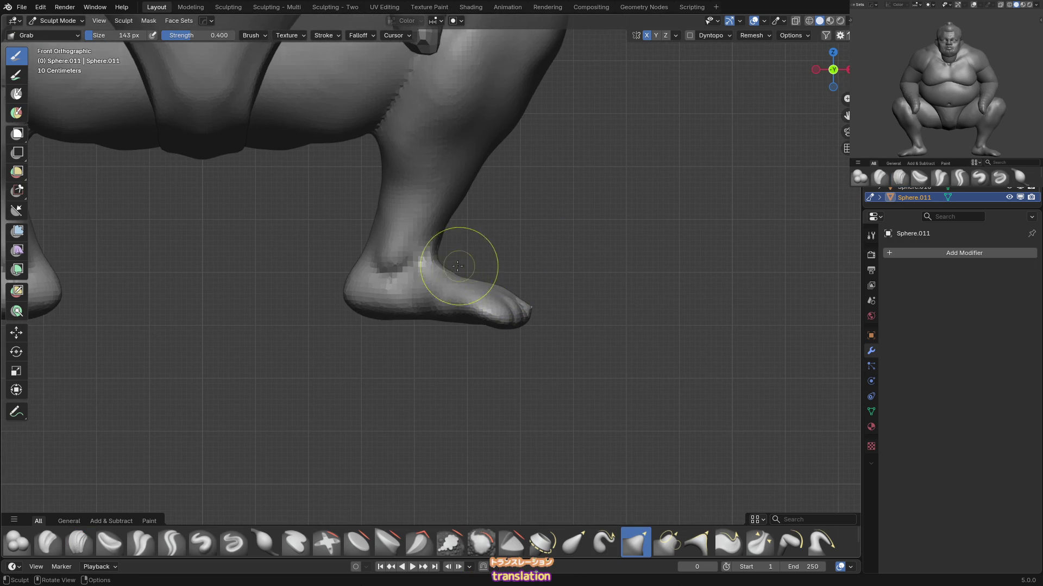
pyautogui.moveTo(324, 307)
pyautogui.mouseDown(button='middle')
pyautogui.moveTo(326, 298)
pyautogui.moveTo(379, 285)
pyautogui.moveTo(407, 298)
pyautogui.mouseUp(button='middle')
pyautogui.press('f')
pyautogui.click(410, 300)
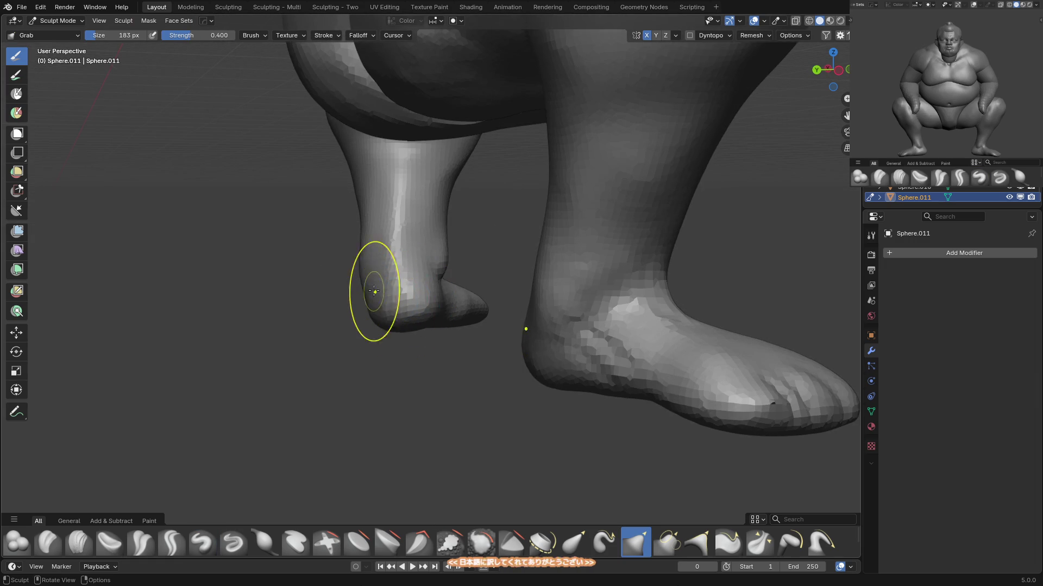
pyautogui.scroll(-3, 372, 291)
pyautogui.moveTo(381, 263)
pyautogui.mouseDown(button='middle')
pyautogui.moveTo(395, 295)
pyautogui.moveTo(409, 273)
pyautogui.moveTo(383, 288)
pyautogui.moveTo(389, 239)
pyautogui.mouseUp(button='middle')
pyautogui.hotkey('shift', 'd')
pyautogui.press('f')
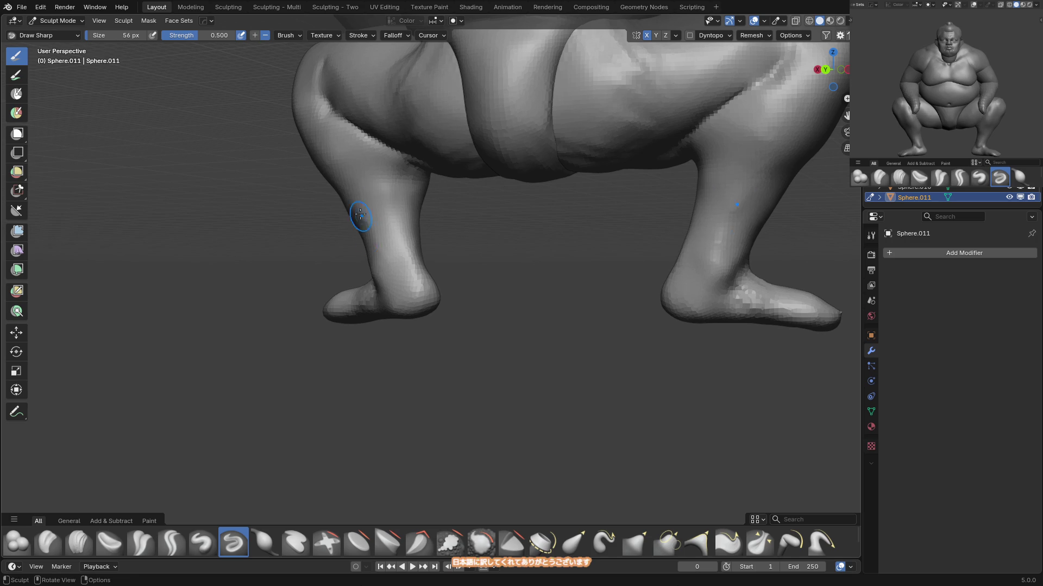
# Carve crease lines down one shin with Crease Sharp and a smaller brush.
pyautogui.click(336, 186)
pyautogui.moveTo(337, 185); pyautogui.dragTo(381, 143, button='middle')
pyautogui.hotkey('shift', 'c')
pyautogui.moveTo(384, 232)
pyautogui.mouseDown(button='middle')
pyautogui.moveTo(398, 166)
pyautogui.moveTo(432, 168)
pyautogui.mouseUp(button='middle')
pyautogui.press('f')
pyautogui.keyDown('shift'); pyautogui.moveTo(440, 153); pyautogui.dragTo(456, 158, button='middle'); pyautogui.keyUp('shift')
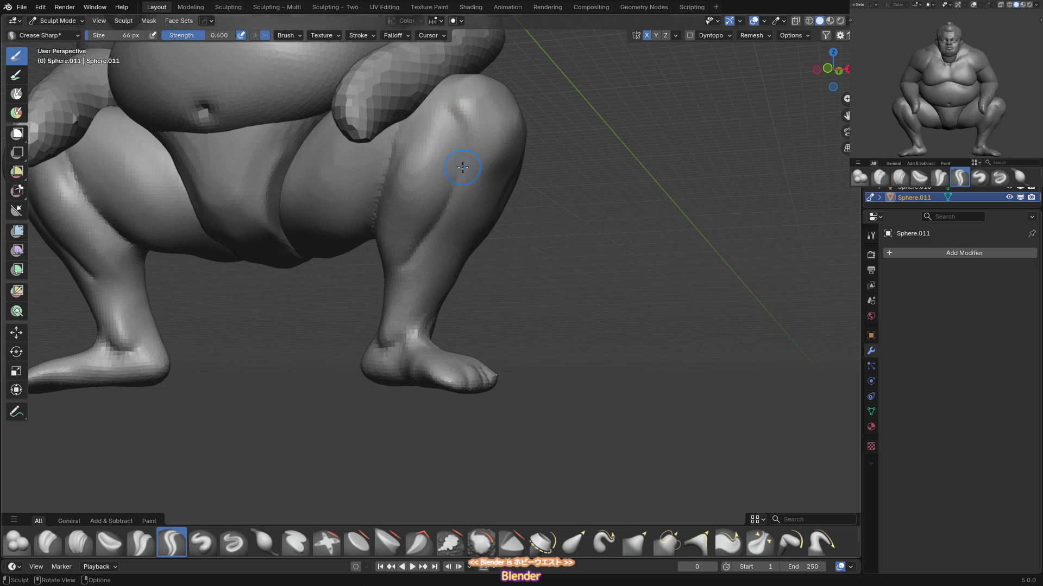
pyautogui.moveTo(486, 210); pyautogui.dragTo(470, 205, button='middle')
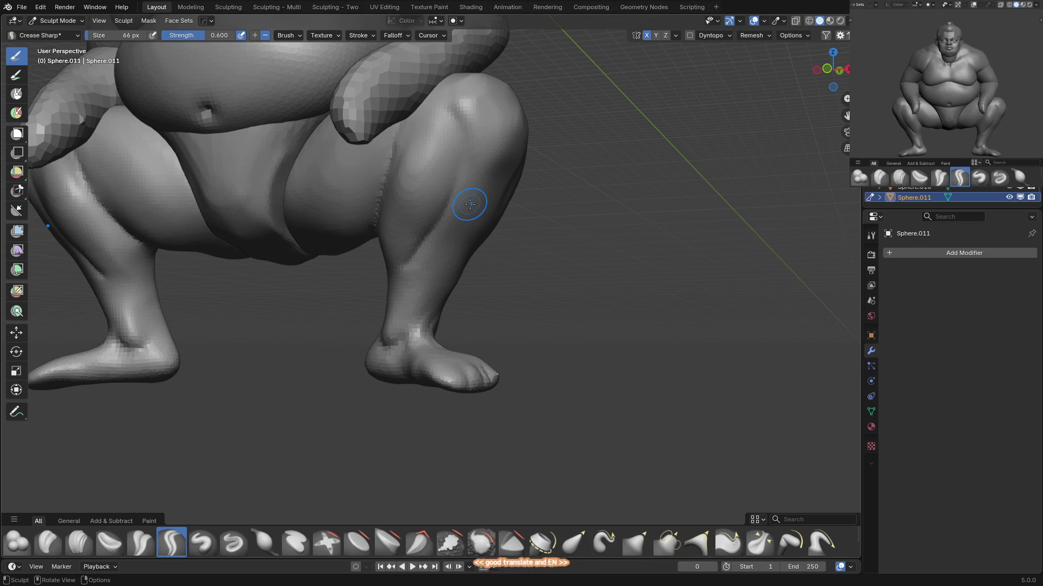
pyautogui.moveTo(433, 116)
pyautogui.mouseDown(button='middle')
pyautogui.moveTo(422, 140)
pyautogui.moveTo(418, 130)
pyautogui.moveTo(364, 140)
pyautogui.moveTo(407, 105)
pyautogui.moveTo(391, 138)
pyautogui.moveTo(460, 104)
pyautogui.moveTo(434, 168)
pyautogui.mouseUp(button='middle')
# Build up the calves with Draw from the front view, then crease them again.
pyautogui.press('f')
pyautogui.click(413, 207)
pyautogui.moveTo(410, 205)
pyautogui.mouseDown(button='middle')
pyautogui.moveTo(433, 182)
pyautogui.moveTo(391, 168)
pyautogui.mouseUp(button='middle')
pyautogui.press('x')
pyautogui.press('[')
pyautogui.press('[')
pyautogui.press('[')
pyautogui.press('KP_1')
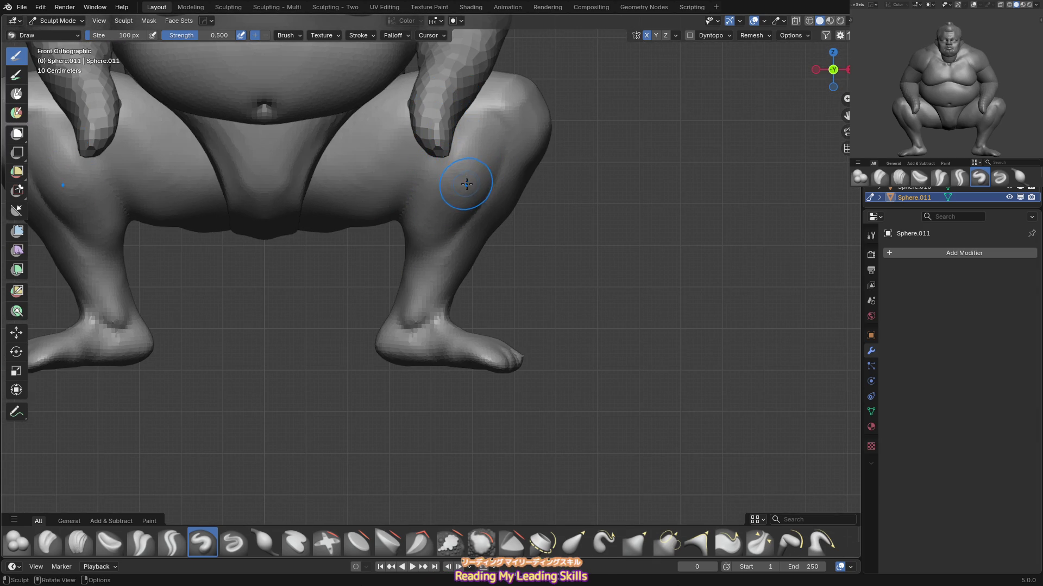
pyautogui.moveTo(449, 135)
pyautogui.mouseDown(button='middle')
pyautogui.moveTo(468, 109)
pyautogui.moveTo(458, 170)
pyautogui.moveTo(375, 248)
pyautogui.mouseUp(button='middle')
pyautogui.hotkey('shift', 'c')
pyautogui.press('f')
pyautogui.click(455, 122)
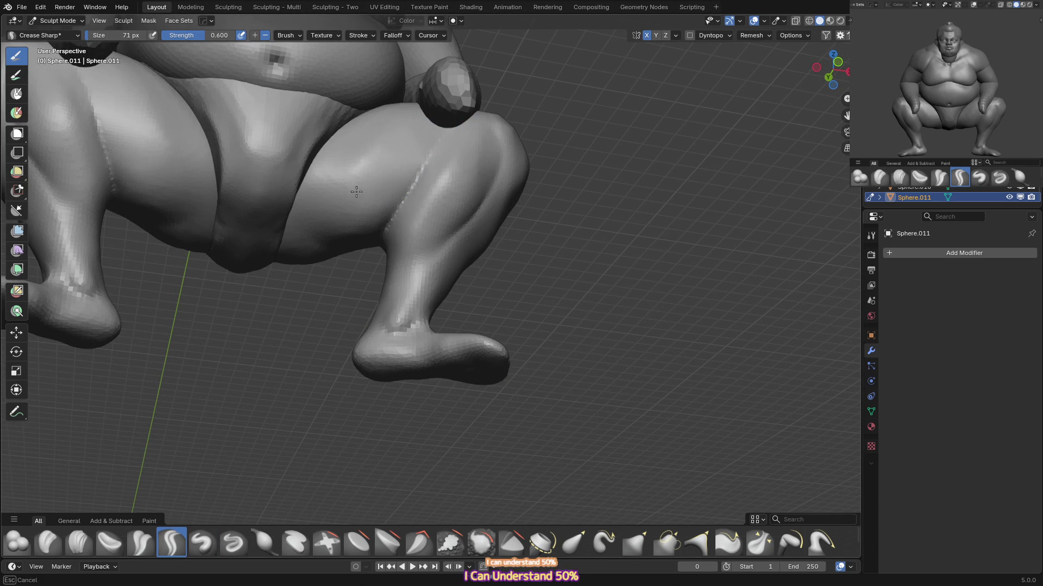
# Crease the lower legs from the front view with an enlarged brush.
pyautogui.press('KP_1')
pyautogui.press('f')
pyautogui.click(441, 114)
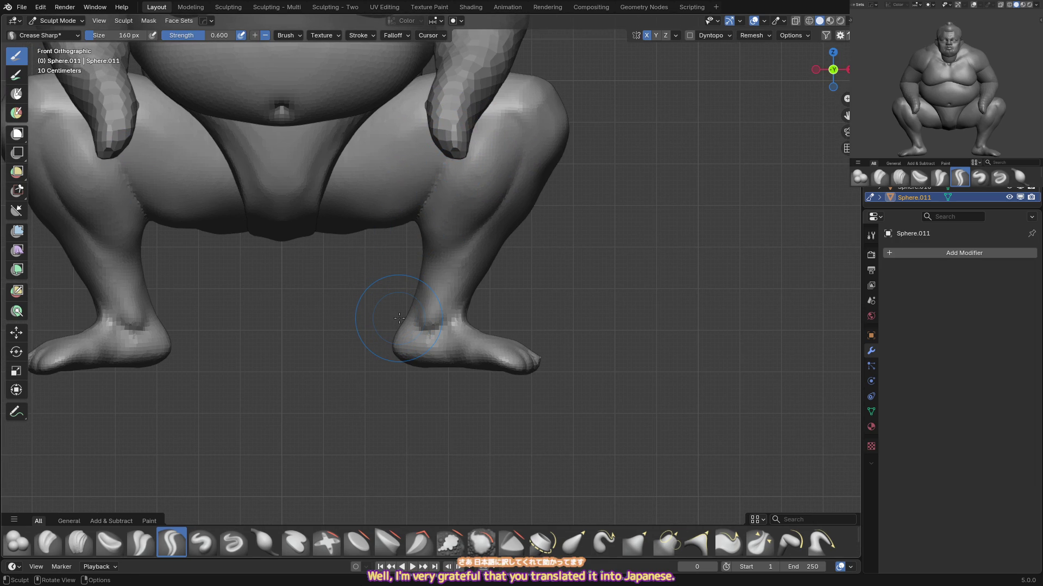
pyautogui.scroll(1, 471, 207)
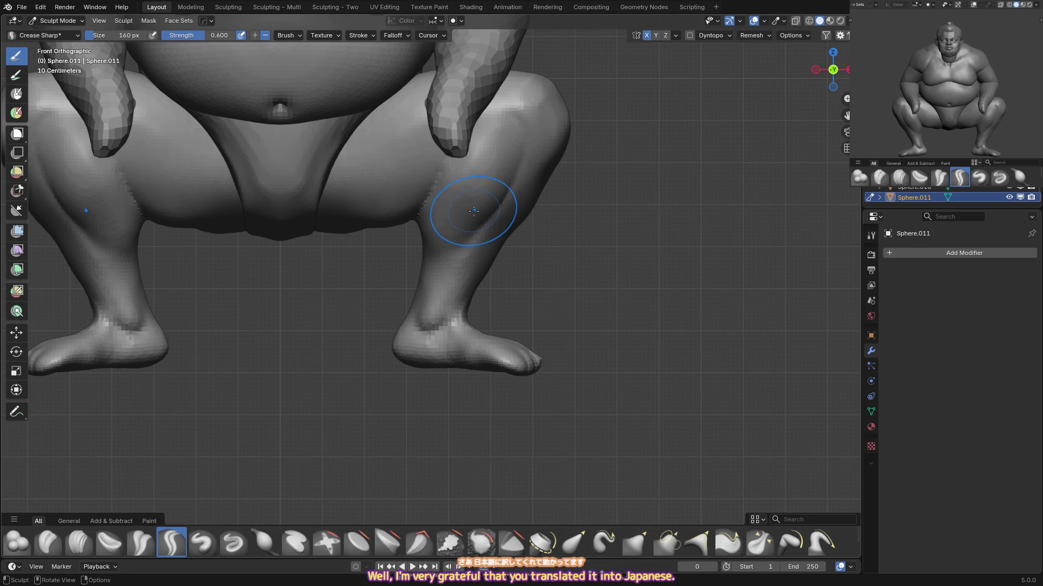
pyautogui.moveTo(471, 168)
pyautogui.mouseDown(button='middle')
pyautogui.moveTo(461, 144)
pyautogui.moveTo(417, 154)
pyautogui.mouseUp(button='middle')
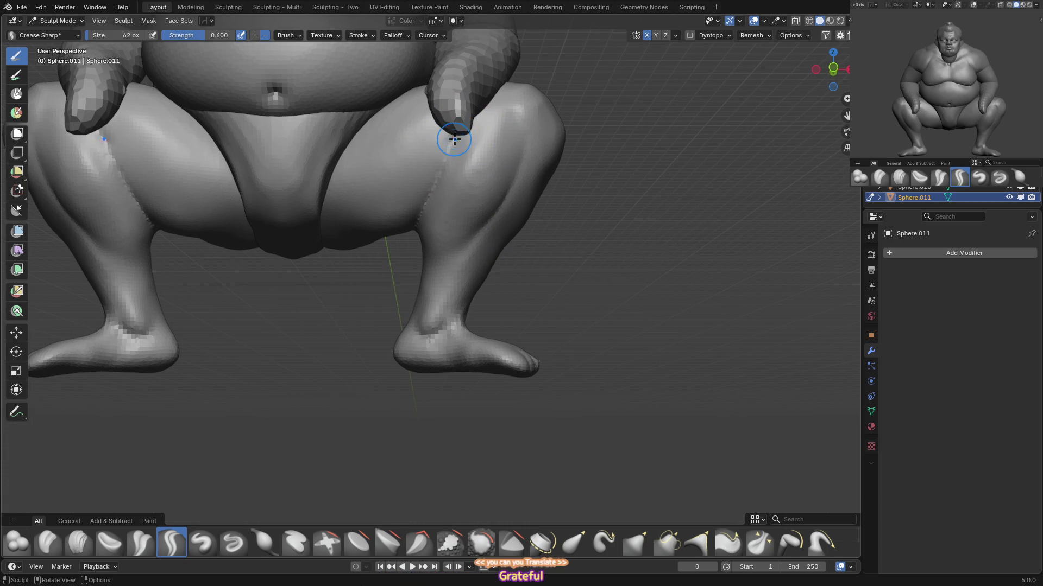
pyautogui.press('KP_1')
# Round out the kneecaps with Inflate and Grab, then crease around them.
pyautogui.press('i')
pyautogui.moveTo(437, 181)
pyautogui.mouseDown(button='middle')
pyautogui.moveTo(438, 190)
pyautogui.moveTo(486, 180)
pyautogui.mouseUp(button='middle')
pyautogui.press('f')
pyautogui.click(455, 187)
pyautogui.press('g')
pyautogui.moveTo(457, 215)
pyautogui.mouseDown(button='middle')
pyautogui.moveTo(456, 235)
pyautogui.moveTo(494, 226)
pyautogui.moveTo(459, 223)
pyautogui.moveTo(513, 151)
pyautogui.moveTo(437, 162)
pyautogui.moveTo(473, 126)
pyautogui.mouseUp(button='middle')
pyautogui.hotkey('shift', 'c')
# Inflate the knee with a large brush and start flattening it with Scrape.
pyautogui.moveTo(523, 119)
pyautogui.mouseDown(button='middle')
pyautogui.moveTo(478, 145)
pyautogui.moveTo(477, 131)
pyautogui.mouseUp(button='middle')
pyautogui.press('i')
pyautogui.press('f')
pyautogui.click(513, 143)
pyautogui.hotkey('shift', 't')
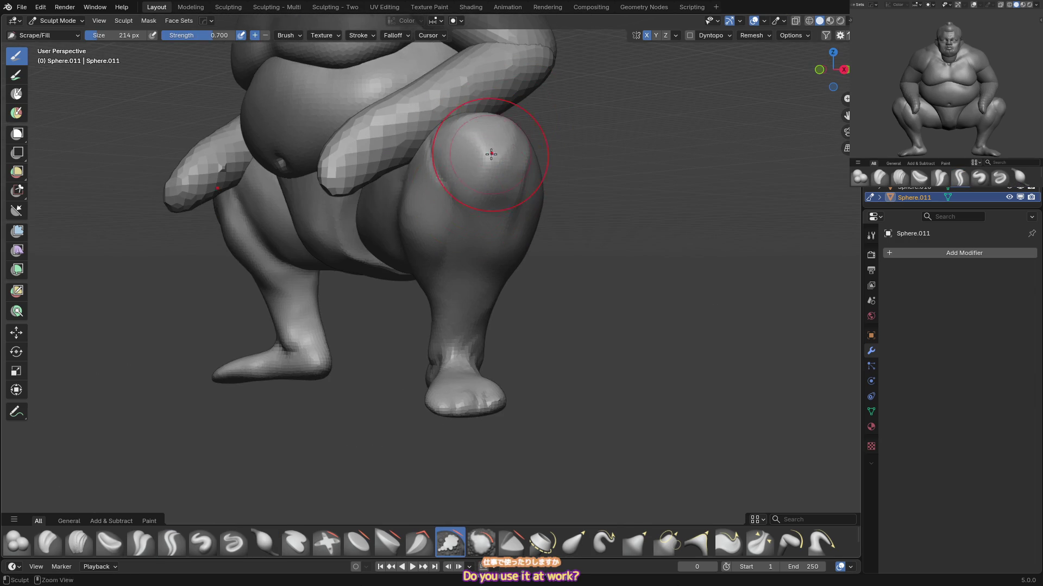
# Grab the knee and lower leg, then undo the unwanted leg pull with Ctrl+Z.
pyautogui.scroll(-5, 491, 154)
pyautogui.press('g')
pyautogui.moveTo(444, 230); pyautogui.dragTo(456, 223)
pyautogui.moveTo(456, 223); pyautogui.dragTo(483, 275, button='middle')
pyautogui.moveTo(483, 275)
pyautogui.mouseDown()
pyautogui.moveTo(475, 270)
pyautogui.moveTo(465, 314)
pyautogui.mouseUp()
pyautogui.hotkey('ctrl', 'z')
# Shrink the brush and pull the front of the foot into shape.
pyautogui.scroll(5, 457, 288)
pyautogui.click(438, 303)
pyautogui.moveTo(442, 305)
pyautogui.mouseDown(button='middle')
pyautogui.moveTo(499, 297)
pyautogui.moveTo(478, 291)
pyautogui.moveTo(446, 304)
pyautogui.moveTo(416, 294)
pyautogui.moveTo(430, 284)
pyautogui.mouseUp(button='middle')
pyautogui.press('f')
pyautogui.click(478, 291)
pyautogui.moveTo(390, 317); pyautogui.dragTo(438, 274)
pyautogui.press('a')
pyautogui.moveTo(438, 274)
pyautogui.mouseDown(button='middle')
pyautogui.moveTo(465, 248)
pyautogui.moveTo(426, 289)
pyautogui.mouseUp(button='middle')
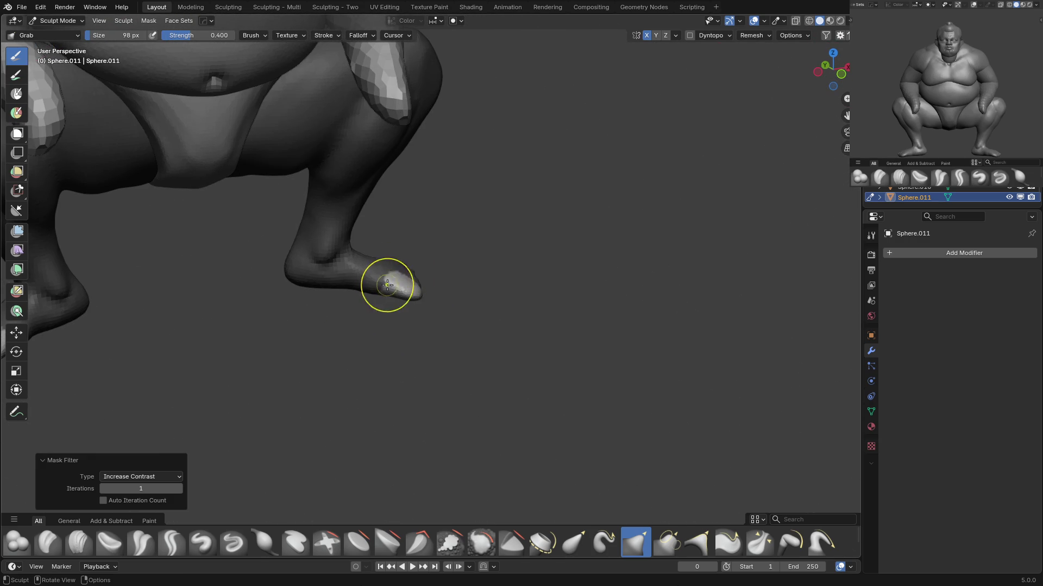
pyautogui.moveTo(387, 284); pyautogui.dragTo(408, 279)
# View the foot from the front and readjust the brush size around the leg.
pyautogui.press('KP_1')
pyautogui.scroll(2, 415, 298)
pyautogui.press('f')
pyautogui.click(404, 309)
pyautogui.moveTo(391, 294); pyautogui.dragTo(442, 301, button='middle')
pyautogui.moveTo(431, 356)
pyautogui.mouseDown(button='middle')
pyautogui.moveTo(456, 340)
pyautogui.moveTo(476, 235)
pyautogui.moveTo(413, 359)
pyautogui.moveTo(431, 263)
pyautogui.moveTo(414, 309)
pyautogui.moveTo(414, 272)
pyautogui.mouseUp(button='middle')
pyautogui.click(438, 300)
pyautogui.press('f')
pyautogui.click(416, 298)
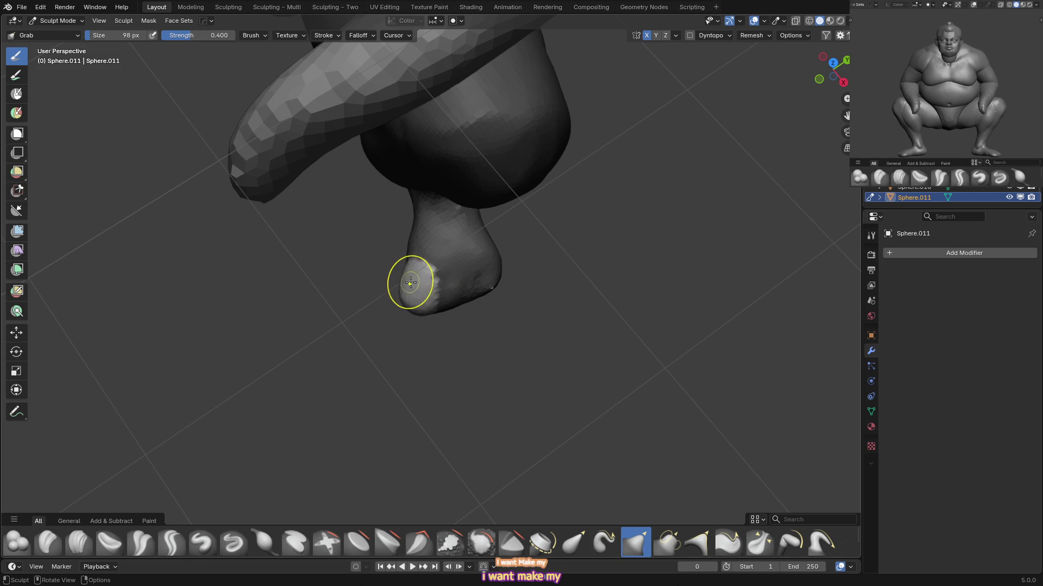
# Pull the ankle and foot into shape with the Grab brush.
pyautogui.moveTo(416, 266); pyautogui.dragTo(424, 264, button='middle')
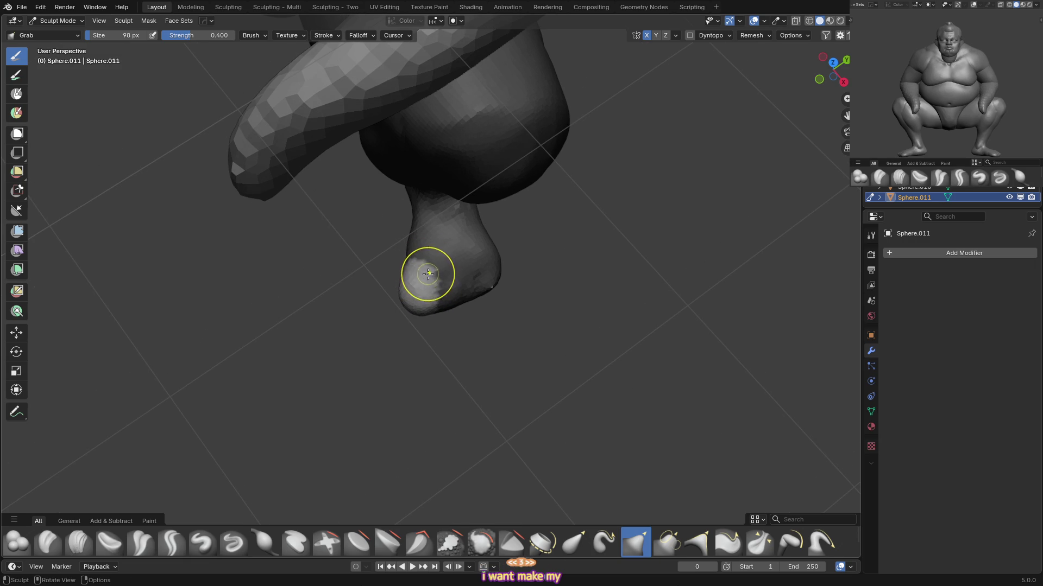
pyautogui.moveTo(426, 267)
pyautogui.mouseDown(button='middle')
pyautogui.moveTo(418, 263)
pyautogui.moveTo(438, 284)
pyautogui.mouseUp(button='middle')
pyautogui.hotkey('shift', 'c')
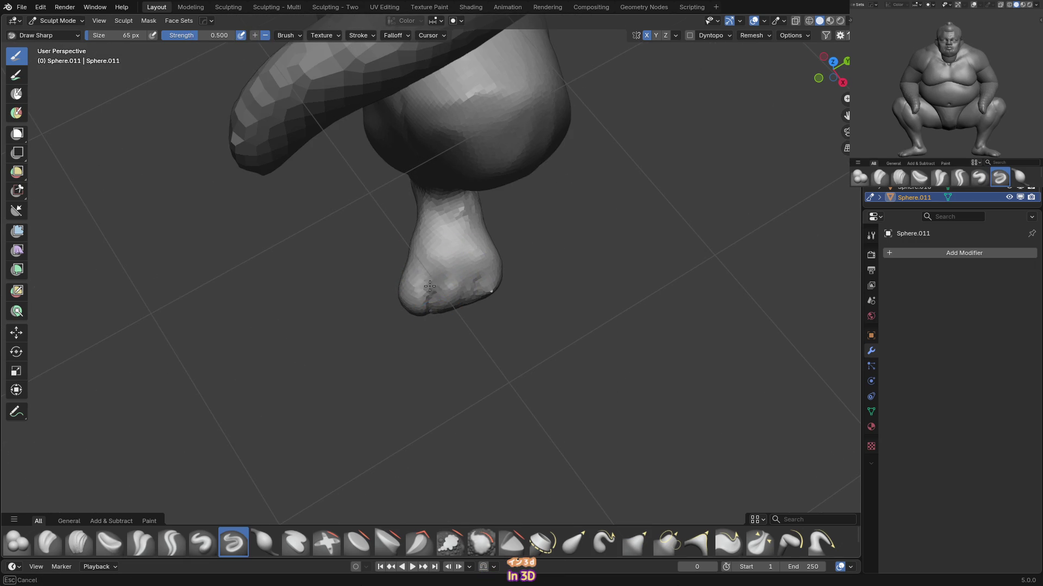
pyautogui.press('g')
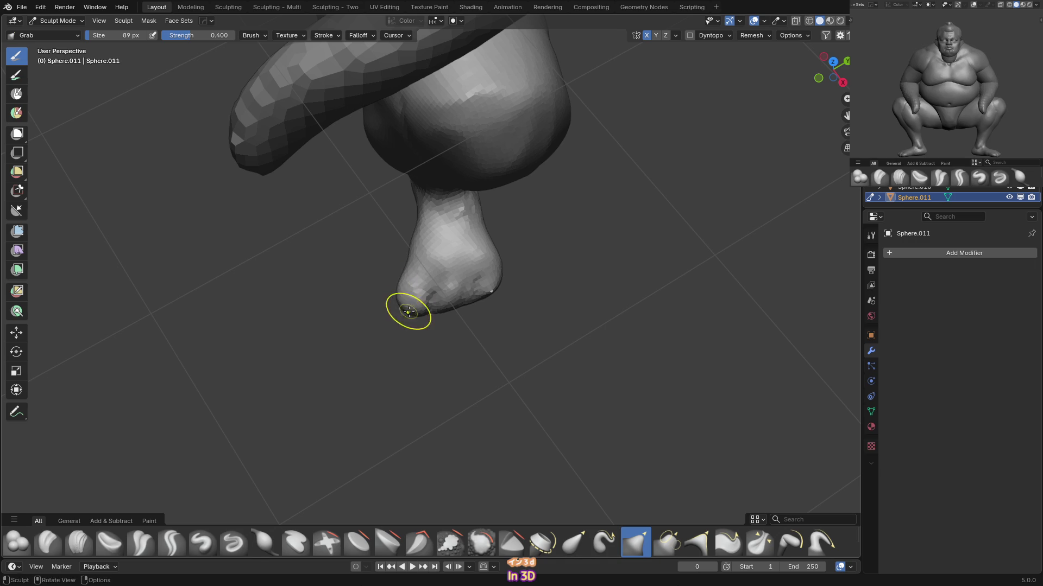
pyautogui.moveTo(413, 236)
pyautogui.mouseDown()
pyautogui.moveTo(512, 244)
pyautogui.moveTo(469, 225)
pyautogui.mouseUp()
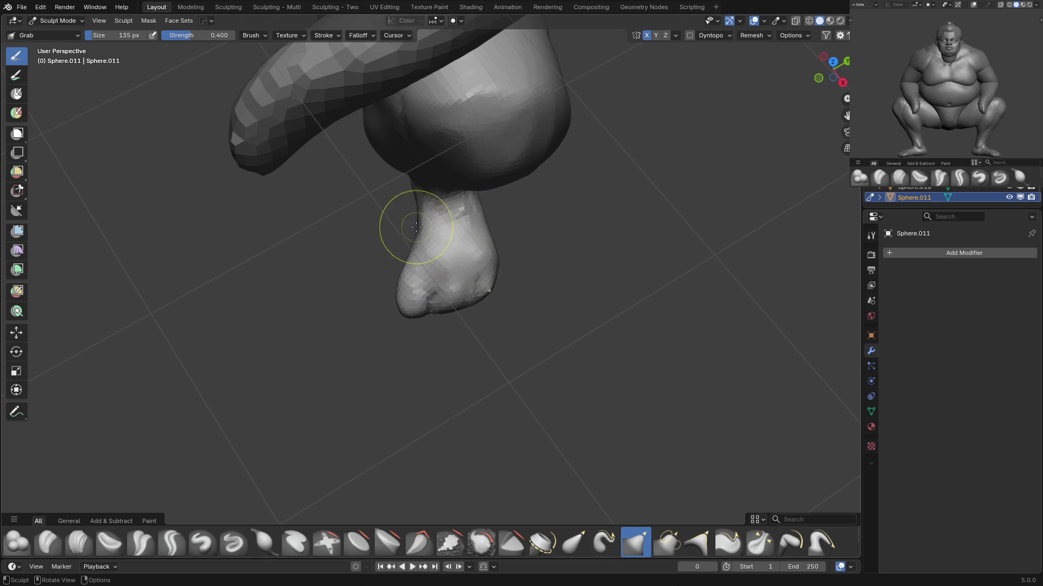
# Inflate the ankle area while viewing both feet.
pyautogui.hotkey('shift', 't')
pyautogui.moveTo(415, 228); pyautogui.dragTo(423, 179, button='middle')
pyautogui.press('i')
pyautogui.moveTo(422, 179); pyautogui.dragTo(430, 218)
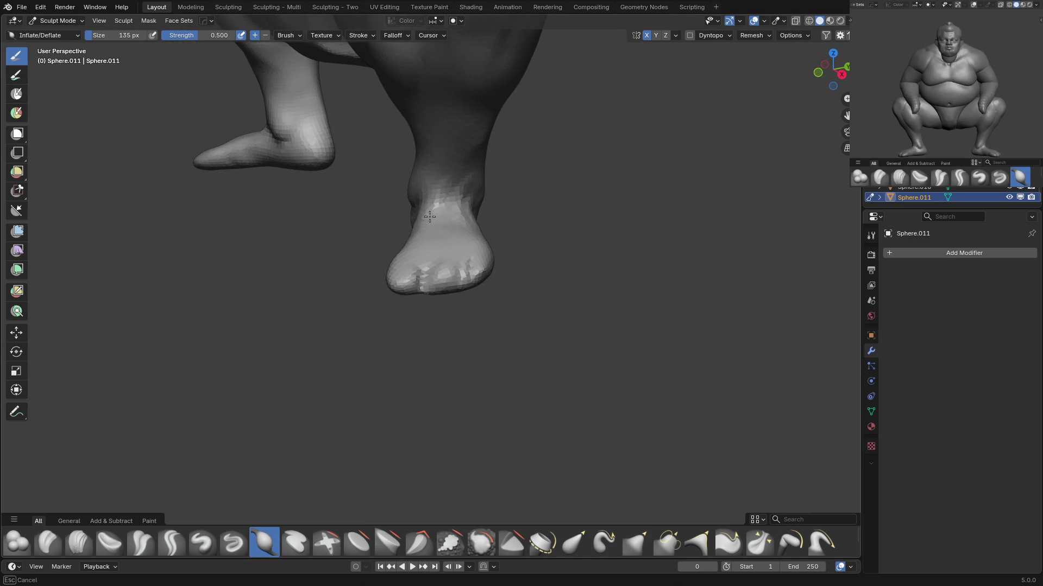
pyautogui.moveTo(441, 201); pyautogui.dragTo(430, 279, button='middle')
# Grab the foot and calf into shape with a smaller brush.
pyautogui.press('g')
pyautogui.press('f')
pyautogui.click(418, 272)
pyautogui.moveTo(417, 273)
pyautogui.mouseDown()
pyautogui.moveTo(421, 282)
pyautogui.moveTo(430, 266)
pyautogui.mouseUp()
# Enlarge the Grab brush and orbit to a lower front angle on the foot.
pyautogui.moveTo(430, 265)
pyautogui.mouseDown(button='middle')
pyautogui.moveTo(414, 279)
pyautogui.moveTo(427, 308)
pyautogui.moveTo(361, 263)
pyautogui.mouseUp(button='middle')
pyautogui.hotkey('shift', 'c')
pyautogui.press('g')
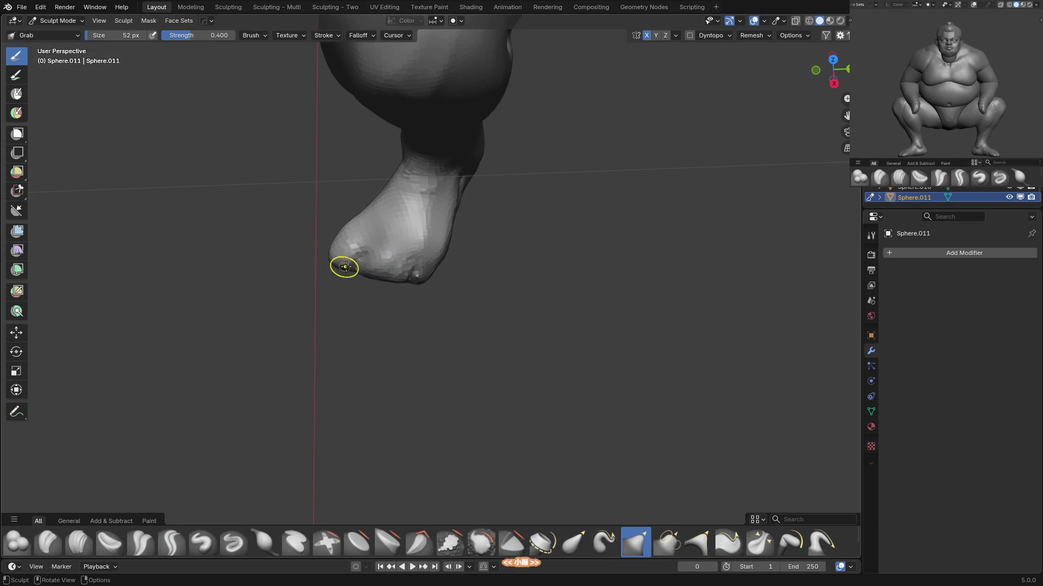
pyautogui.press('f')
pyautogui.click(341, 247)
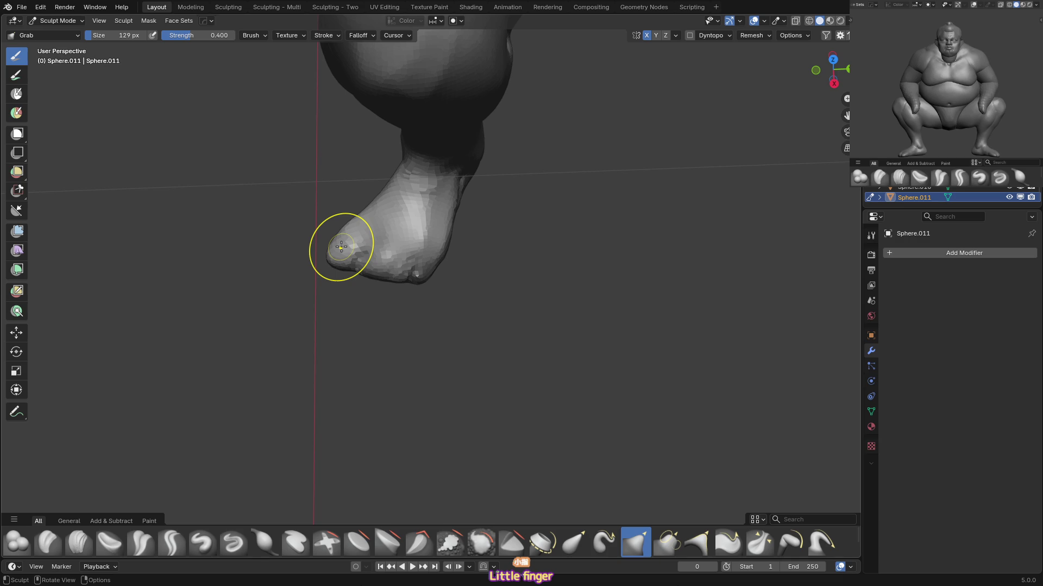
pyautogui.moveTo(341, 247)
pyautogui.mouseDown(button='middle')
pyautogui.moveTo(414, 217)
pyautogui.moveTo(400, 247)
pyautogui.moveTo(419, 224)
pyautogui.mouseUp(button='middle')
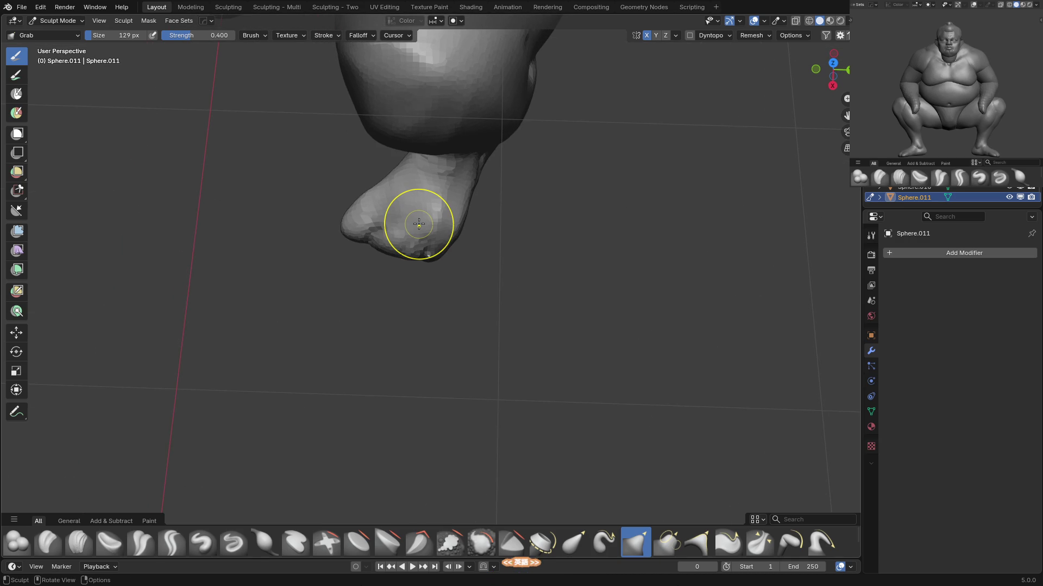
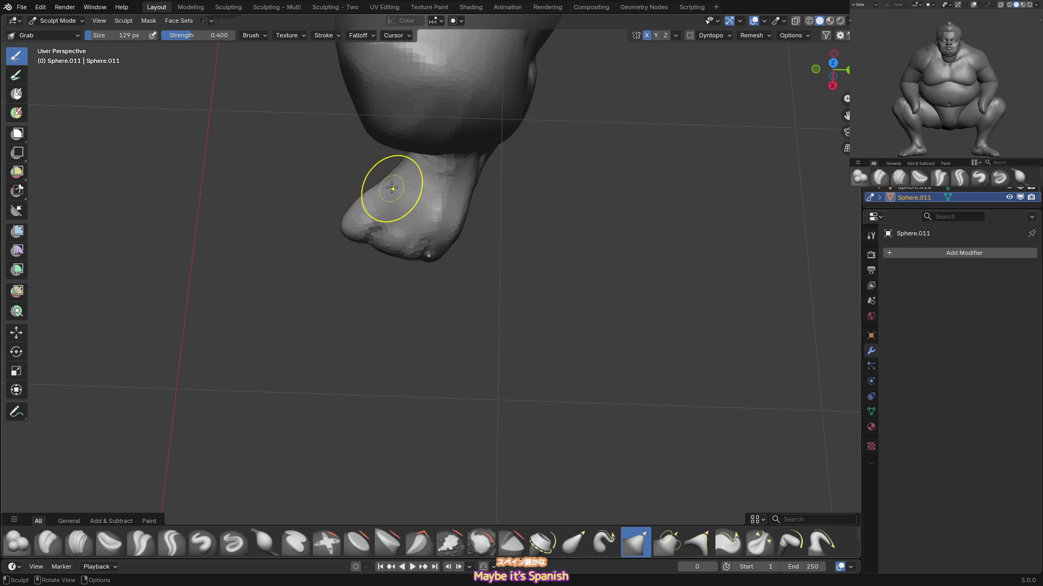
# Pull the heel and ankle of the foot into shape with Grab and Crease Sharp, checking from the side.
pyautogui.moveTo(400, 180)
pyautogui.mouseDown(button='middle')
pyautogui.moveTo(395, 252)
pyautogui.moveTo(381, 226)
pyautogui.moveTo(398, 253)
pyautogui.mouseUp(button='middle')
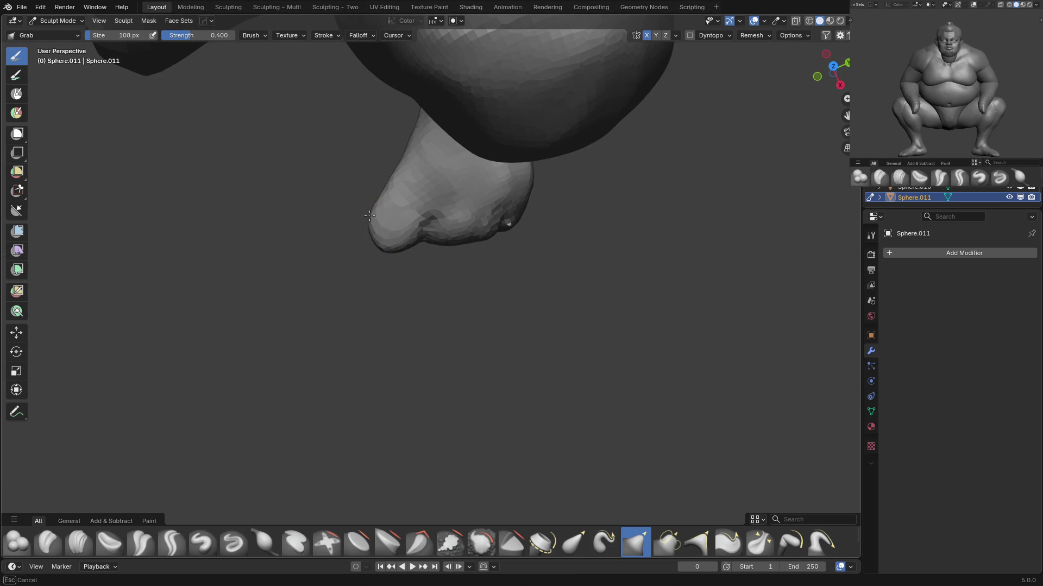
pyautogui.press('[')
pyautogui.press('[')
pyautogui.moveTo(421, 231)
pyautogui.mouseDown(button='middle')
pyautogui.moveTo(426, 220)
pyautogui.moveTo(454, 246)
pyautogui.moveTo(478, 233)
pyautogui.moveTo(481, 193)
pyautogui.moveTo(572, 274)
pyautogui.mouseUp(button='middle')
pyautogui.hotkey('shift', 'c')
pyautogui.press('g')
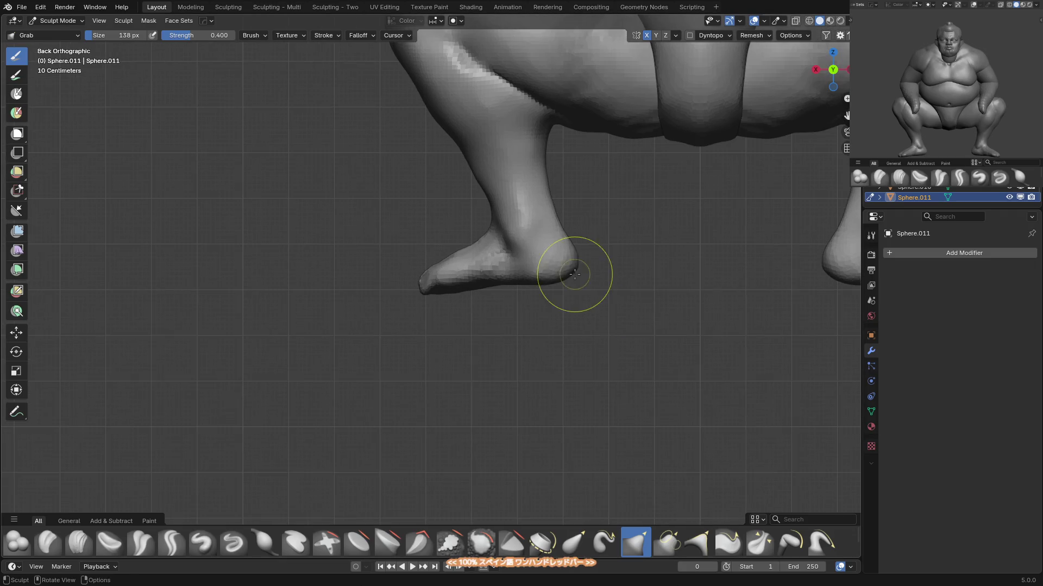
pyautogui.press('f')
pyautogui.click(532, 253)
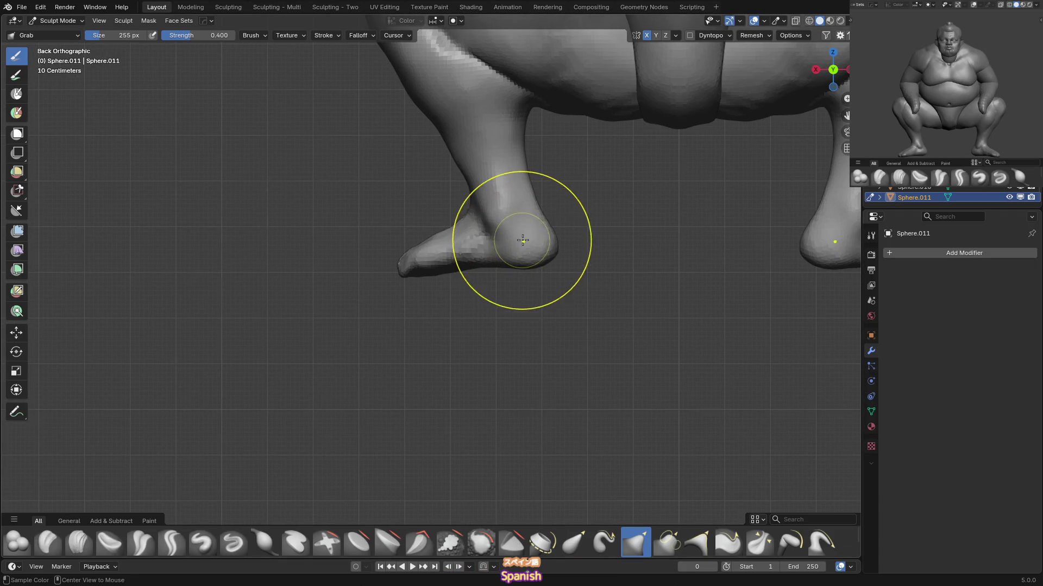
pyautogui.press('KP_3')
pyautogui.moveTo(511, 272); pyautogui.dragTo(489, 256, button='middle')
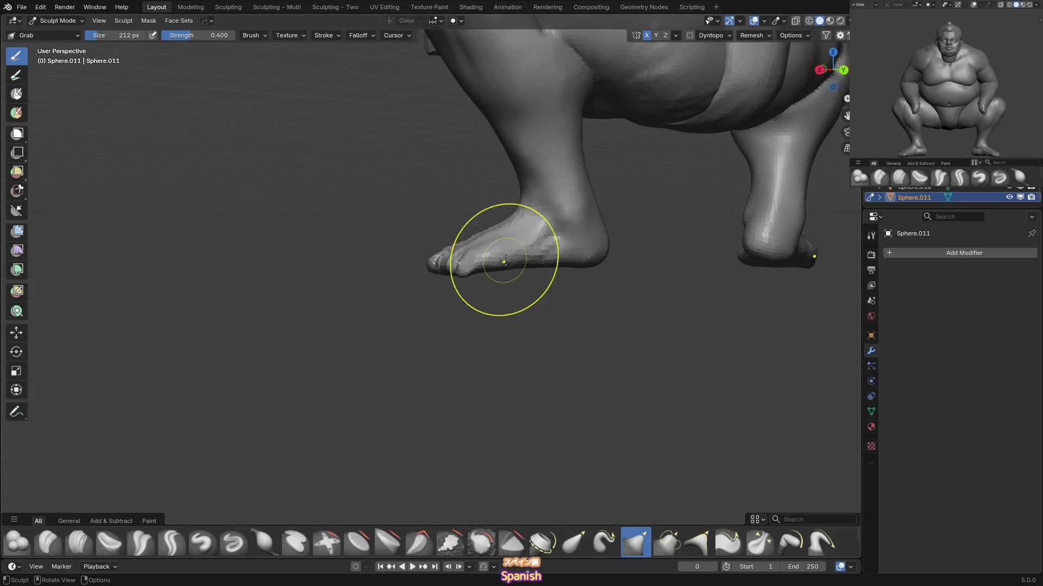
# Refine the ankles with smaller Grab, Draw Sharp and Inflate strokes from front and perspective angles.
pyautogui.press('f')
pyautogui.click(437, 230)
pyautogui.moveTo(437, 230)
pyautogui.mouseDown(button='middle')
pyautogui.moveTo(485, 247)
pyautogui.moveTo(466, 229)
pyautogui.moveTo(473, 250)
pyautogui.moveTo(508, 255)
pyautogui.moveTo(531, 294)
pyautogui.mouseUp(button='middle')
pyautogui.press('d')
pyautogui.press('g')
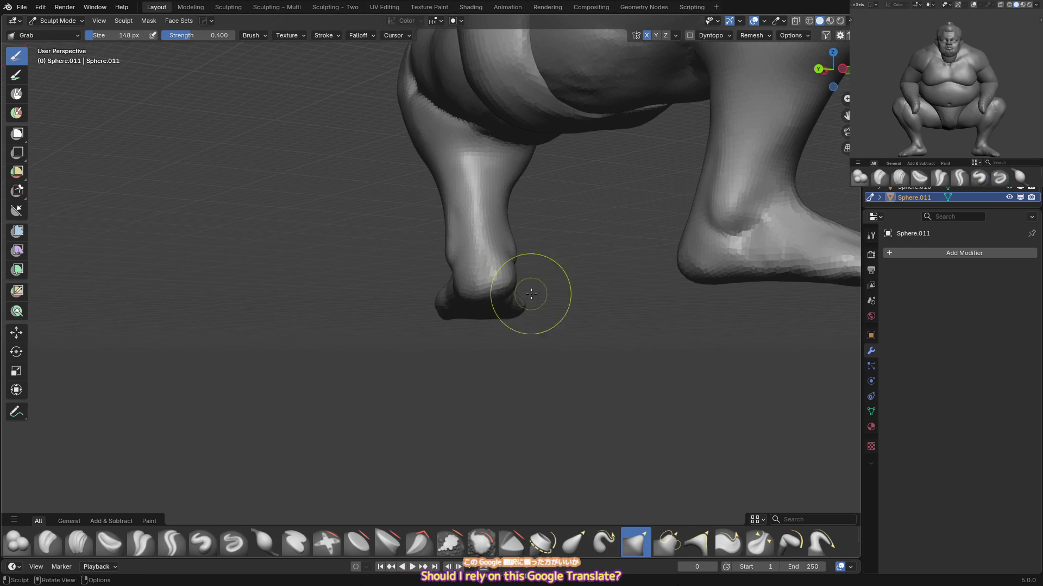
pyautogui.click(508, 209)
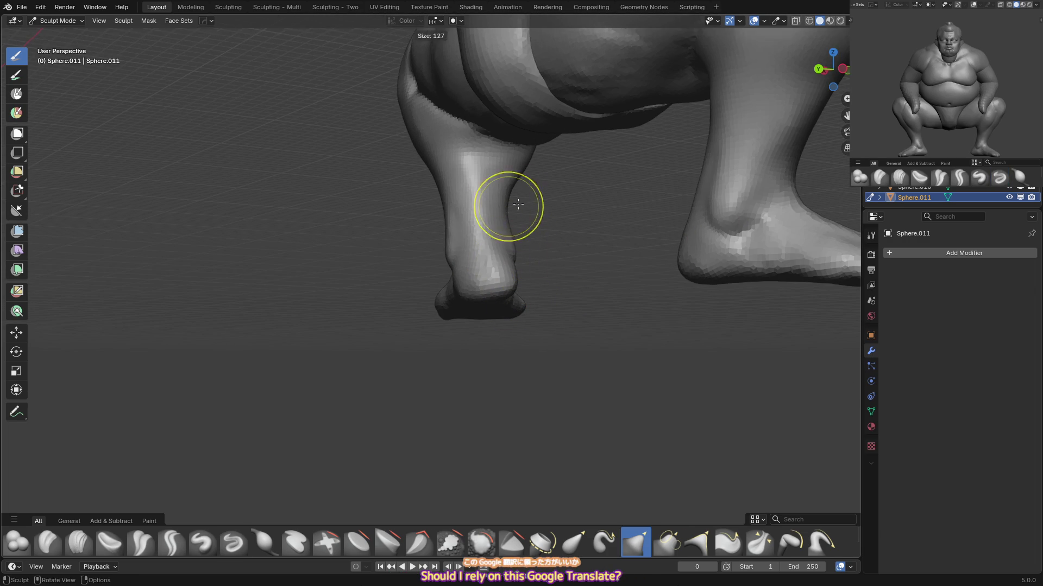
pyautogui.keyDown('alt'); pyautogui.moveTo(497, 194); pyautogui.dragTo(513, 244, button='middle'); pyautogui.keyUp('alt')
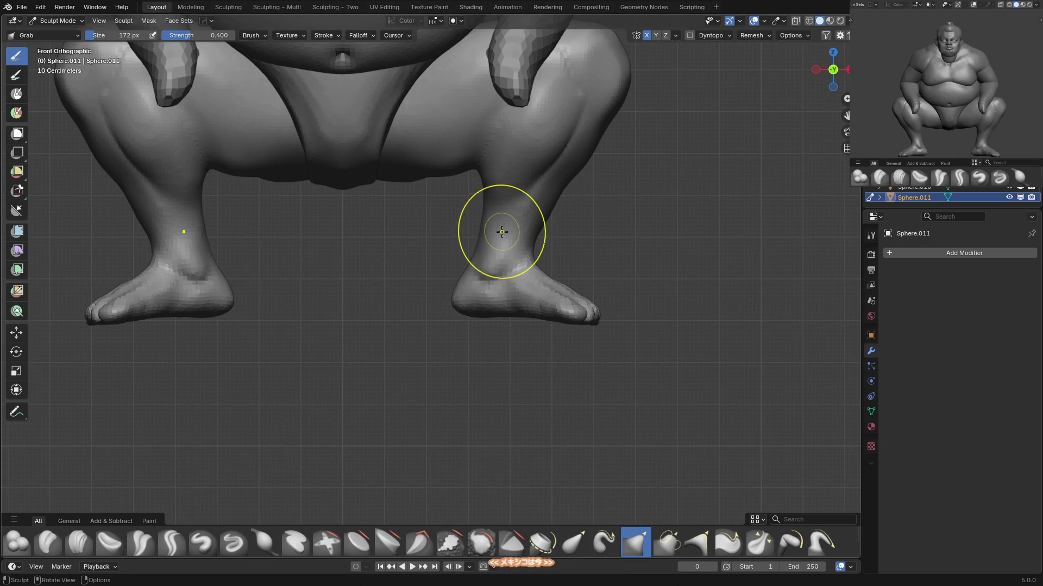
pyautogui.moveTo(505, 237); pyautogui.dragTo(501, 244, button='middle')
pyautogui.press('i')
pyautogui.press('g')
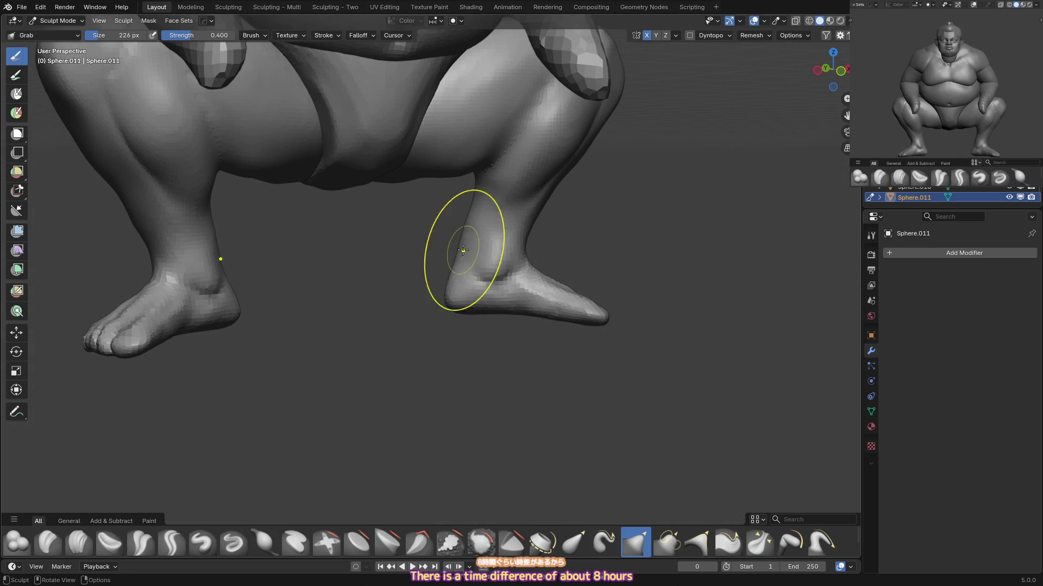
# Crease the lower legs and ankles from the front view, then check the body from below.
pyautogui.keyDown('alt'); pyautogui.moveTo(500, 298); pyautogui.dragTo(520, 277, button='middle'); pyautogui.keyUp('alt')
pyautogui.scroll(-2, 537, 228)
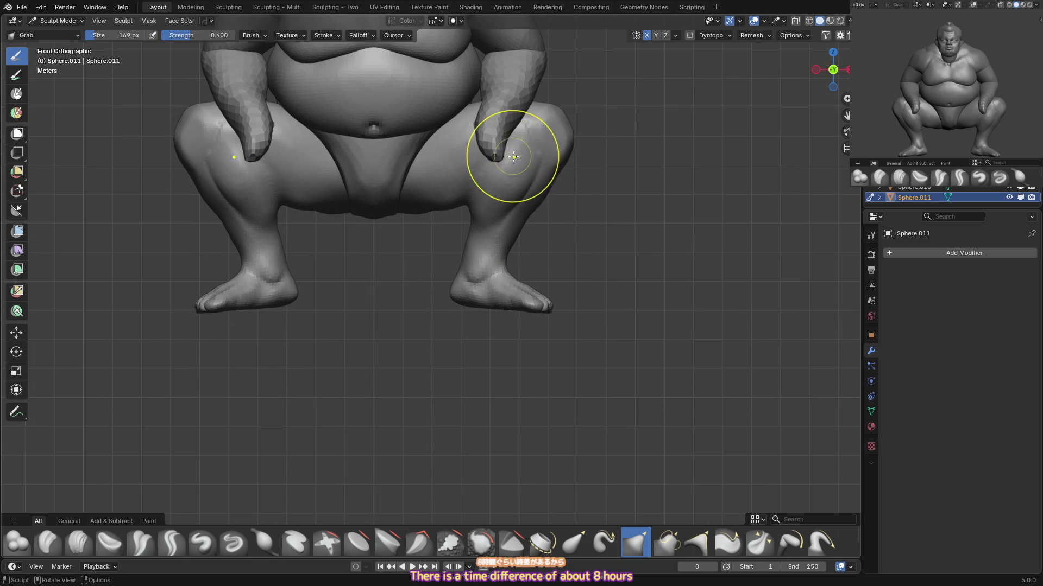
pyautogui.hotkey('shift', 'c')
pyautogui.moveTo(511, 154); pyautogui.dragTo(507, 149, button='middle')
pyautogui.moveTo(458, 222)
pyautogui.keyDown('alt'); pyautogui.mouseDown(button='middle')
pyautogui.moveTo(502, 164)
pyautogui.moveTo(500, 175)
pyautogui.mouseUp(button='middle'); pyautogui.keyUp('alt')
pyautogui.moveTo(441, 234); pyautogui.dragTo(466, 200, button='middle')
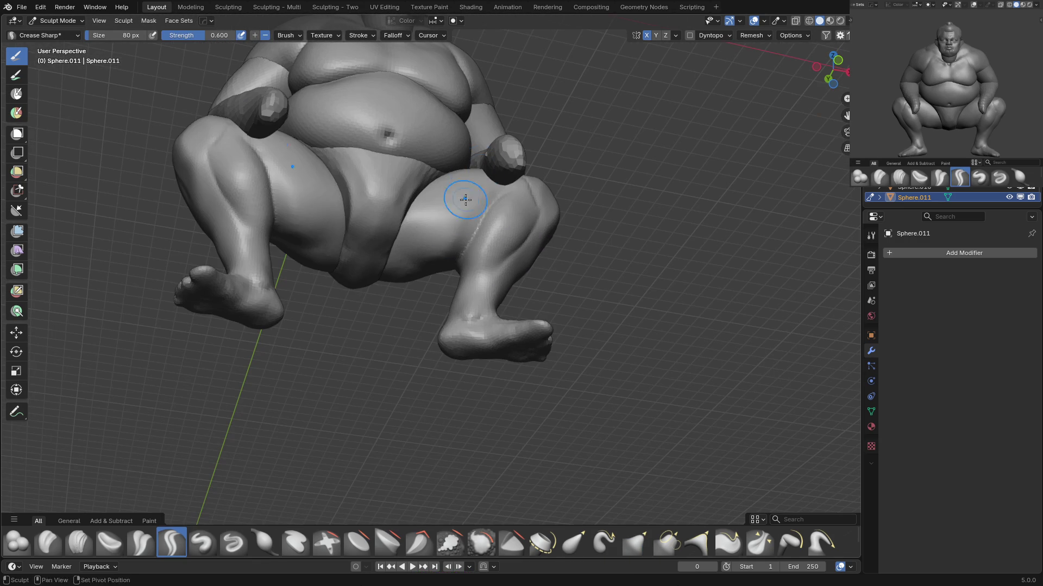
# Inflate the knees with a larger brush, checked from front and tilted views.
pyautogui.press('i')
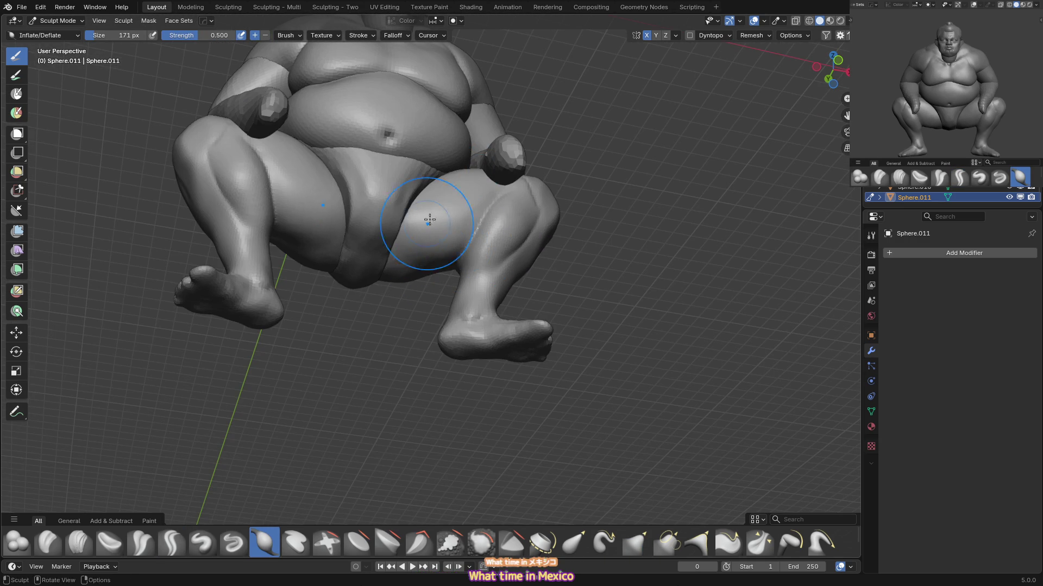
pyautogui.keyDown('alt'); pyautogui.moveTo(426, 225); pyautogui.dragTo(482, 204, button='middle'); pyautogui.keyUp('alt')
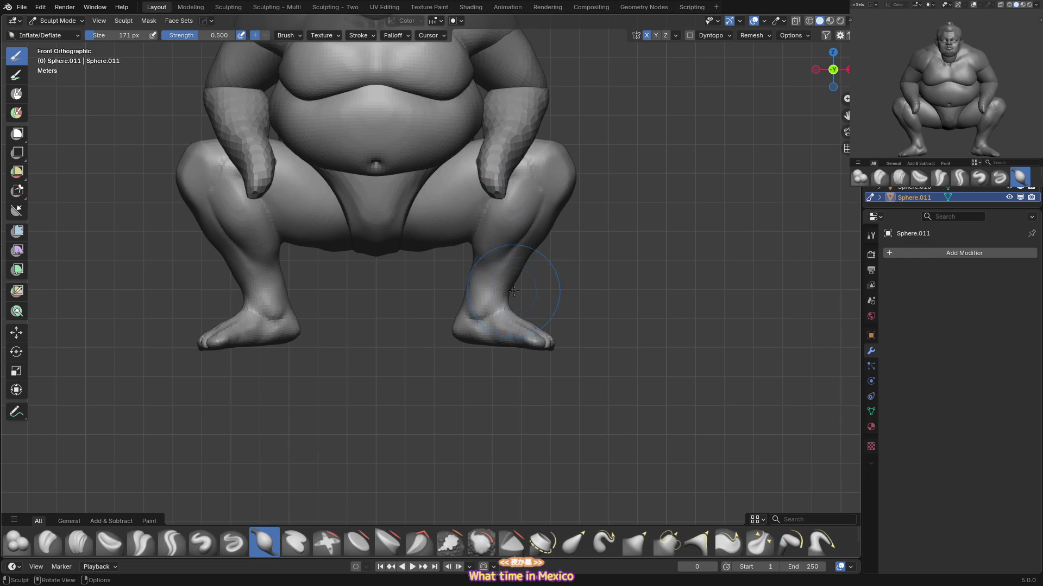
pyautogui.moveTo(495, 307)
pyautogui.mouseDown(button='middle')
pyautogui.moveTo(513, 187)
pyautogui.moveTo(483, 194)
pyautogui.mouseUp(button='middle')
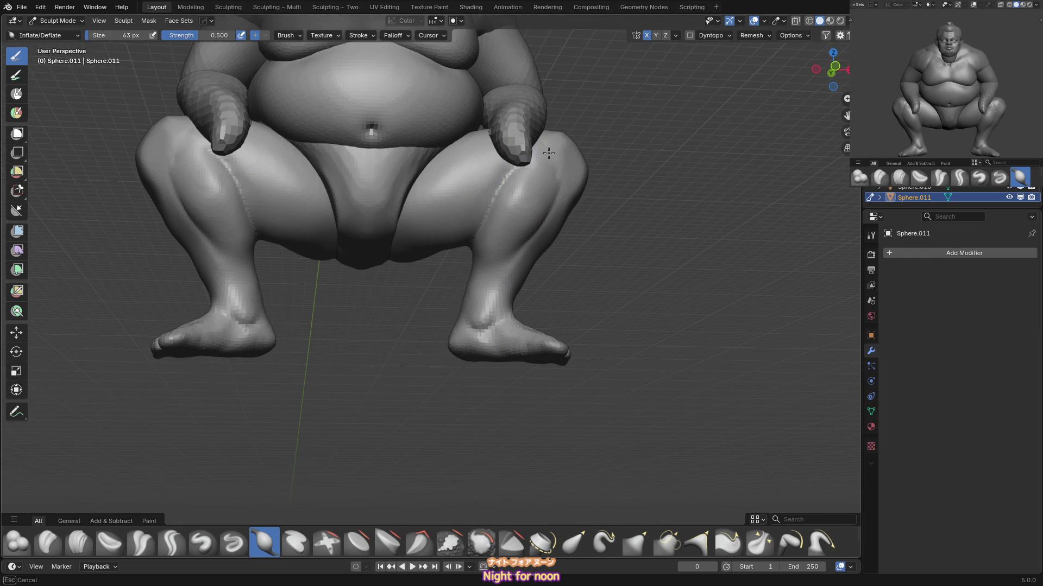
pyautogui.moveTo(548, 154); pyautogui.dragTo(524, 205, button='middle')
pyautogui.press('f')
pyautogui.click(536, 212)
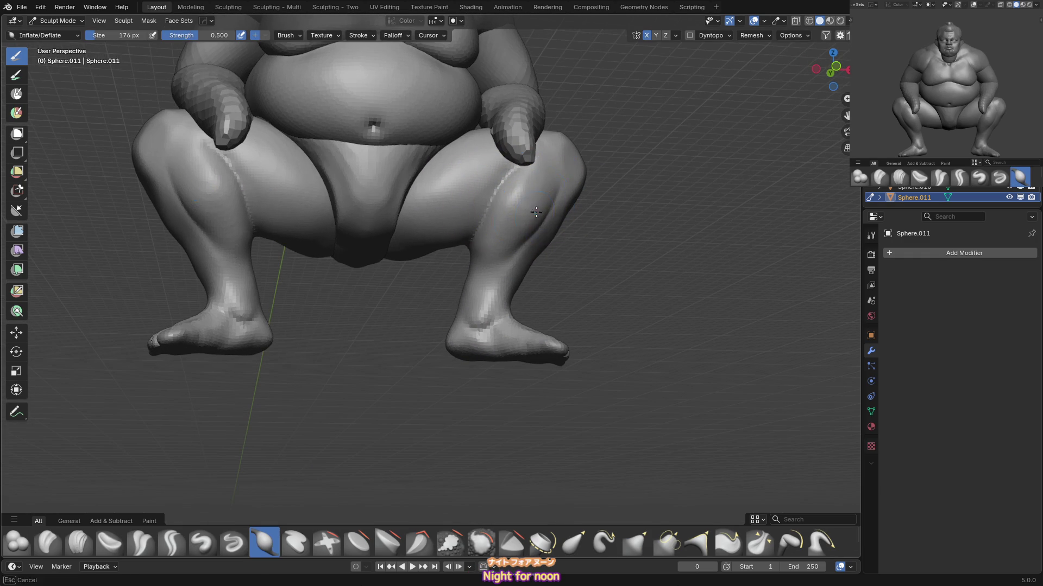
pyautogui.moveTo(512, 249)
pyautogui.mouseDown(button='middle')
pyautogui.moveTo(601, 205)
pyautogui.moveTo(530, 187)
pyautogui.mouseUp(button='middle')
# Pull and inflate the lower legs into a fuller shape around the squat.
pyautogui.press('g')
pyautogui.moveTo(530, 186); pyautogui.dragTo(559, 185)
pyautogui.moveTo(558, 185)
pyautogui.mouseDown(button='middle')
pyautogui.moveTo(530, 220)
pyautogui.moveTo(536, 205)
pyautogui.moveTo(507, 205)
pyautogui.moveTo(531, 186)
pyautogui.moveTo(594, 245)
pyautogui.mouseUp(button='middle')
pyautogui.press('f')
pyautogui.click(512, 214)
pyautogui.press('i')
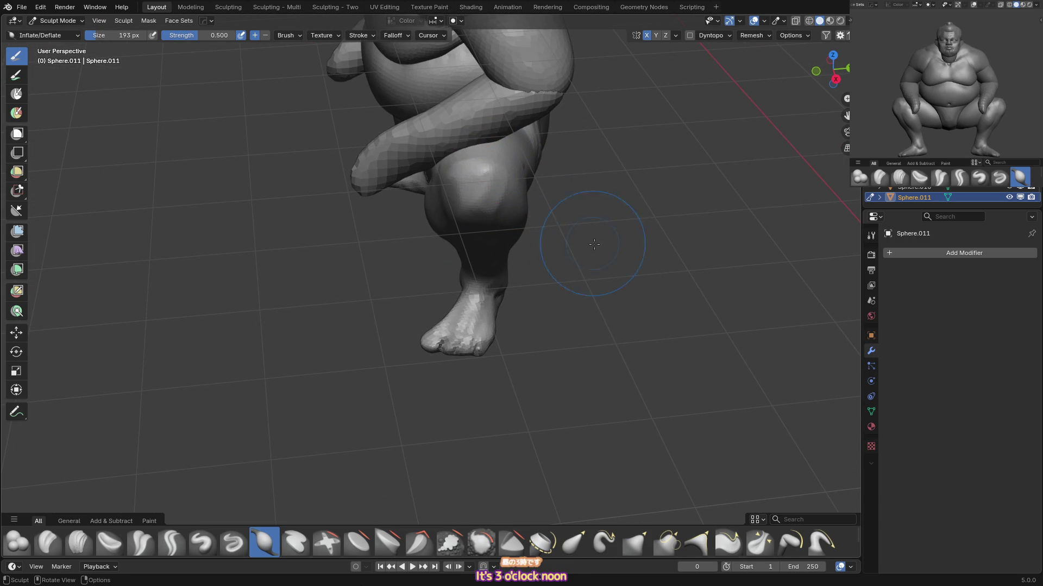
pyautogui.moveTo(646, 275)
pyautogui.mouseDown(button='middle')
pyautogui.moveTo(609, 261)
pyautogui.moveTo(628, 237)
pyautogui.moveTo(502, 212)
pyautogui.moveTo(454, 186)
pyautogui.mouseUp(button='middle')
pyautogui.press('[')
pyautogui.press('[')
pyautogui.press('[')
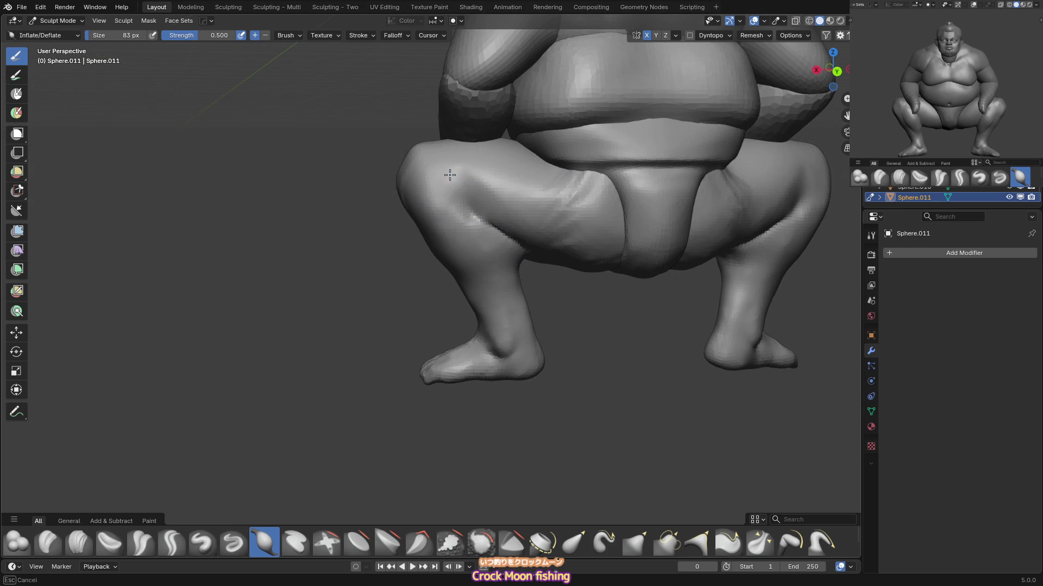
pyautogui.press('x')
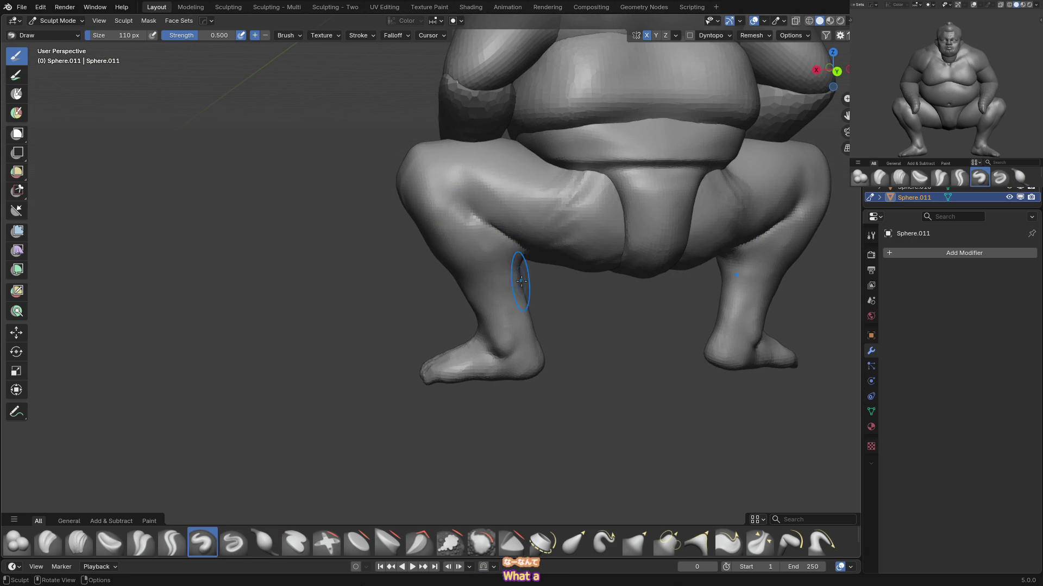
pyautogui.press('g')
# Shape the right foot's toes with Grab and flatten its sole, viewed from below.
pyautogui.press('KP_1')
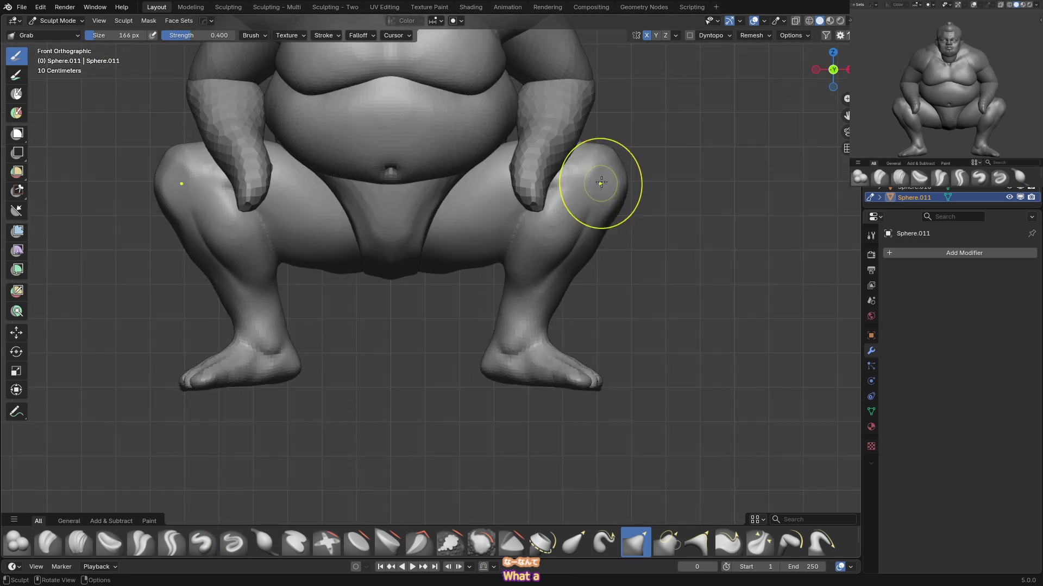
pyautogui.scroll(-3, 585, 224)
pyautogui.keyDown('shift'); pyautogui.moveTo(572, 355); pyautogui.dragTo(543, 235, button='middle'); pyautogui.keyUp('shift')
pyautogui.scroll(4, 543, 235)
pyautogui.press('[')
pyautogui.press('[')
pyautogui.press('[')
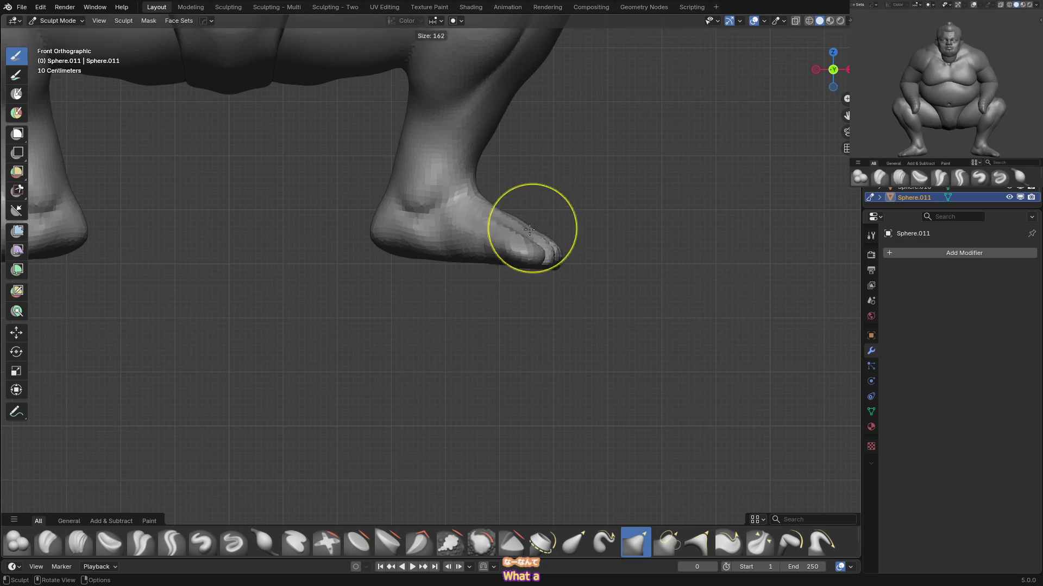
pyautogui.moveTo(499, 258)
pyautogui.mouseDown(button='middle')
pyautogui.moveTo(505, 228)
pyautogui.moveTo(497, 311)
pyautogui.moveTo(492, 279)
pyautogui.moveTo(516, 319)
pyautogui.moveTo(494, 275)
pyautogui.moveTo(542, 255)
pyautogui.moveTo(537, 242)
pyautogui.moveTo(494, 239)
pyautogui.moveTo(466, 270)
pyautogui.mouseUp(button='middle')
pyautogui.press(']')
pyautogui.hotkey('shift', 't')
pyautogui.press('g')
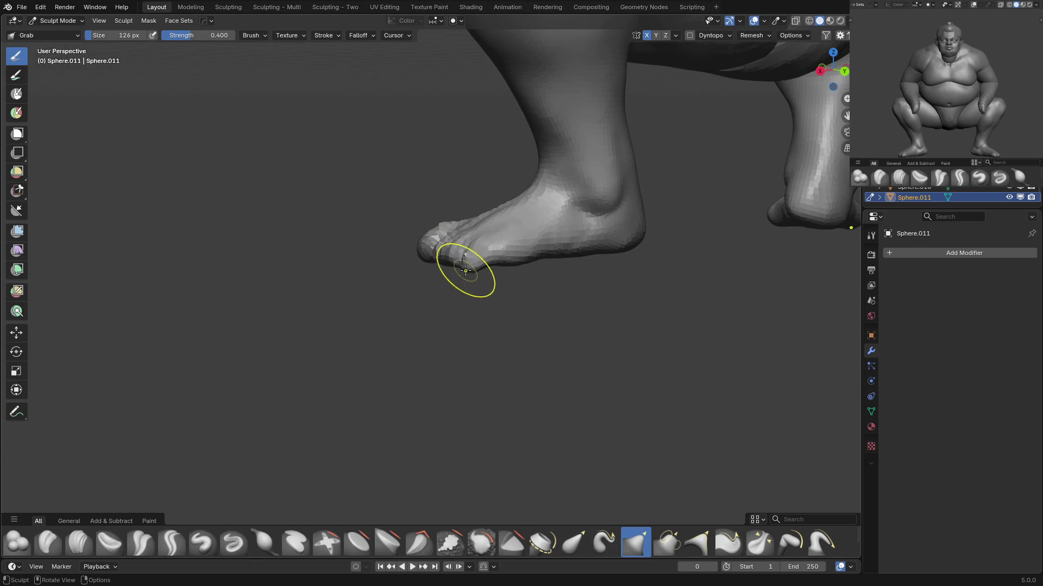
pyautogui.moveTo(528, 262); pyautogui.dragTo(480, 249, button='middle')
# Carve sharp creases between the toes with Crease Sharp and Draw strokes at a larger brush size.
pyautogui.hotkey('shift', 'c')
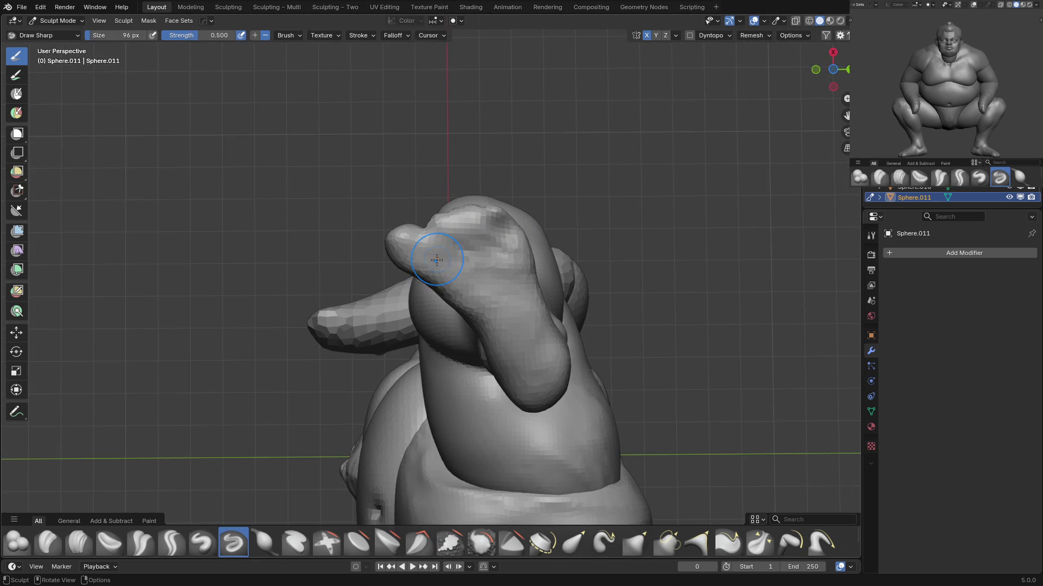
pyautogui.moveTo(426, 266); pyautogui.dragTo(445, 257)
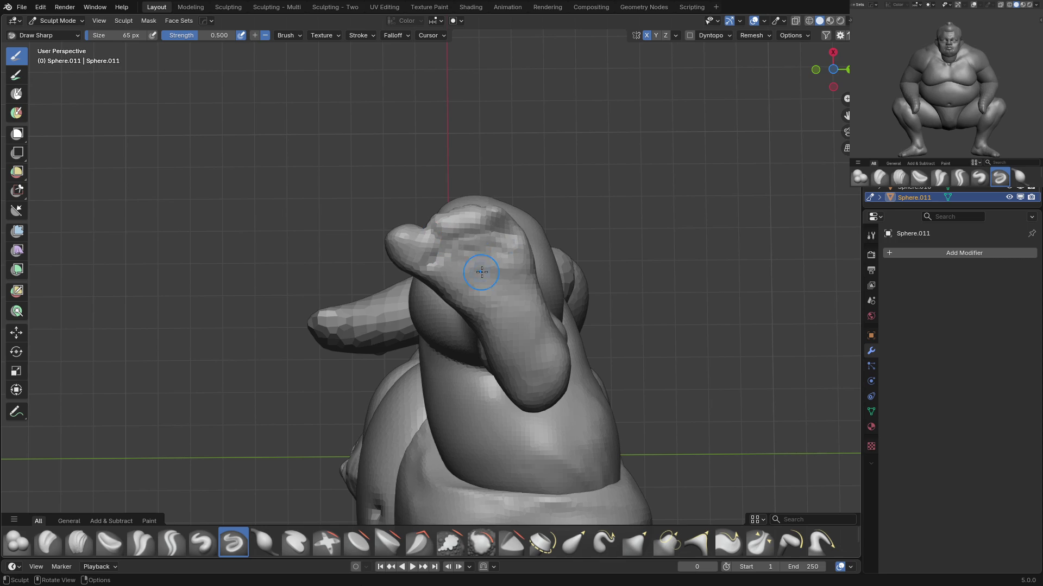
pyautogui.press('x')
pyautogui.press('f')
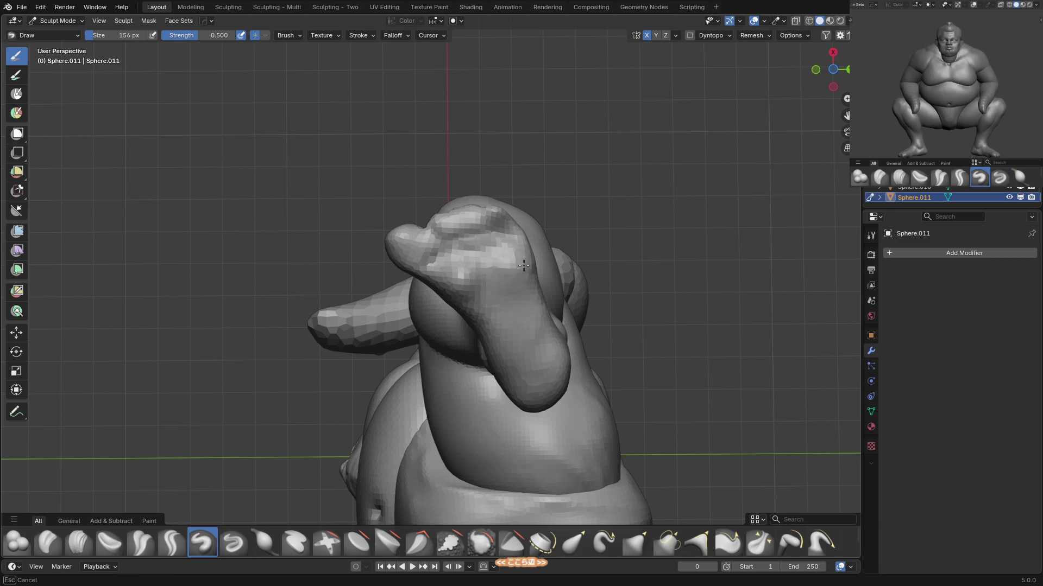
pyautogui.click(488, 288)
pyautogui.hotkey('shift', 'c')
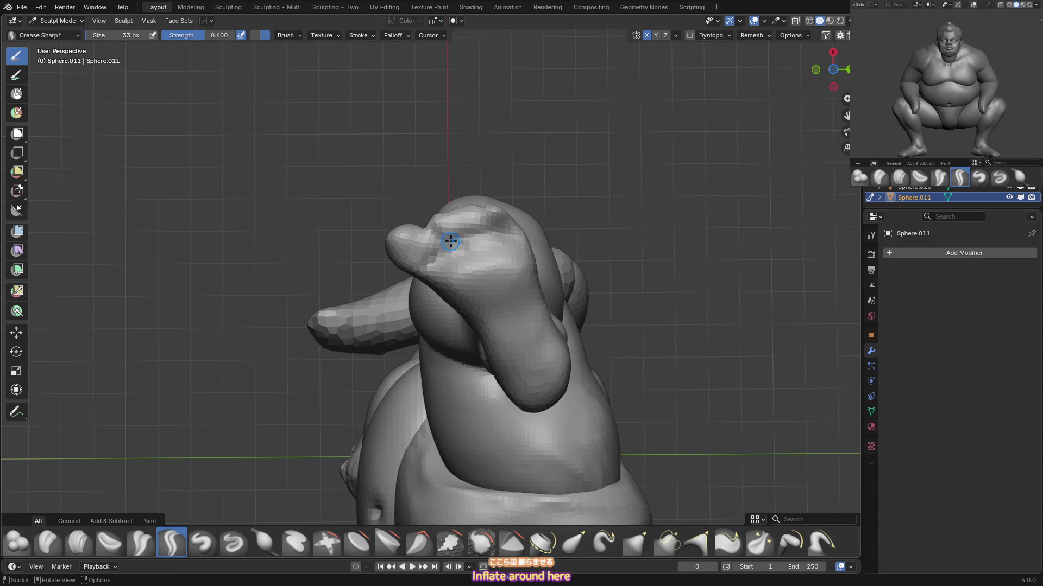
pyautogui.moveTo(451, 248); pyautogui.dragTo(472, 227, button='middle')
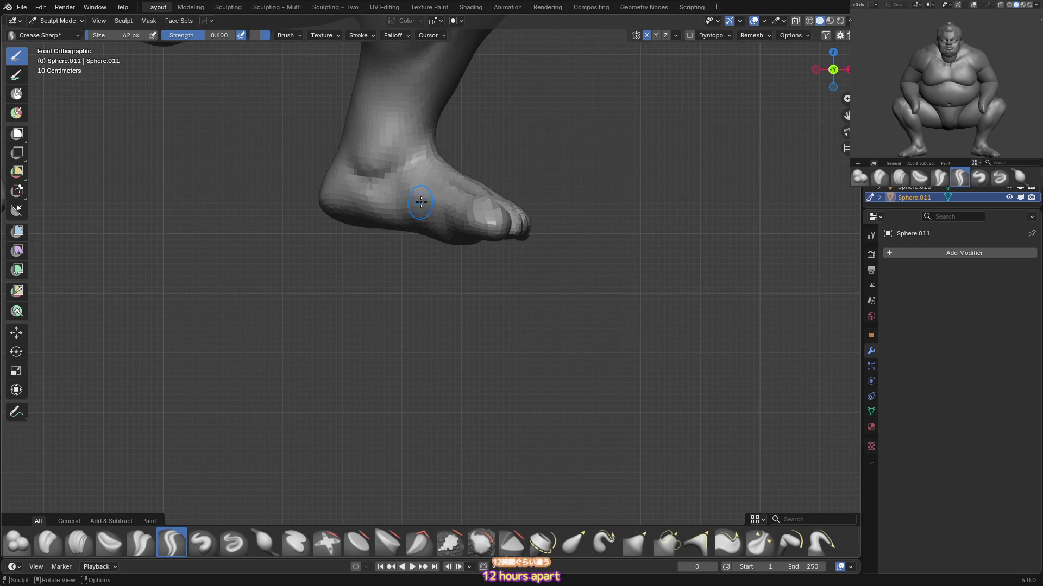
pyautogui.keyDown('shift'); pyautogui.moveTo(424, 200); pyautogui.dragTo(473, 243, button='middle'); pyautogui.keyUp('shift')
# Pull and draw on the feet and legs, resizing the brush smaller for the toes.
pyautogui.press('g')
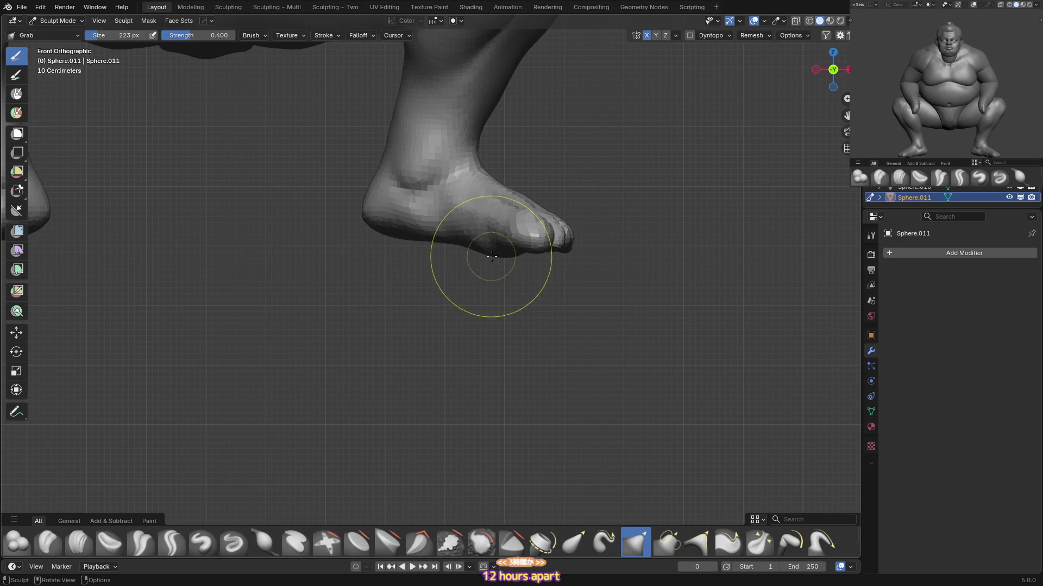
pyautogui.moveTo(372, 221)
pyautogui.mouseDown(button='middle')
pyautogui.moveTo(381, 217)
pyautogui.moveTo(356, 214)
pyautogui.mouseUp(button='middle')
pyautogui.press('x')
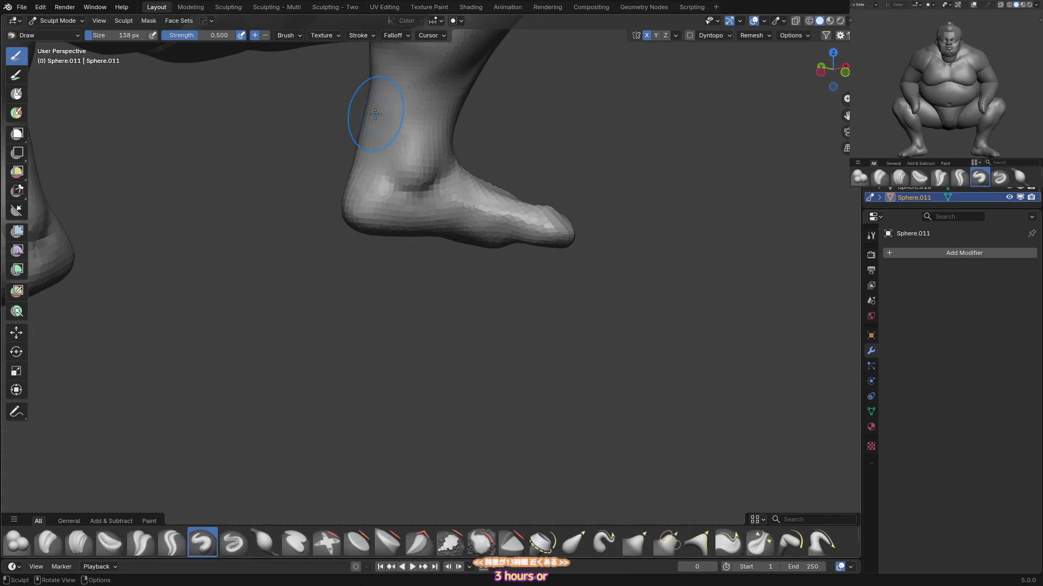
pyautogui.moveTo(372, 116); pyautogui.dragTo(459, 194, button='middle')
pyautogui.moveTo(370, 160); pyautogui.dragTo(373, 194, button='middle')
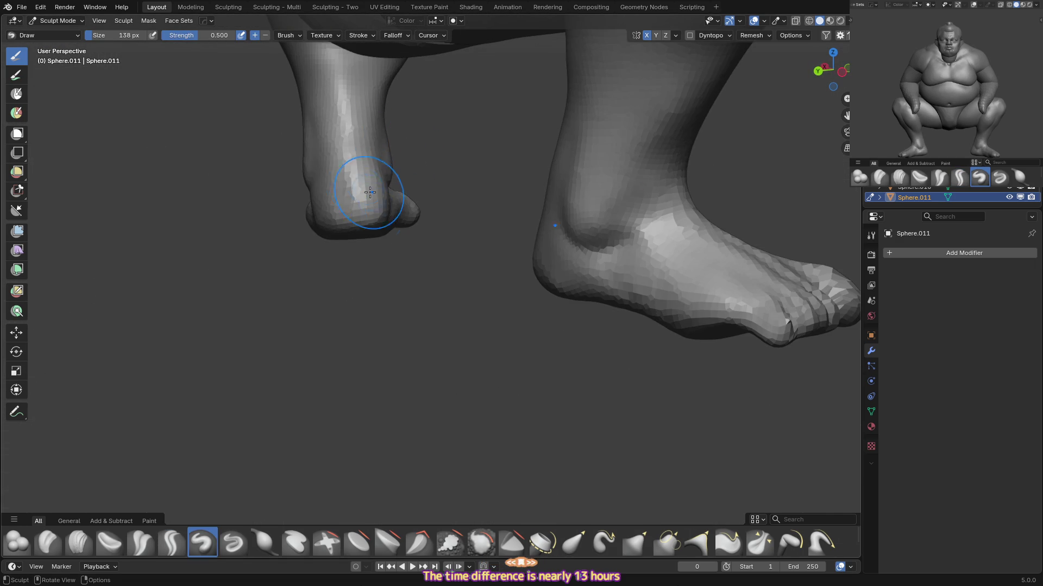
pyautogui.press('g')
pyautogui.moveTo(365, 255)
pyautogui.mouseDown(button='middle')
pyautogui.moveTo(421, 194)
pyautogui.moveTo(467, 184)
pyautogui.moveTo(395, 203)
pyautogui.mouseUp(button='middle')
pyautogui.press('f')
pyautogui.click(352, 197)
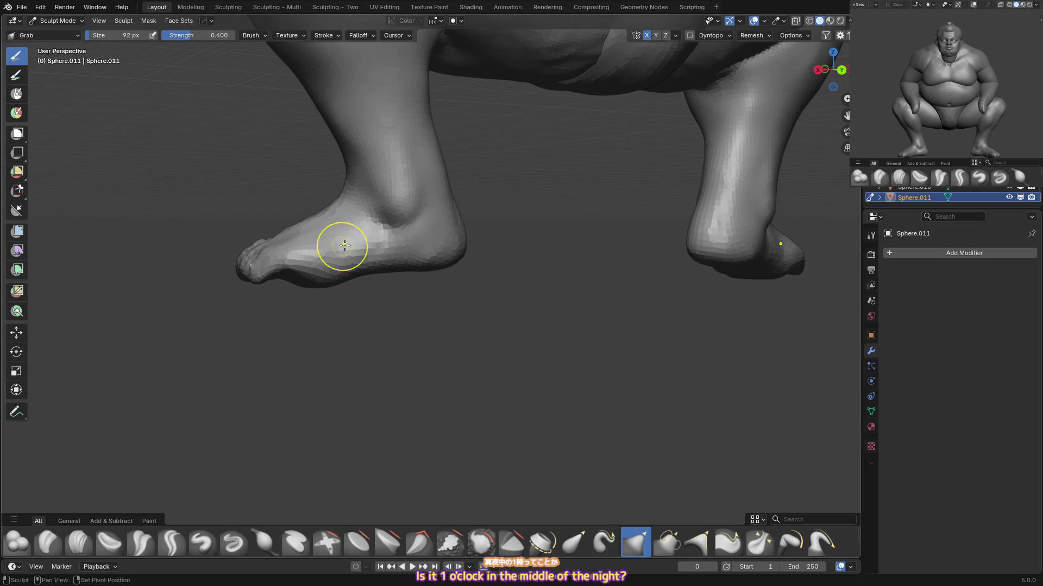
pyautogui.press('f')
pyautogui.click(426, 260)
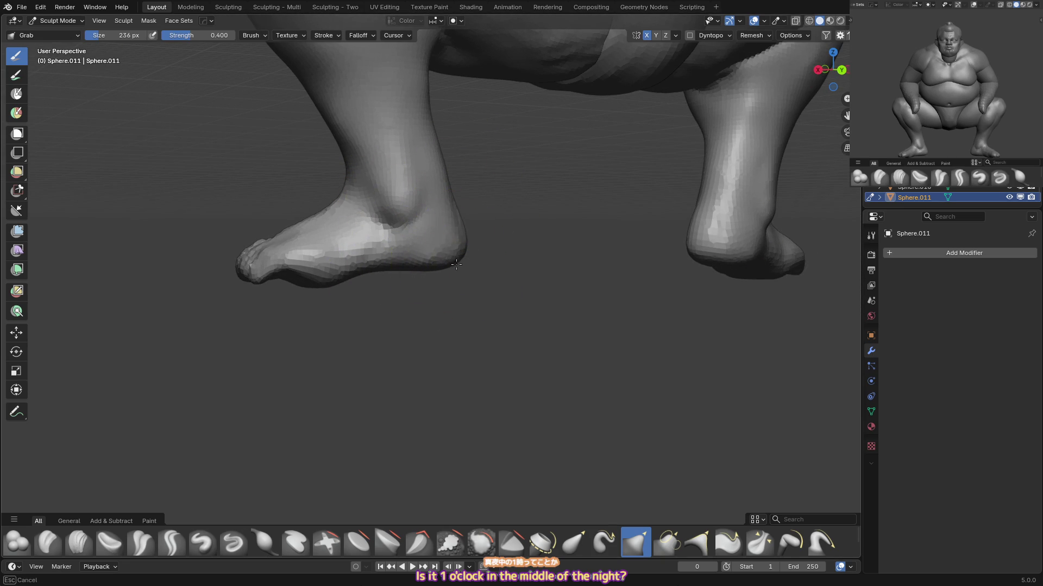
pyautogui.press('f')
pyautogui.click(398, 261)
# Make final pulls on the legs, then frame the whole figure from the front with an 89 px brush.
pyautogui.moveTo(272, 279)
pyautogui.mouseDown(button='middle')
pyautogui.moveTo(284, 246)
pyautogui.moveTo(349, 302)
pyautogui.mouseUp(button='middle')
pyautogui.press('x')
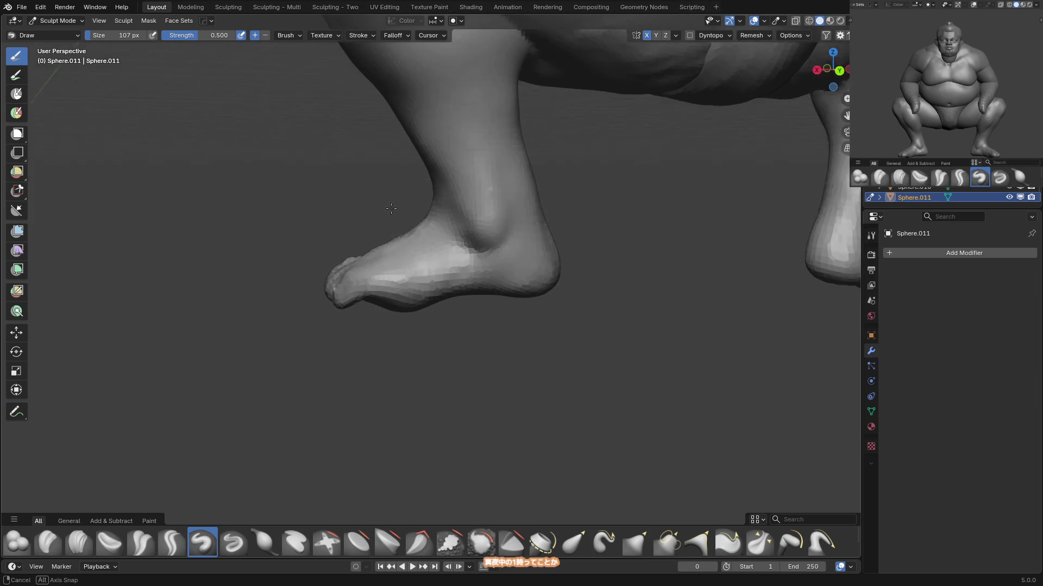
pyautogui.press('g')
pyautogui.moveTo(415, 307); pyautogui.dragTo(502, 216, button='middle')
pyautogui.press('KP_1')
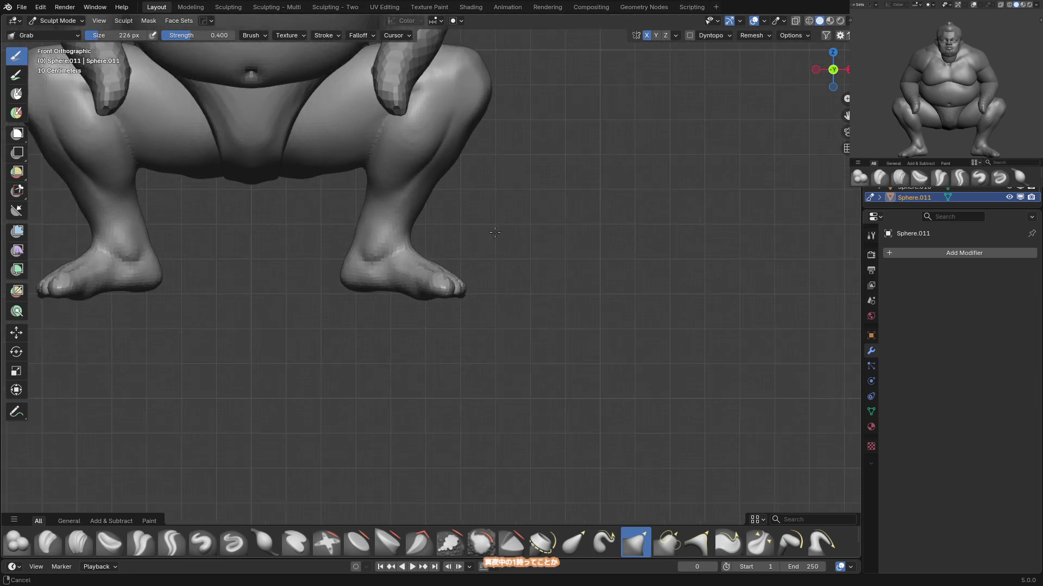
pyautogui.scroll(-3, 425, 299)
pyautogui.press('f')
pyautogui.click(409, 297)
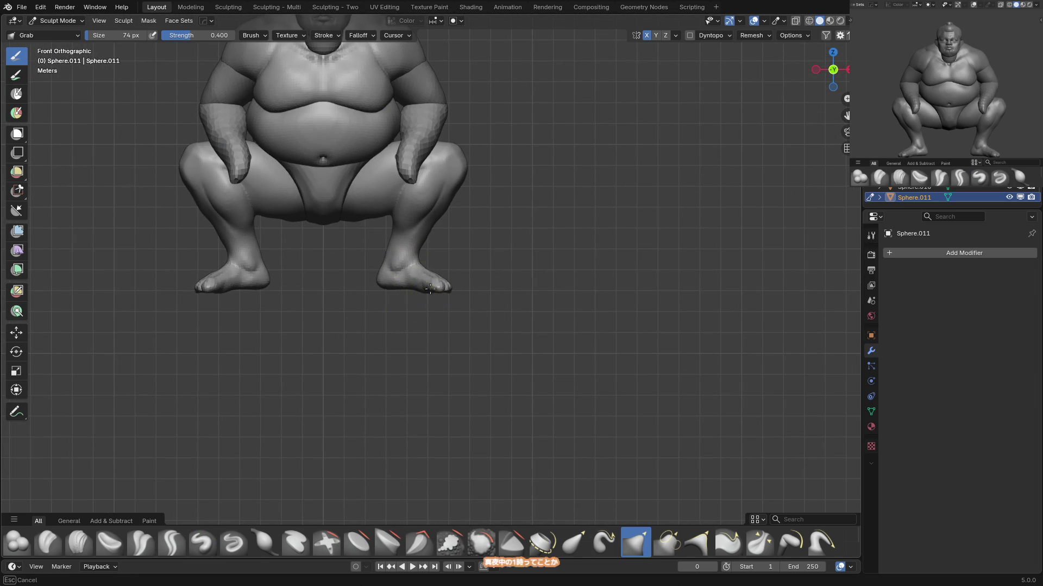
pyautogui.keyDown('ctrl'); pyautogui.moveTo(436, 292); pyautogui.dragTo(446, 309, button='middle'); pyautogui.keyUp('ctrl')
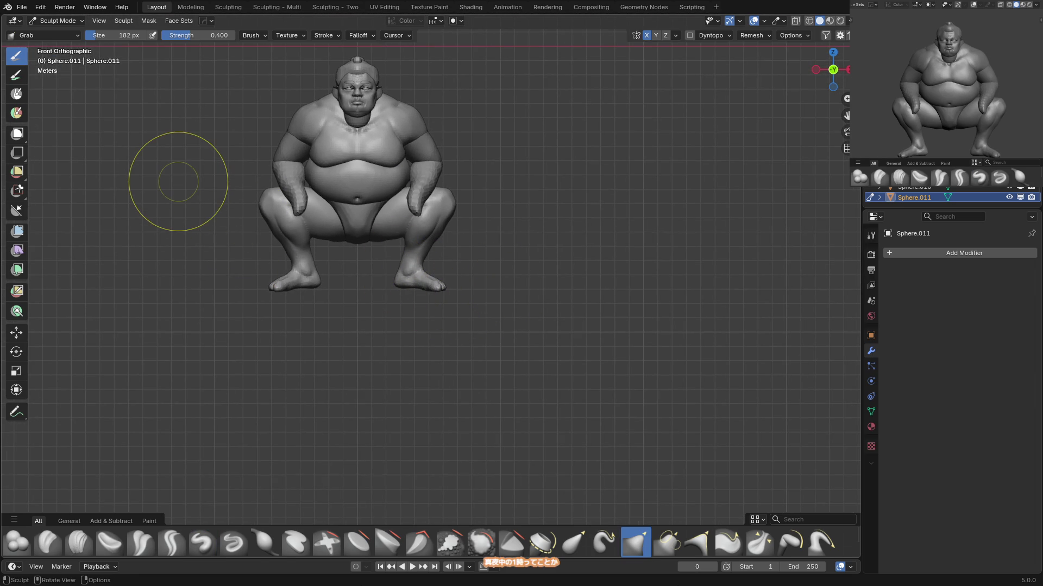
pyautogui.scroll(2, 432, 277)
pyautogui.press('f')
pyautogui.click(382, 243)
pyautogui.scroll(-2, 424, 228)
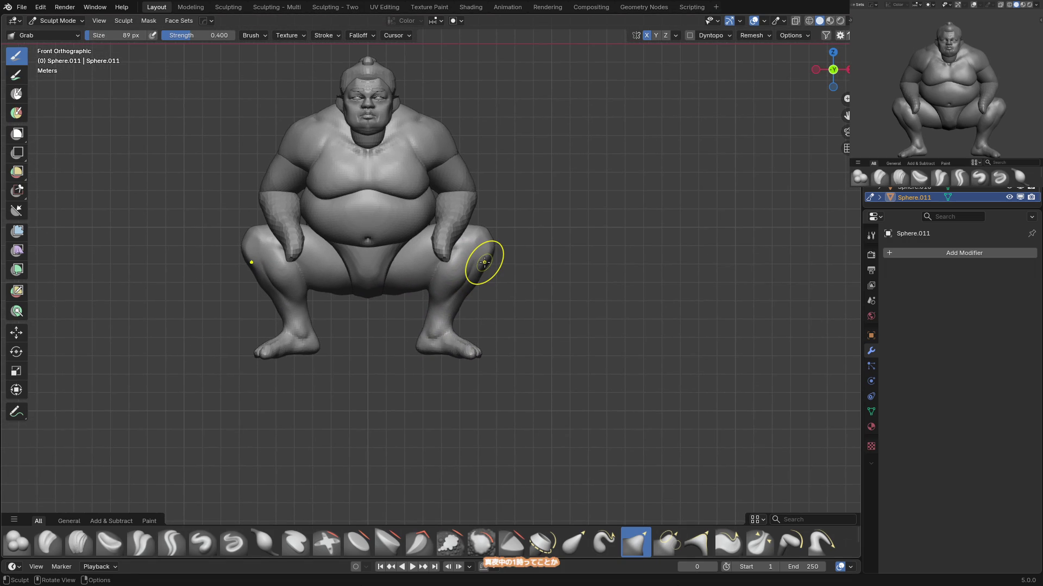
pyautogui.scroll(2, 512, 268)
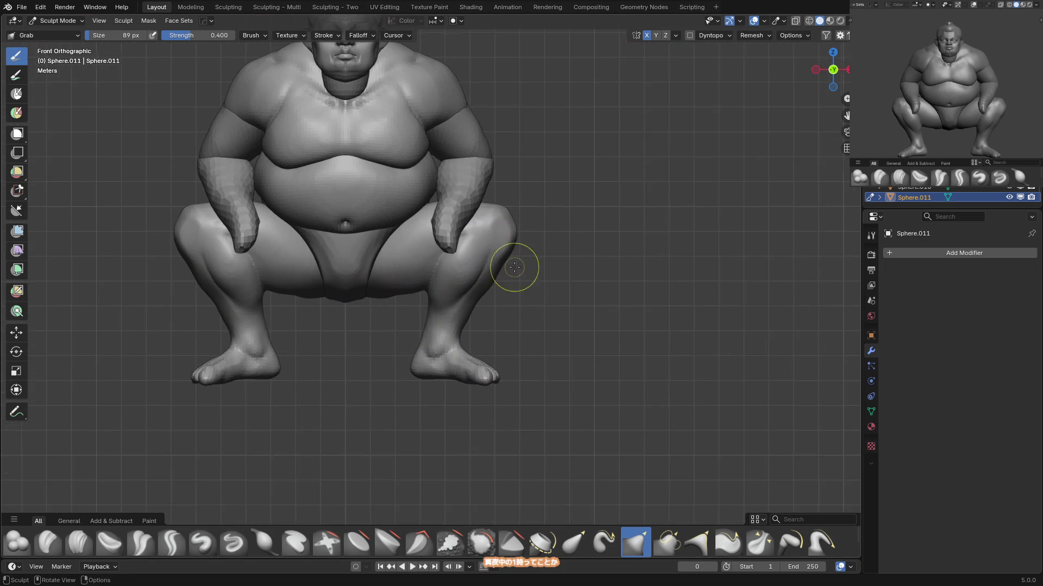
# Leave Sculpt Mode for Object Mode and zoom in on the figure.
pyautogui.hotkey('ctrl', 'Tab')
pyautogui.scroll(1, 417, 110)
pyautogui.scroll(2, 416, 87)
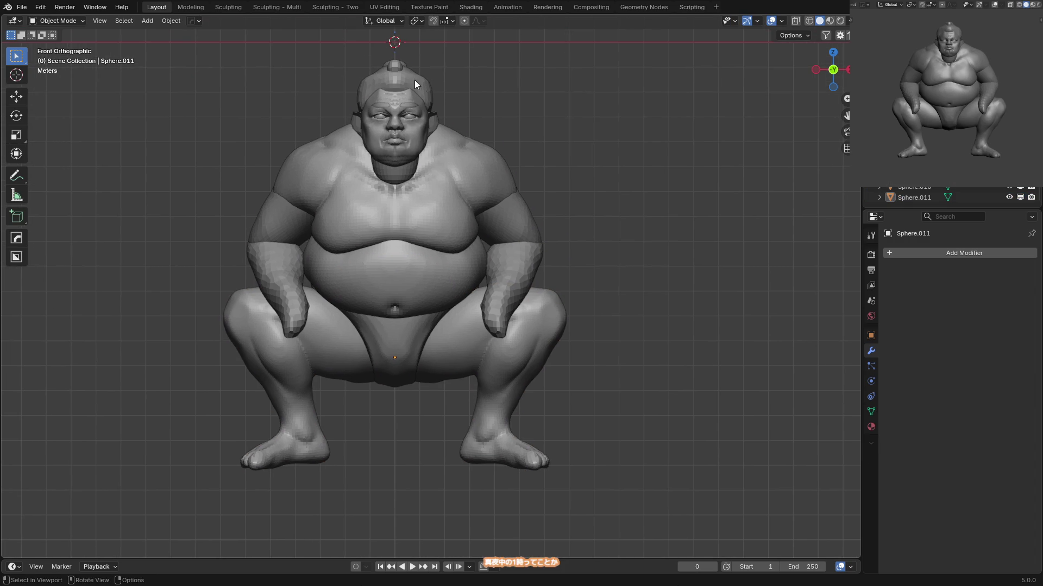
# From the side view, move the head slightly down and forward onto the neck.
pyautogui.click(429, 128)
pyautogui.scroll(1, 448, 144)
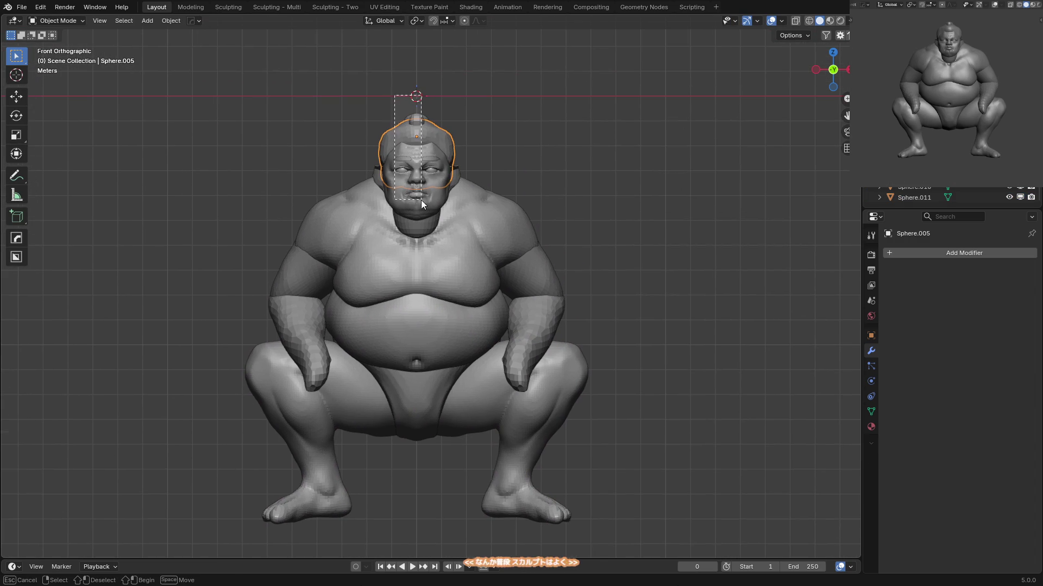
pyautogui.press('ctrl+KP_Add')
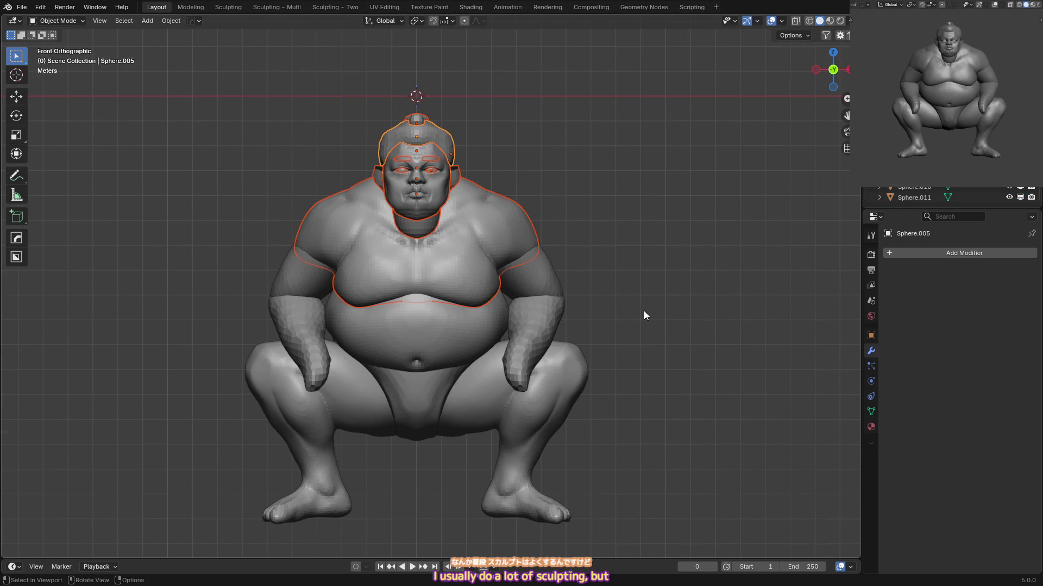
pyautogui.moveTo(454, 187)
pyautogui.mouseDown(button='middle')
pyautogui.moveTo(467, 194)
pyautogui.moveTo(406, 213)
pyautogui.moveTo(403, 193)
pyautogui.mouseUp(button='middle')
pyautogui.click(425, 203)
pyautogui.press('g')
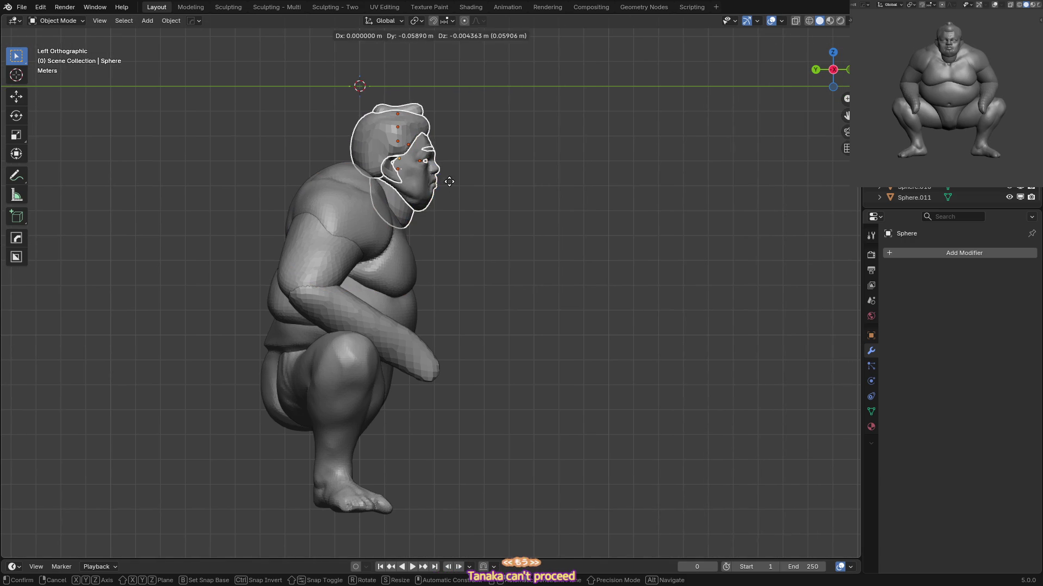
pyautogui.click(455, 227)
pyautogui.press('a')
pyautogui.click(439, 226)
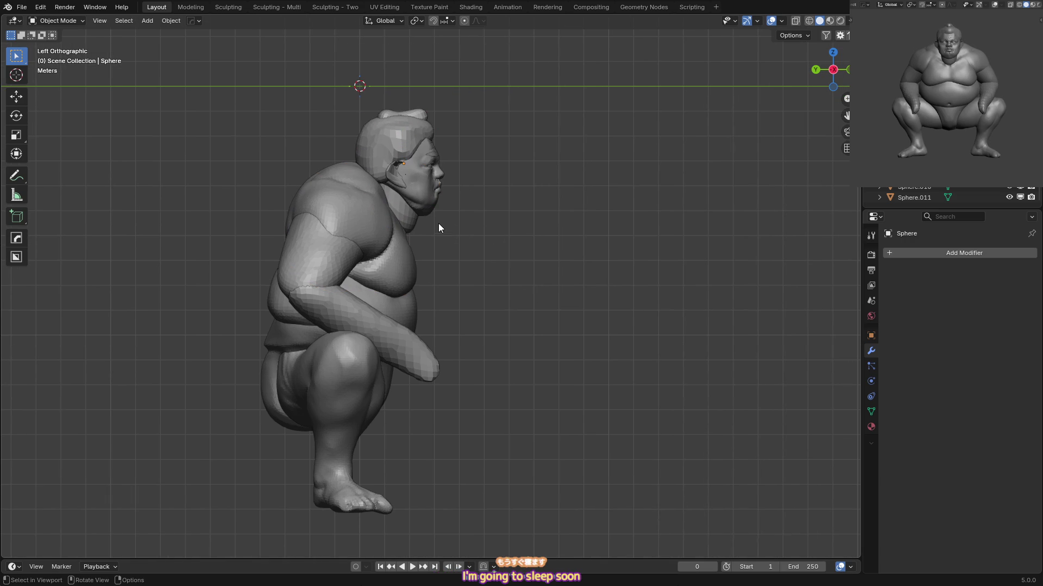
# Box-select only the head and nudge it slightly up and back.
pyautogui.keyDown('shift'); pyautogui.scroll(2, 439, 224); pyautogui.keyUp('shift')
pyautogui.moveTo(468, 140); pyautogui.dragTo(416, 209)
pyautogui.press('g')
pyautogui.click(436, 199)
pyautogui.click(435, 193)
pyautogui.scroll(3, 434, 194)
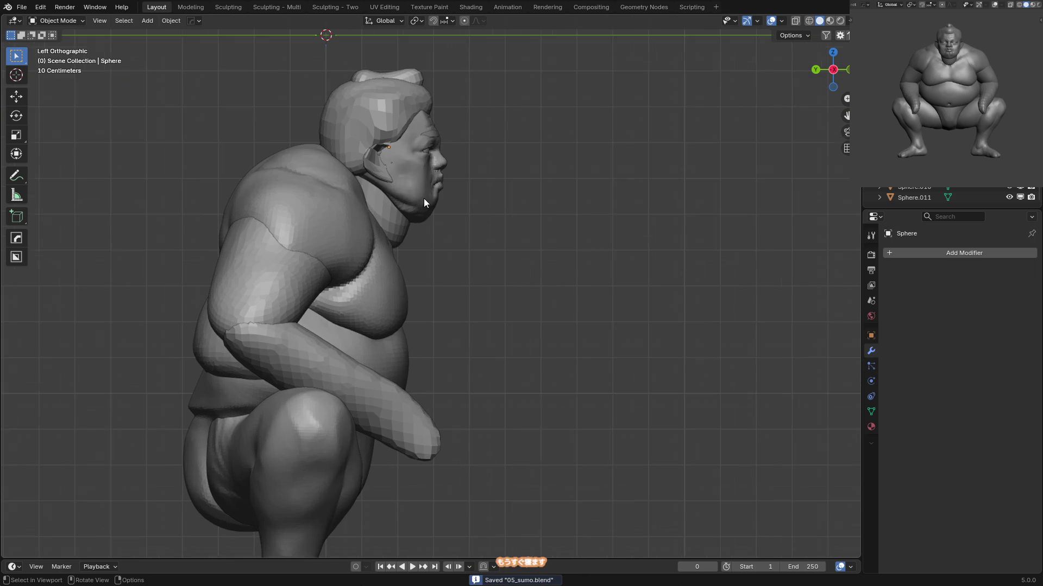
pyautogui.scroll(-1, 418, 207)
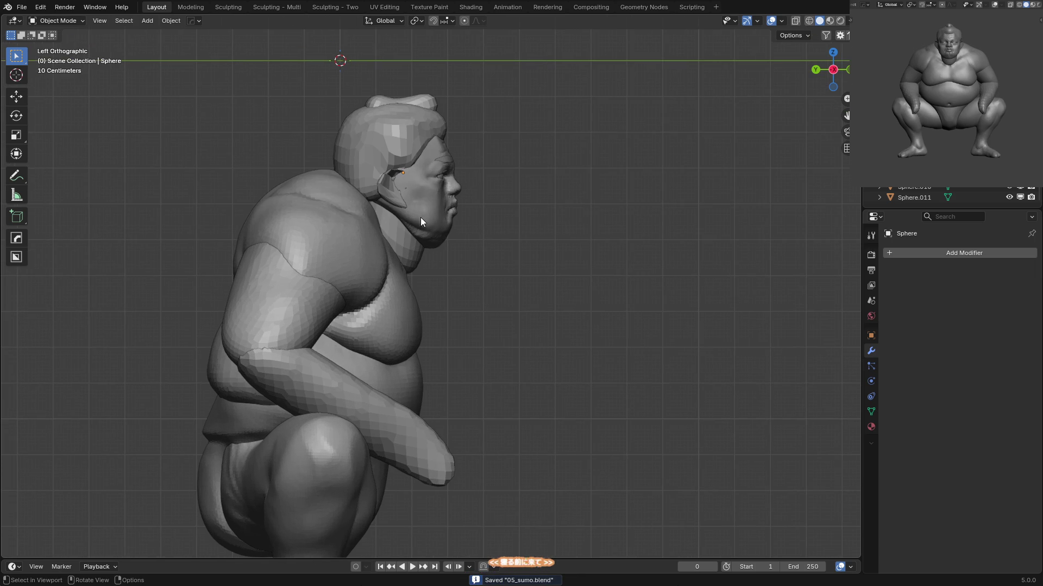
# Select the body, enter Sculpt Mode, and view it from the front.
pyautogui.click(412, 263)
pyautogui.hotkey('ctrl', 'Tab')
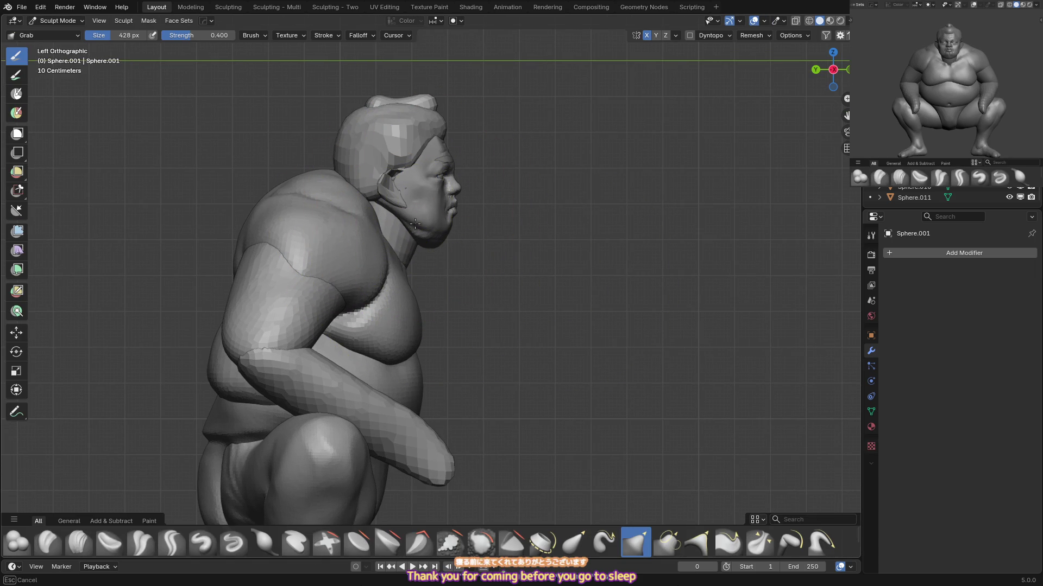
pyautogui.press('KP_1')
# Select the torso object and enter Sculpt Mode framed on the shoulders.
pyautogui.hotkey('ctrl', 'Tab')
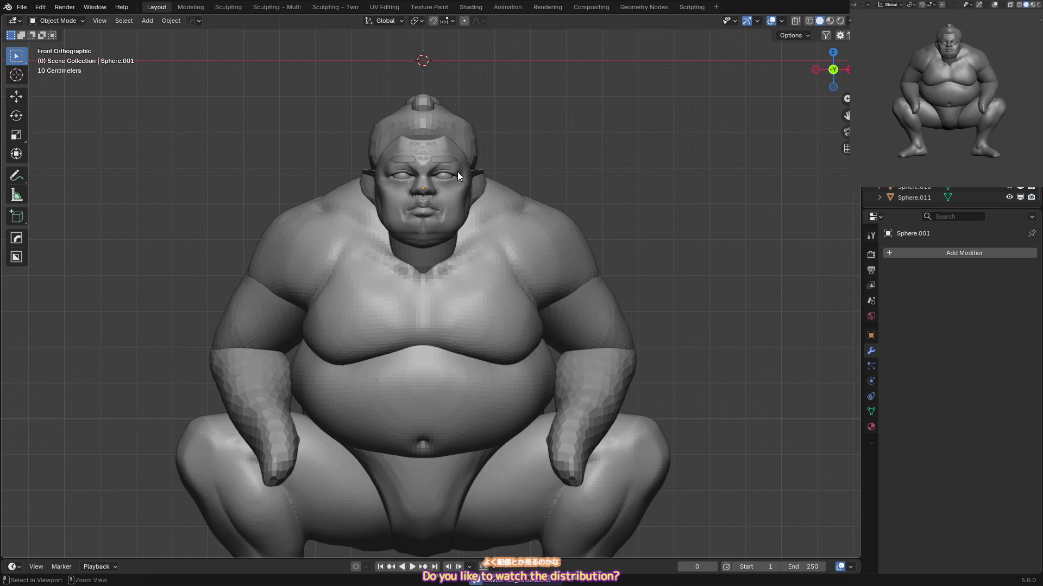
pyautogui.keyDown('shift'); pyautogui.moveTo(487, 228); pyautogui.dragTo(466, 215, button='middle'); pyautogui.keyUp('shift')
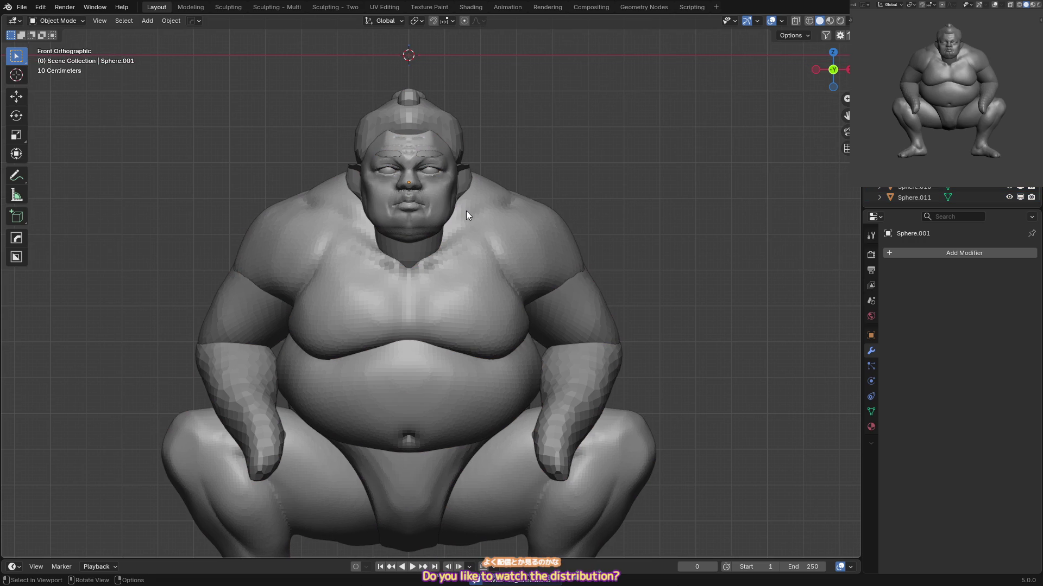
pyautogui.click(488, 203)
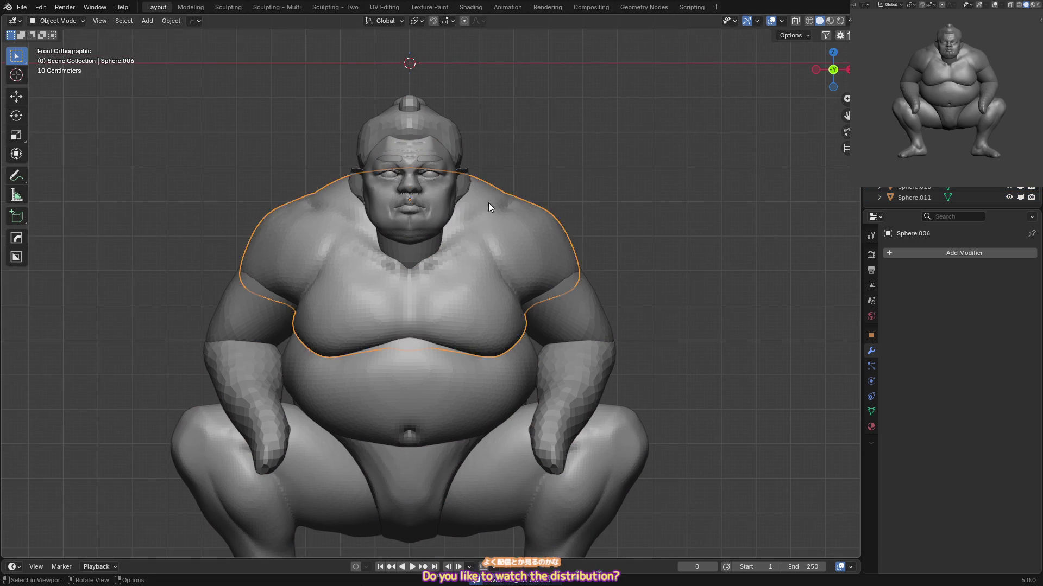
pyautogui.hotkey('ctrl', 'Tab')
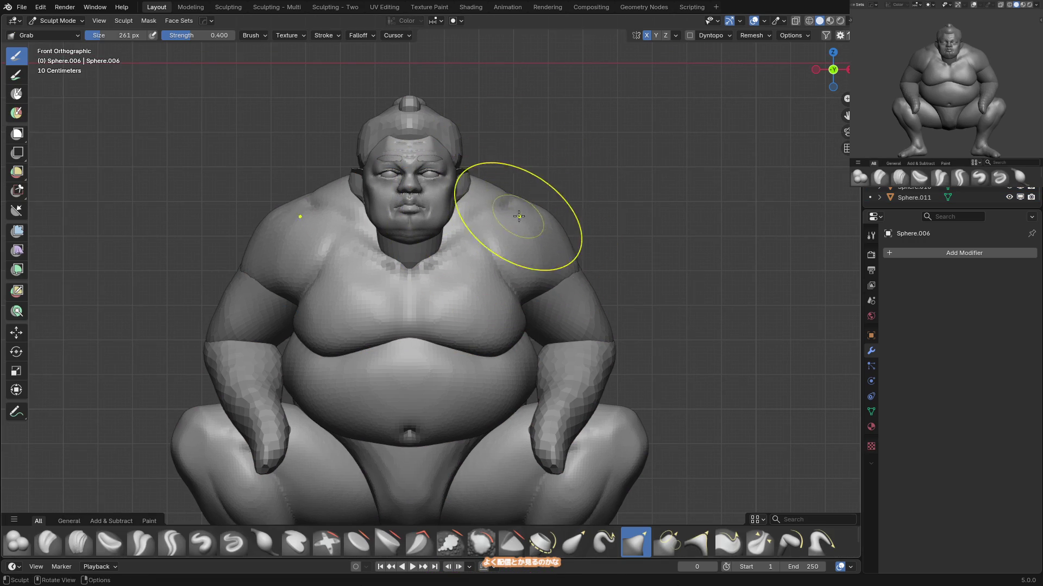
pyautogui.keyDown('shift'); pyautogui.moveTo(517, 219); pyautogui.dragTo(517, 198, button='middle'); pyautogui.keyUp('shift')
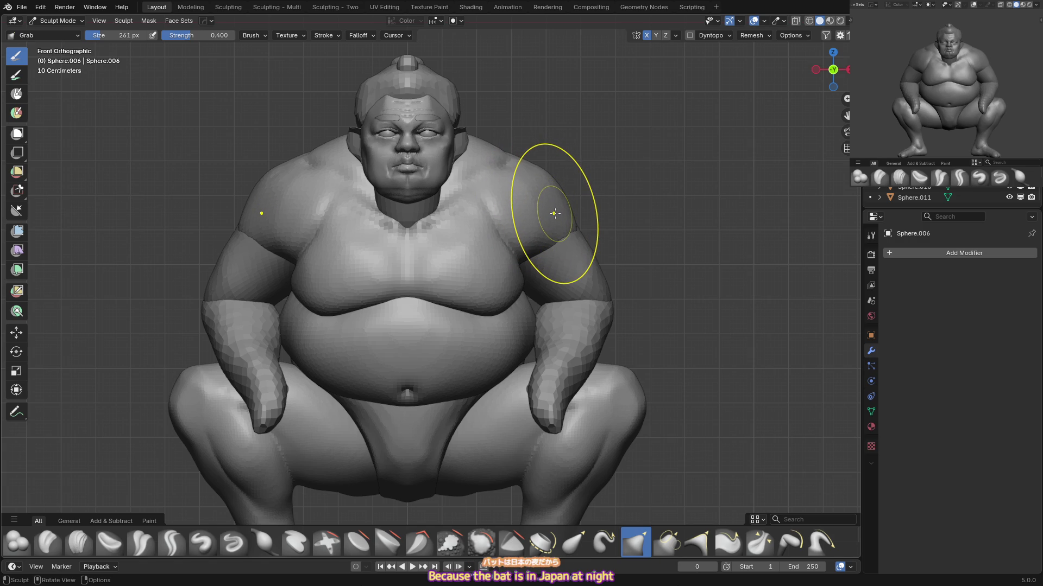
# Shape the shoulders with Grab, Inflate and Crease Sharp, then select the arm object in Object Mode.
pyautogui.moveTo(554, 214)
pyautogui.mouseDown(button='middle')
pyautogui.moveTo(523, 232)
pyautogui.moveTo(508, 197)
pyautogui.moveTo(515, 188)
pyautogui.moveTo(482, 210)
pyautogui.moveTo(572, 191)
pyautogui.mouseUp(button='middle')
pyautogui.press('i')
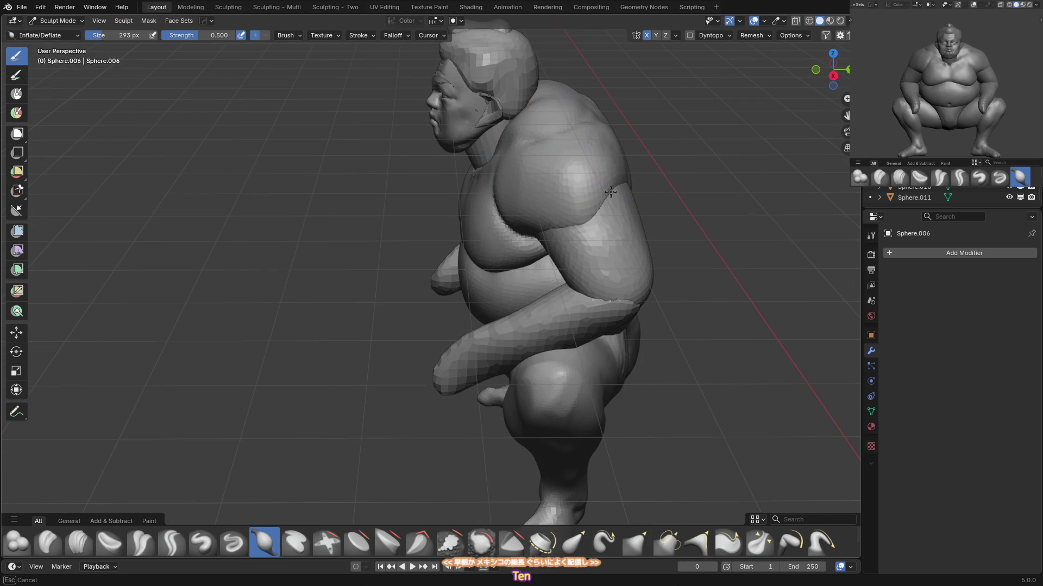
pyautogui.press('KP_1')
pyautogui.press('g')
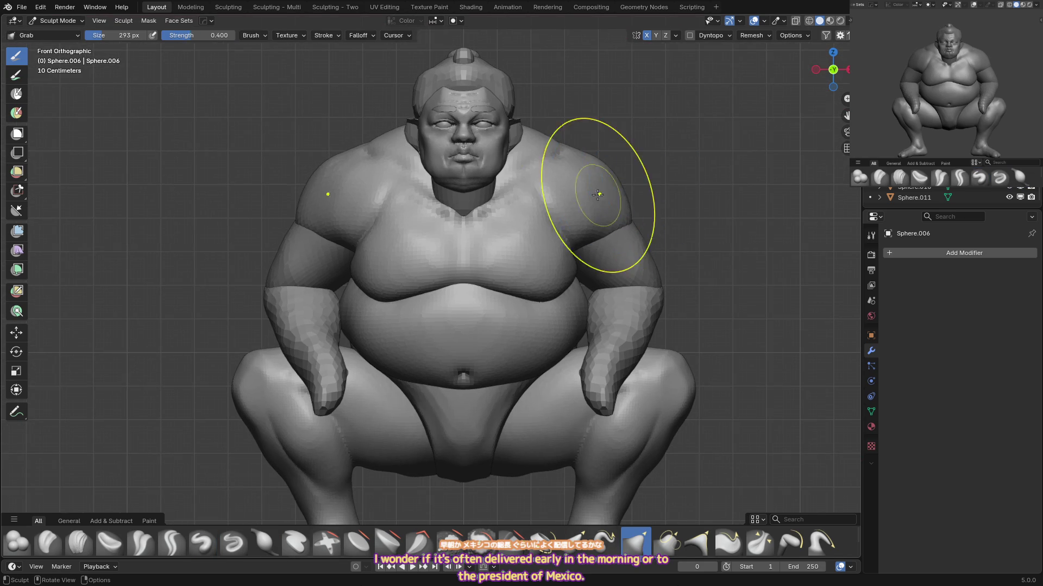
pyautogui.scroll(-2, 554, 209)
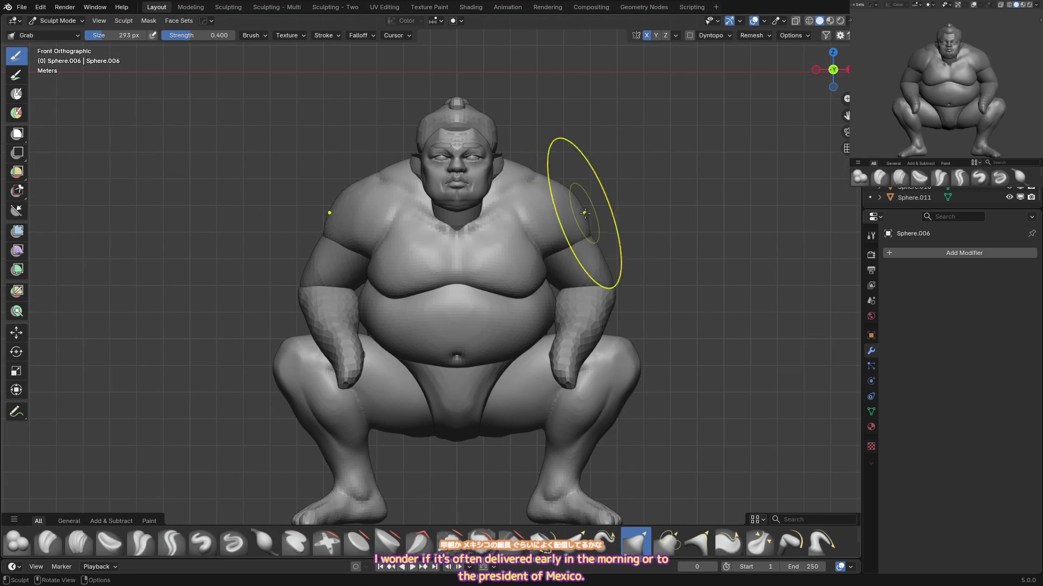
pyautogui.scroll(1, 562, 224)
pyautogui.moveTo(522, 231)
pyautogui.mouseDown(button='middle')
pyautogui.moveTo(512, 244)
pyautogui.moveTo(454, 205)
pyautogui.moveTo(419, 198)
pyautogui.moveTo(424, 209)
pyautogui.moveTo(454, 187)
pyautogui.mouseUp(button='middle')
pyautogui.hotkey('shift', 'c')
pyautogui.scroll(-3, 367, 211)
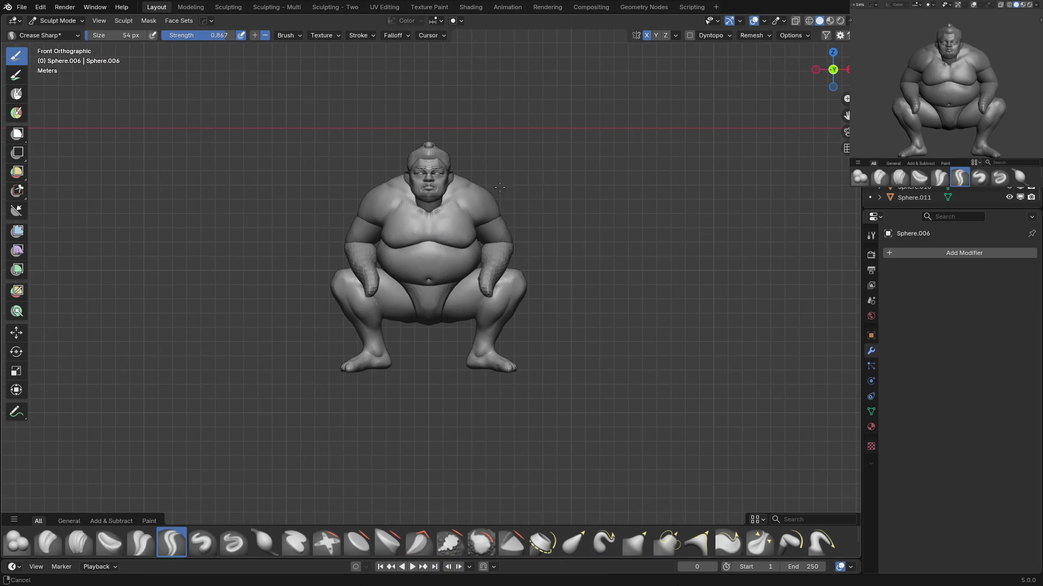
pyautogui.press('g')
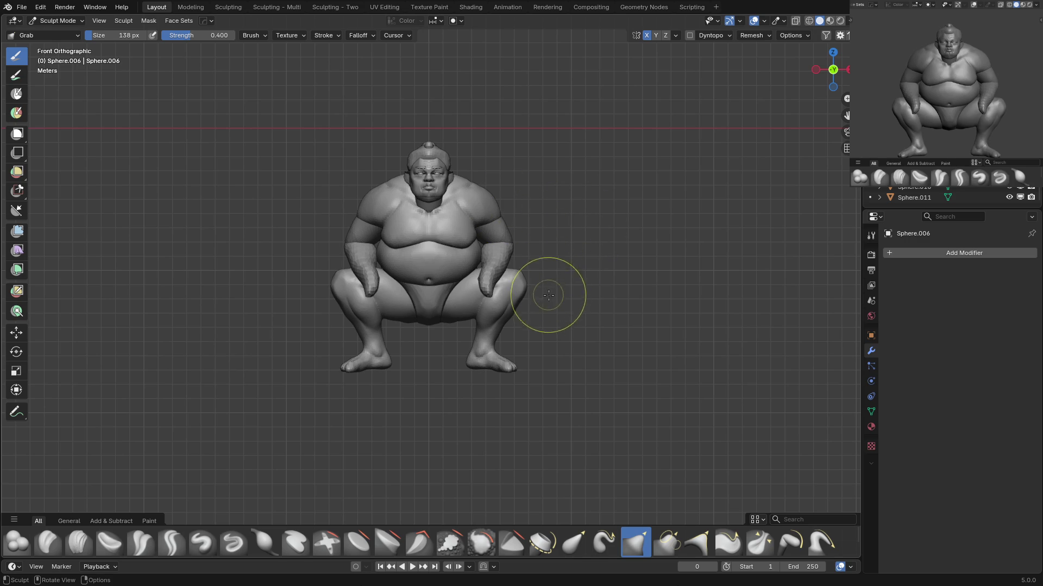
pyautogui.hotkey('ctrl', 'Tab')
pyautogui.click(543, 239)
# Apply the mirror on the right forearm so both arms become real, joined geometry.
pyautogui.hotkey('ctrl', 'Tab')
pyautogui.scroll(2, 528, 313)
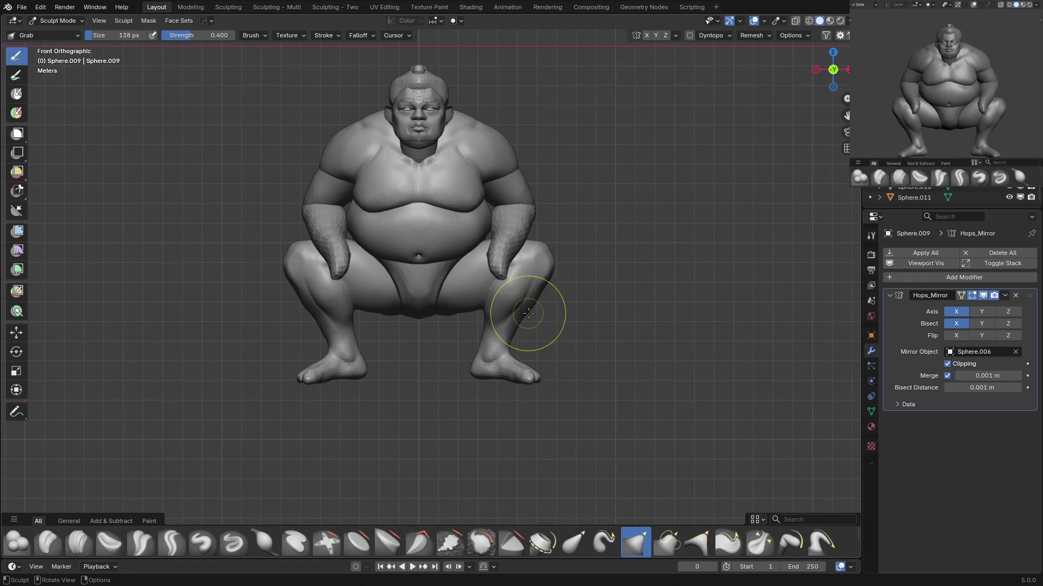
pyautogui.scroll(3, 533, 323)
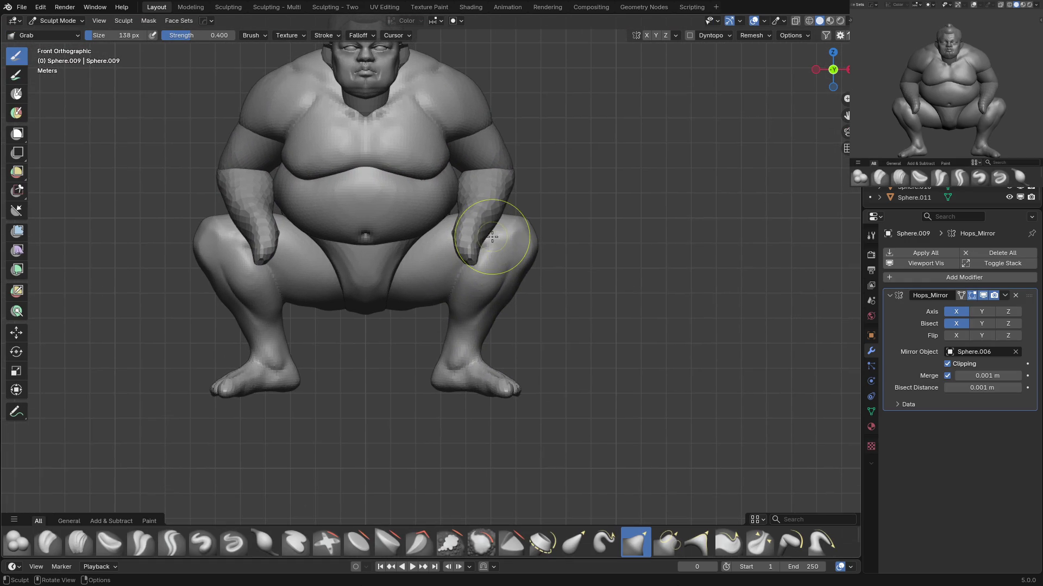
pyautogui.hotkey('ctrl', 'Tab')
pyautogui.scroll(-4, 407, 261)
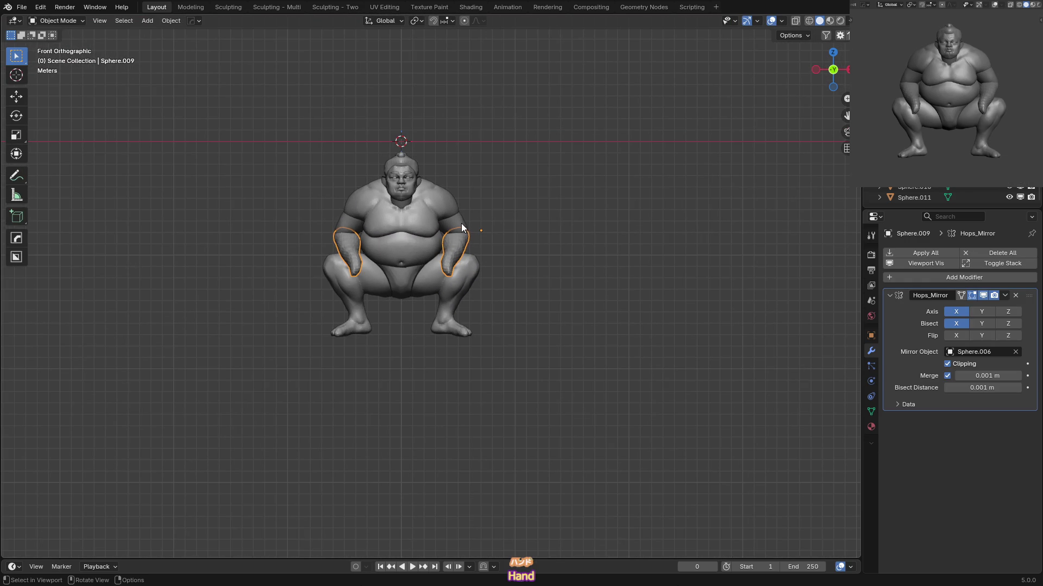
pyautogui.keyDown('shift'); pyautogui.click(461, 251); pyautogui.keyUp('shift')
pyautogui.scroll(4, 550, 233)
pyautogui.hotkey('ctrl', 'a')
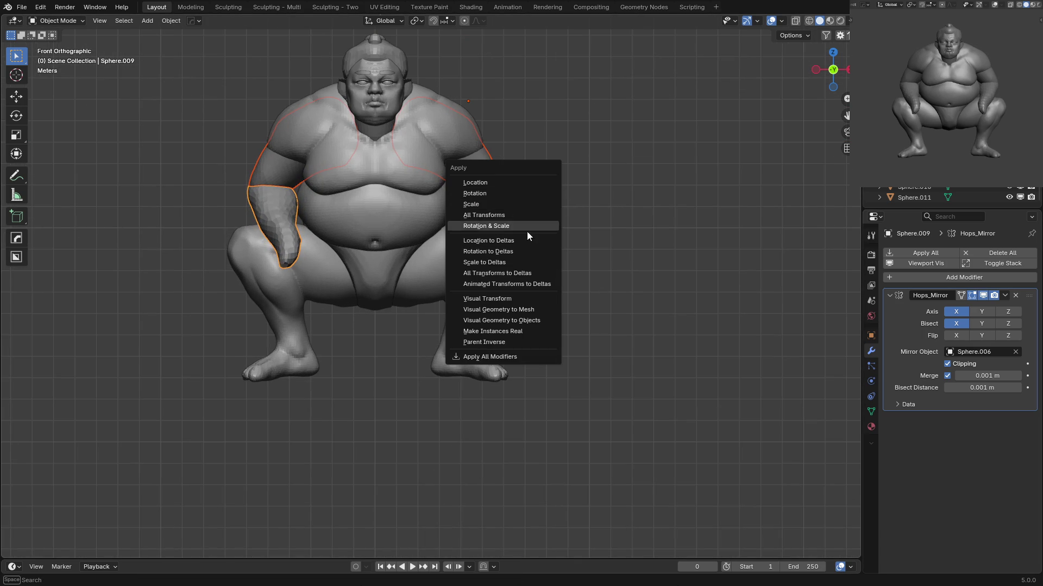
pyautogui.click(506, 312)
# Voxel-remesh the joined arm mesh at a finer 0.115 m size and view it from the front.
pyautogui.moveTo(515, 222); pyautogui.dragTo(516, 142, button='middle')
pyautogui.press('Tab')
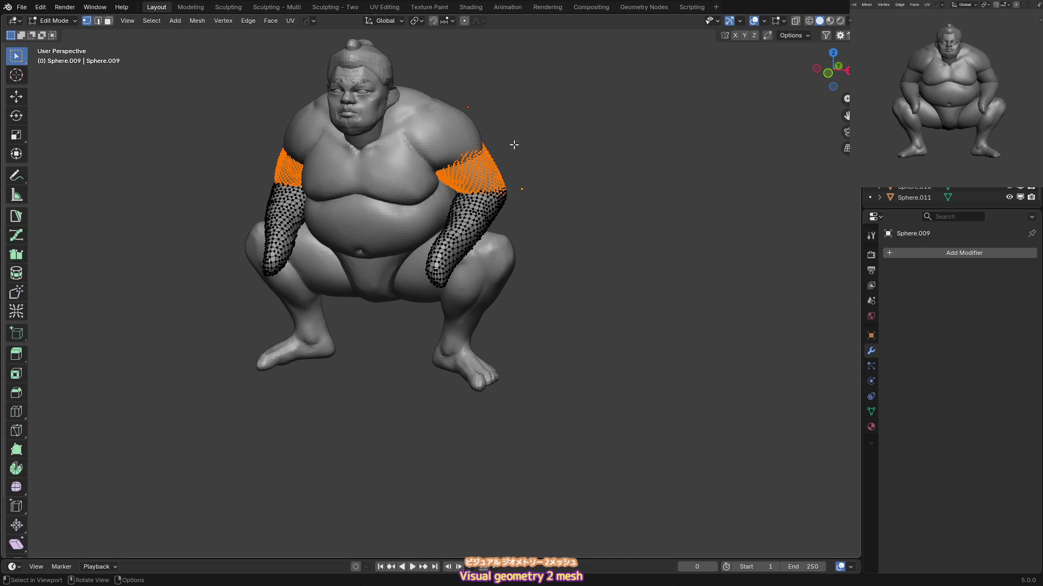
pyautogui.hotkey('ctrl', 'Tab')
pyautogui.press('f')
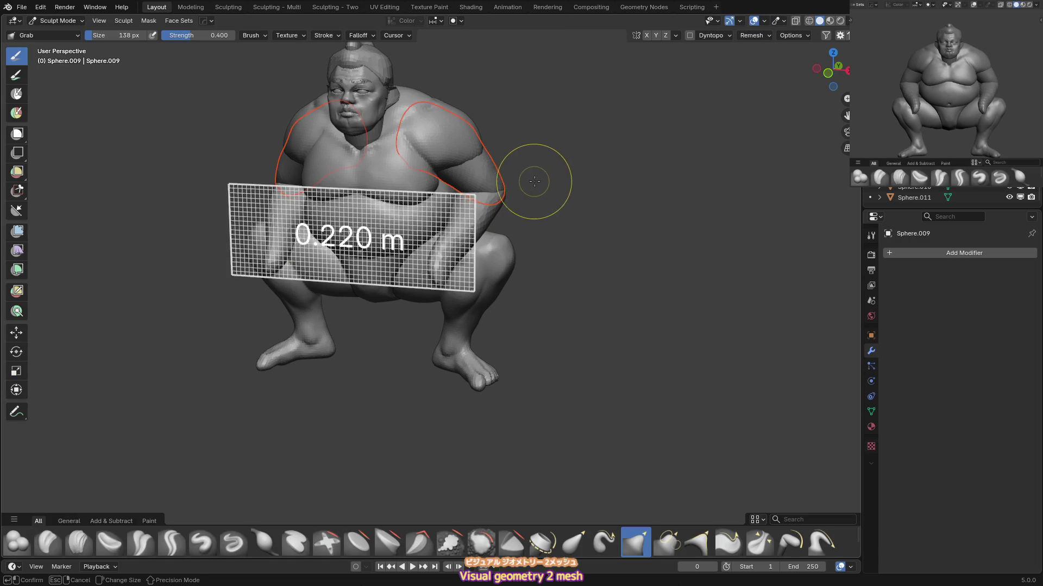
pyautogui.click(552, 185)
pyautogui.hotkey('ctrl', 'r')
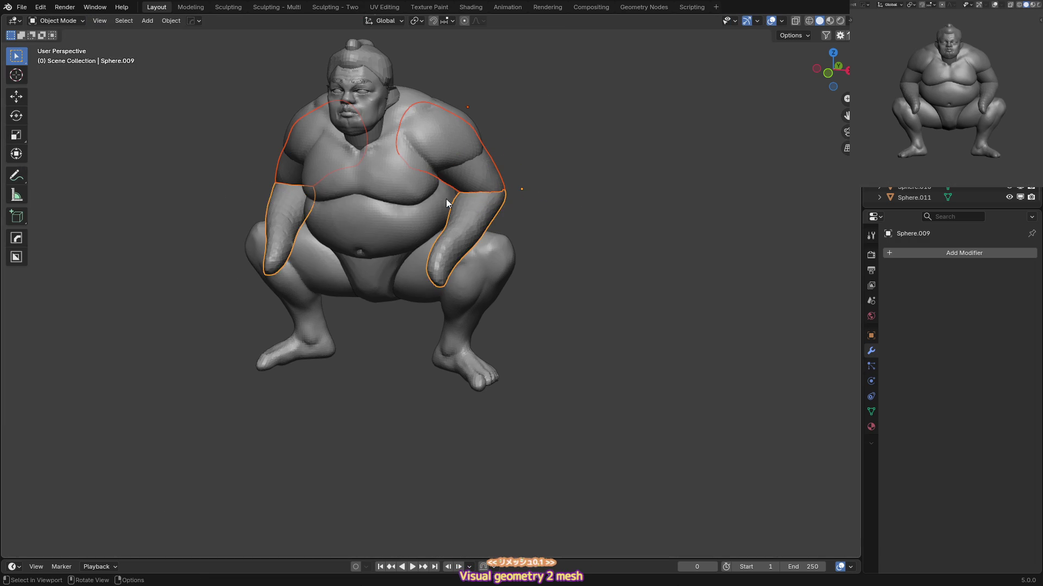
pyautogui.press('KP_1')
# Remesh the arm mesh again at about 0.0851 m, then open it in Edit Mode.
pyautogui.hotkey('ctrl', 'Tab')
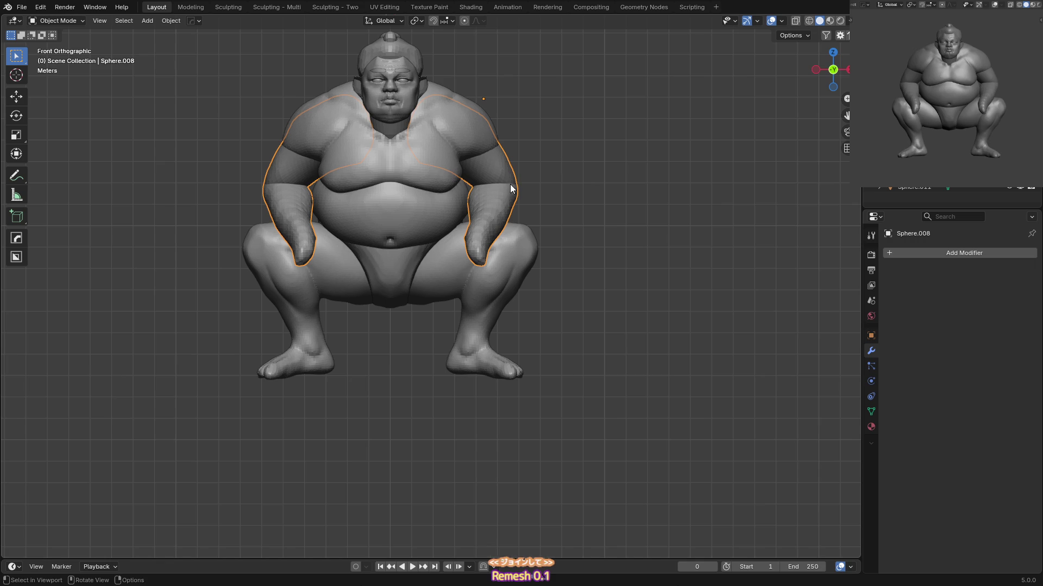
pyautogui.moveTo(535, 138); pyautogui.dragTo(524, 213, button='middle')
pyautogui.hotkey('ctrl', 'Tab')
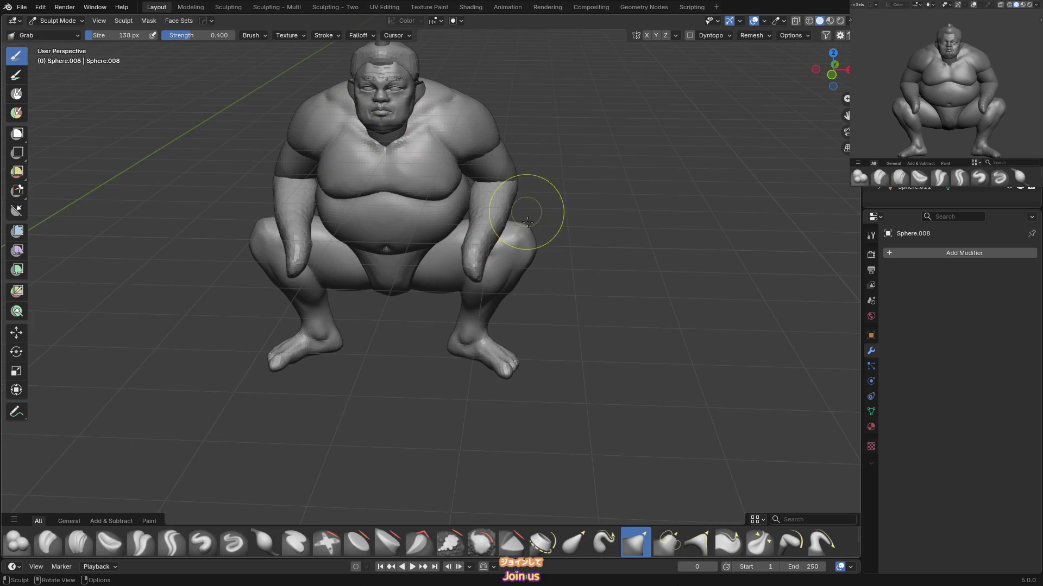
pyautogui.press('r')
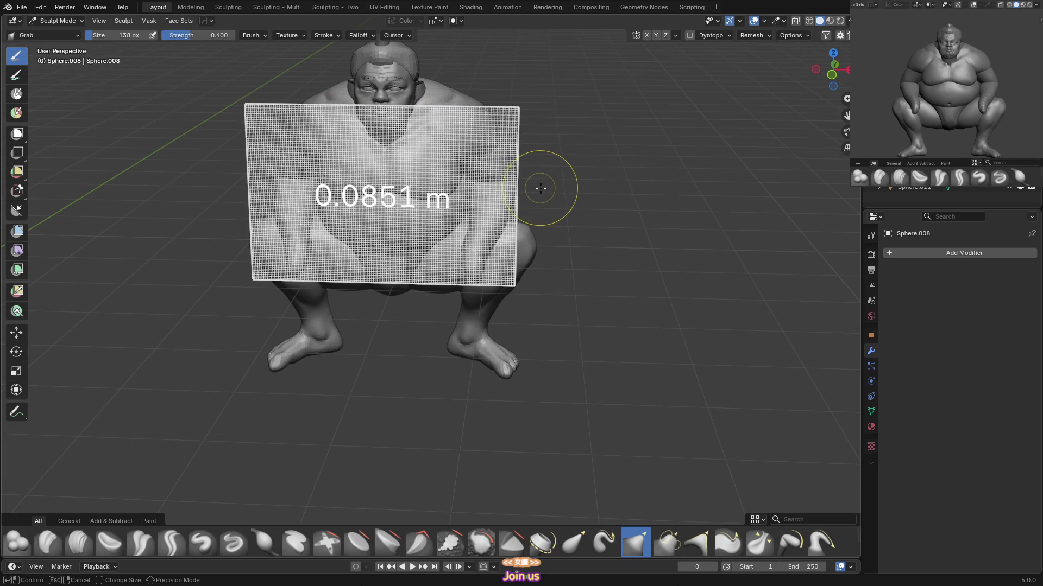
pyautogui.press('Escape')
pyautogui.press('KP_1')
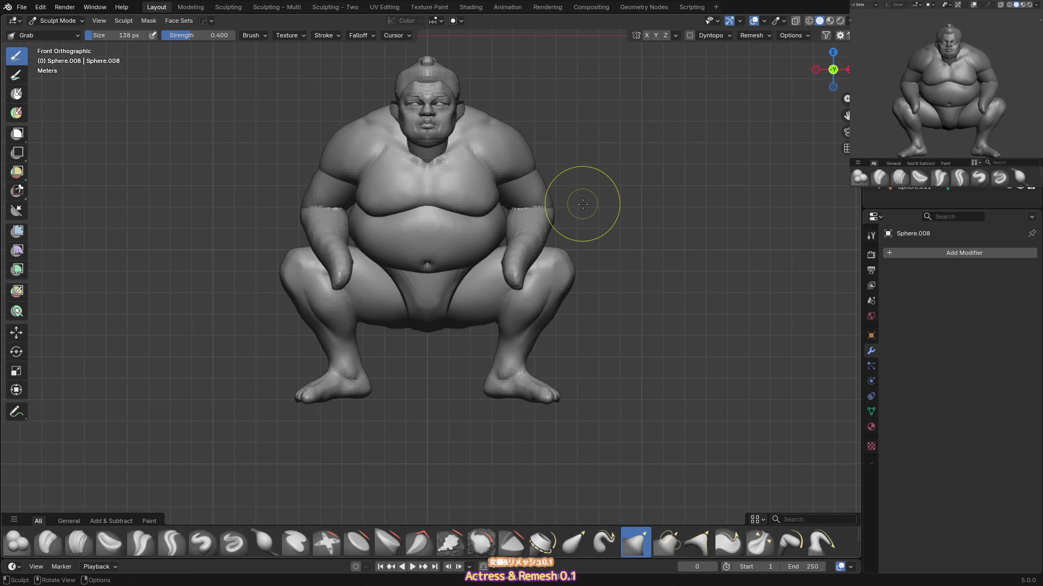
pyautogui.click(395, 246)
pyautogui.scroll(-2, 394, 246)
# Select the connected left arm and separate it into its own object, Sphere.009.
pyautogui.press('Tab')
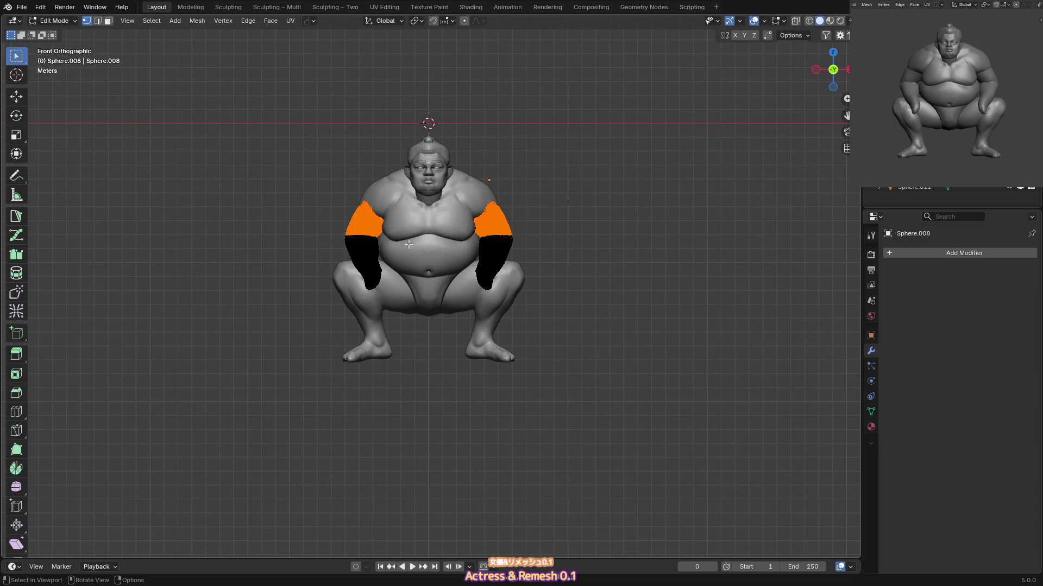
pyautogui.press('l')
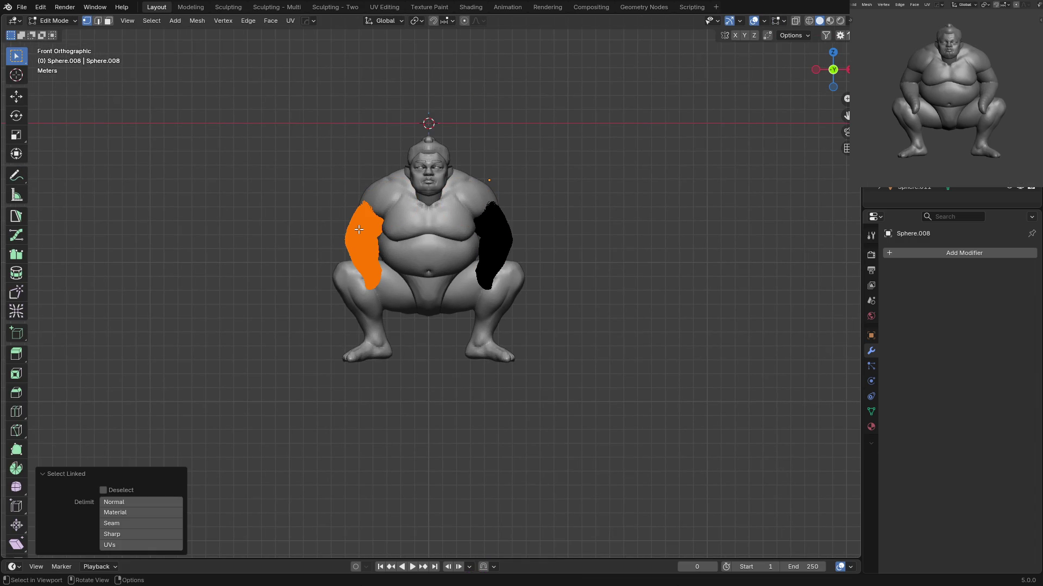
pyautogui.press('p')
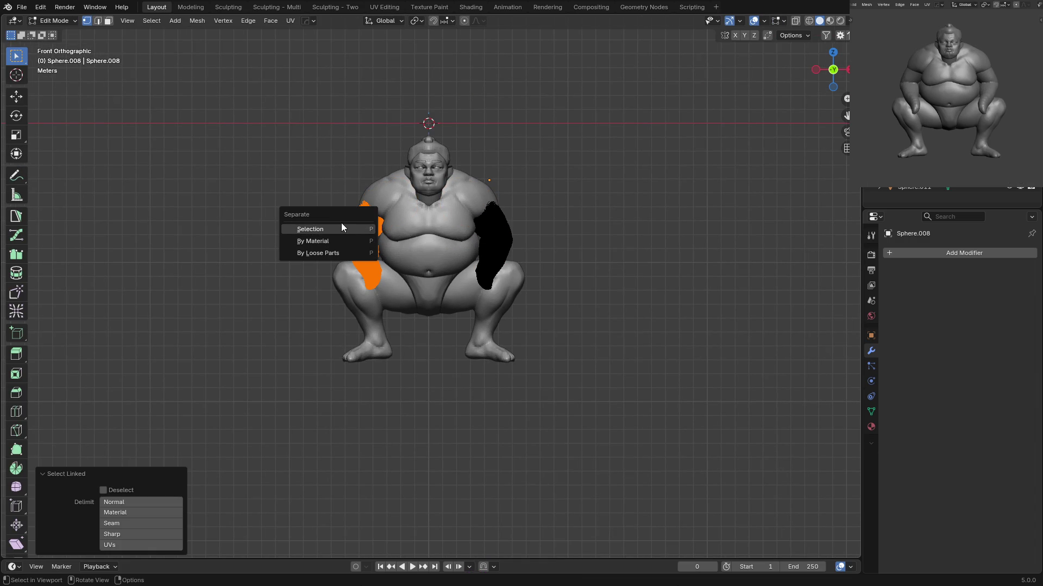
pyautogui.click(340, 229)
pyautogui.hotkey('ctrl', 'Tab')
pyautogui.moveTo(341, 229)
pyautogui.mouseDown(button='middle')
pyautogui.moveTo(421, 232)
pyautogui.moveTo(444, 278)
pyautogui.mouseUp(button='middle')
pyautogui.click(377, 253)
# Move the separated arm 1.0459 m forward along the Y axis and check it from the front.
pyautogui.press('g')
pyautogui.press('x')
pyautogui.press('y')
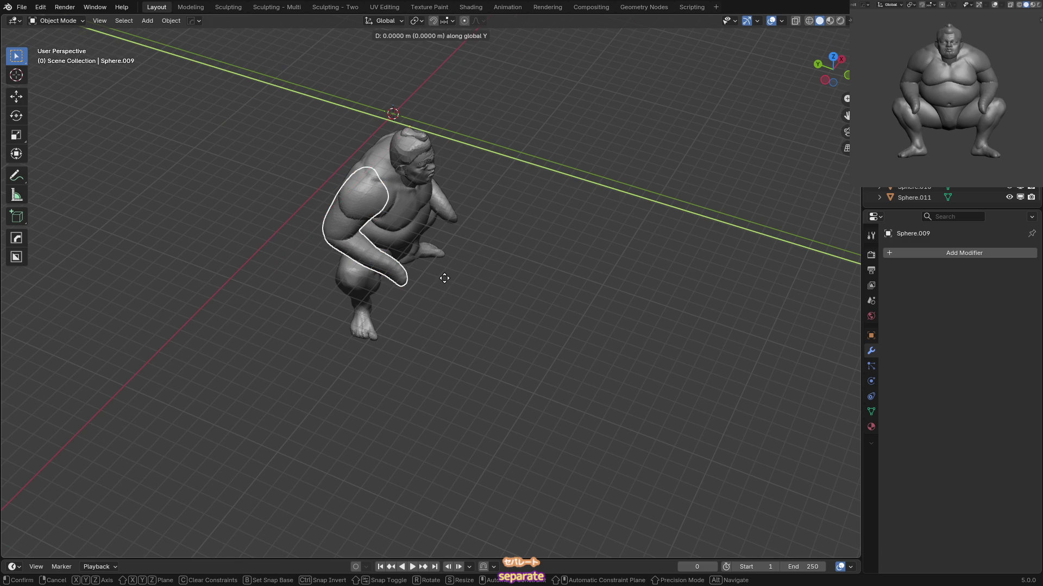
pyautogui.click(456, 284)
pyautogui.press('KP_1')
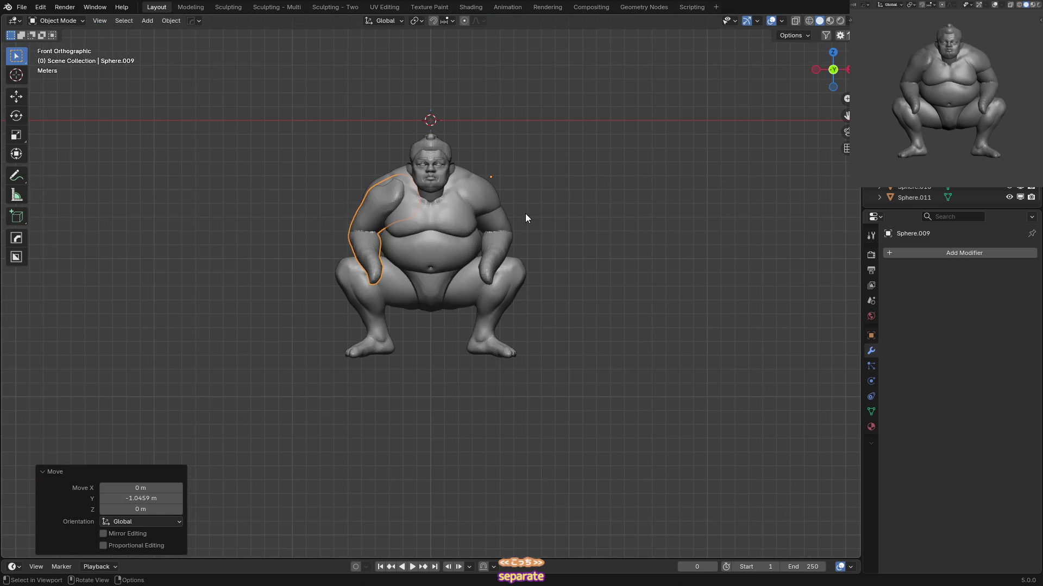
pyautogui.moveTo(389, 189); pyautogui.dragTo(464, 239, button='middle')
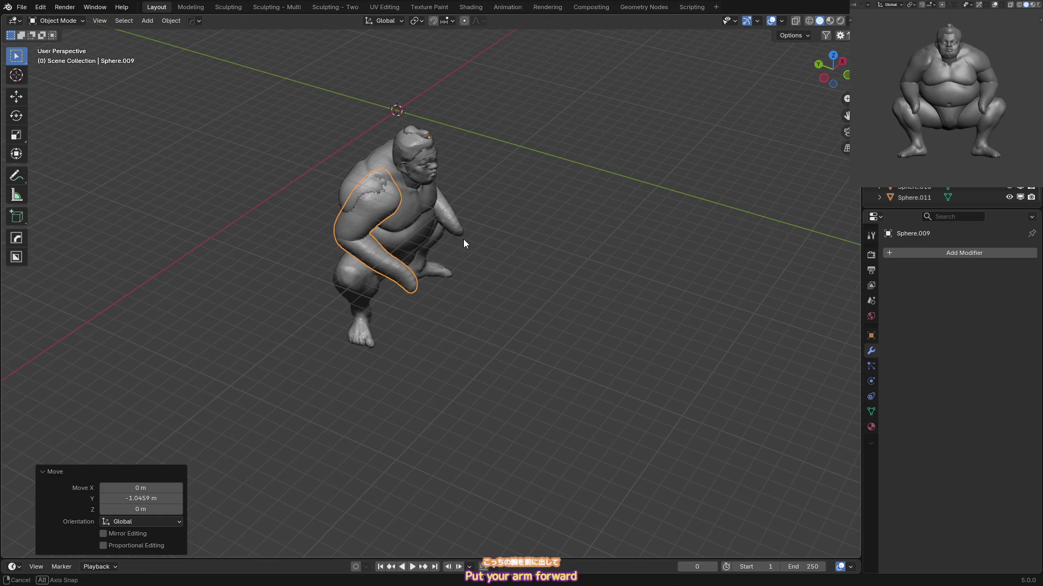
pyautogui.click(358, 189)
# Using a 277 px Grab brush, pull Sphere.006's right chest and shoulder forward.
pyautogui.hotkey('ctrl', 'Tab')
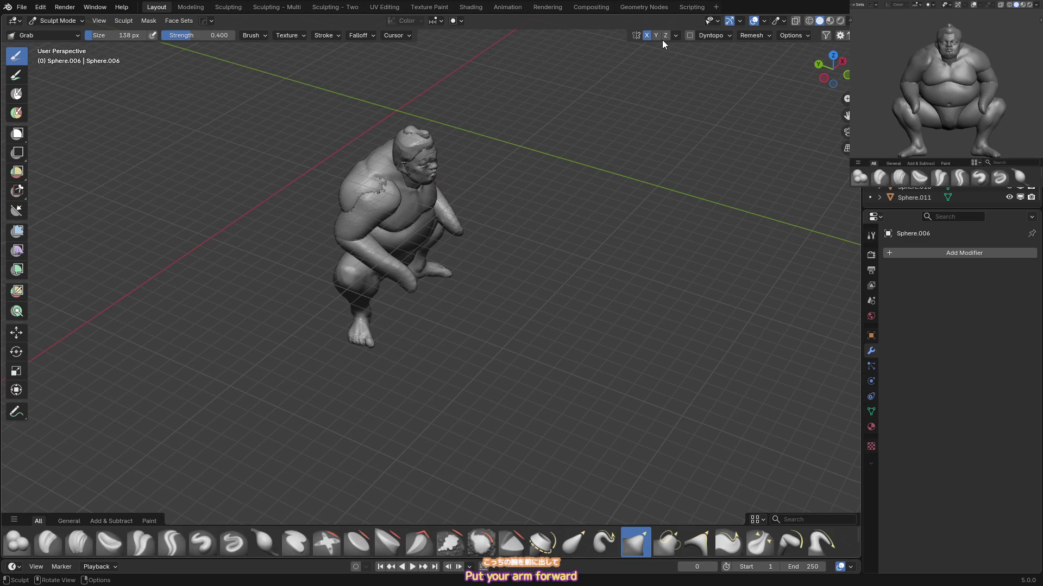
pyautogui.moveTo(542, 103); pyautogui.dragTo(646, 34, button='middle')
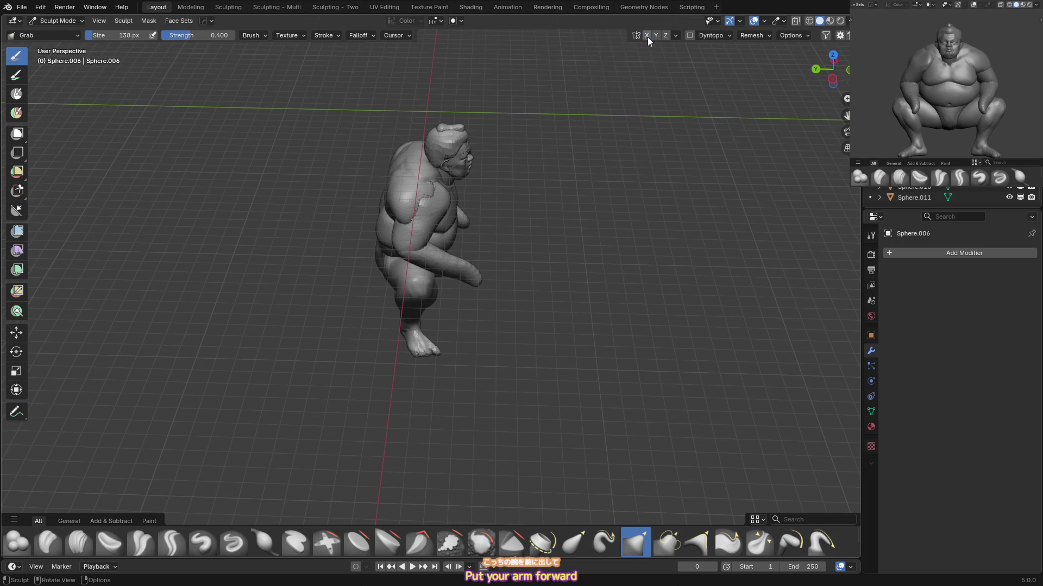
pyautogui.press('f')
pyautogui.click(417, 238)
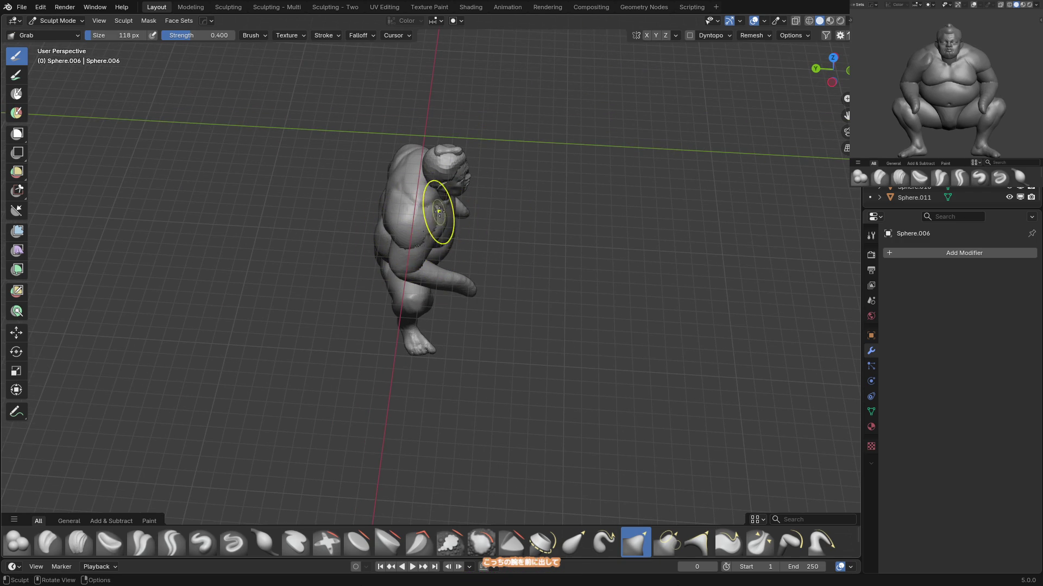
pyautogui.press('f')
pyautogui.click(451, 235)
pyautogui.moveTo(452, 234); pyautogui.dragTo(424, 235)
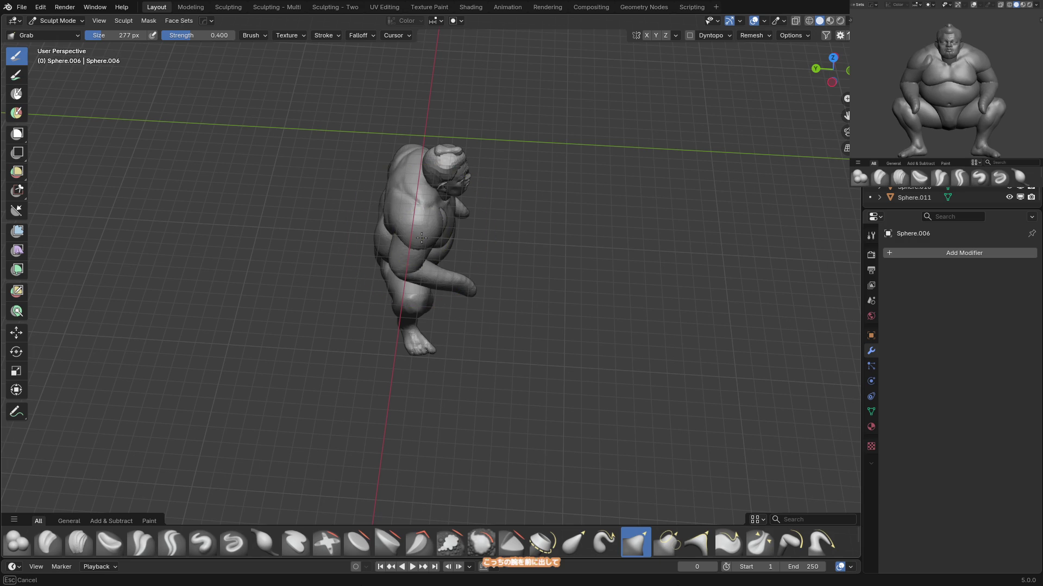
# Resize the brush to 226 px, inspect the reshaped shoulder, and return to Object Mode from the front.
pyautogui.press('f')
pyautogui.click(439, 210)
pyautogui.press('f')
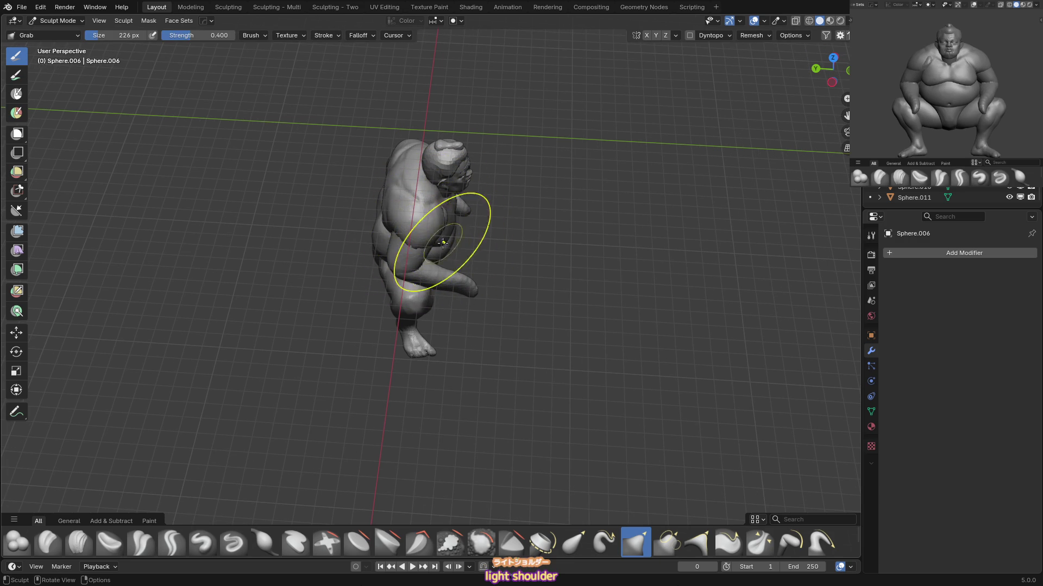
pyautogui.click(500, 206)
pyautogui.moveTo(499, 206); pyautogui.dragTo(499, 246, button='middle')
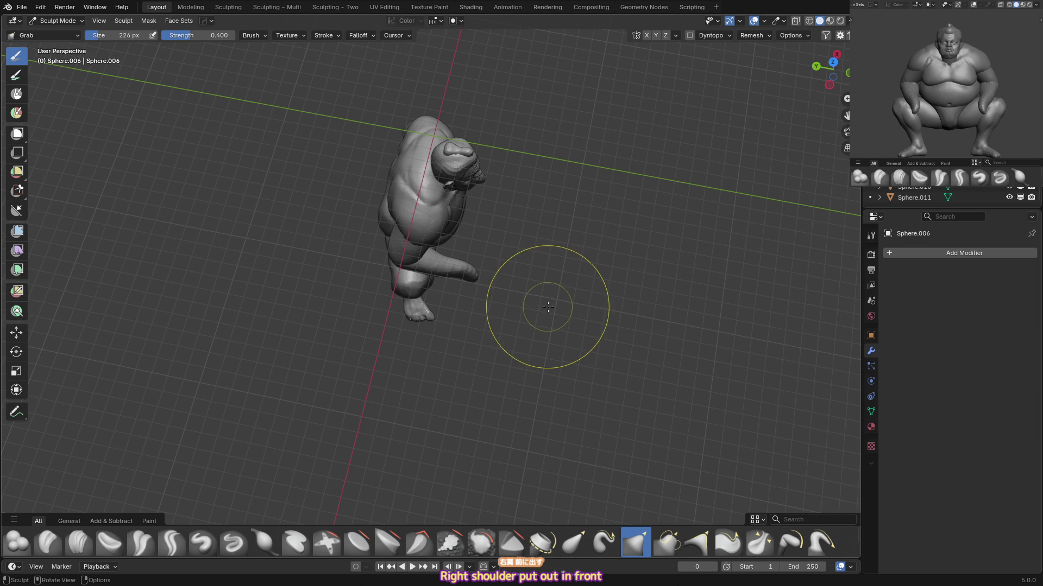
pyautogui.moveTo(510, 327); pyautogui.dragTo(533, 305, button='middle')
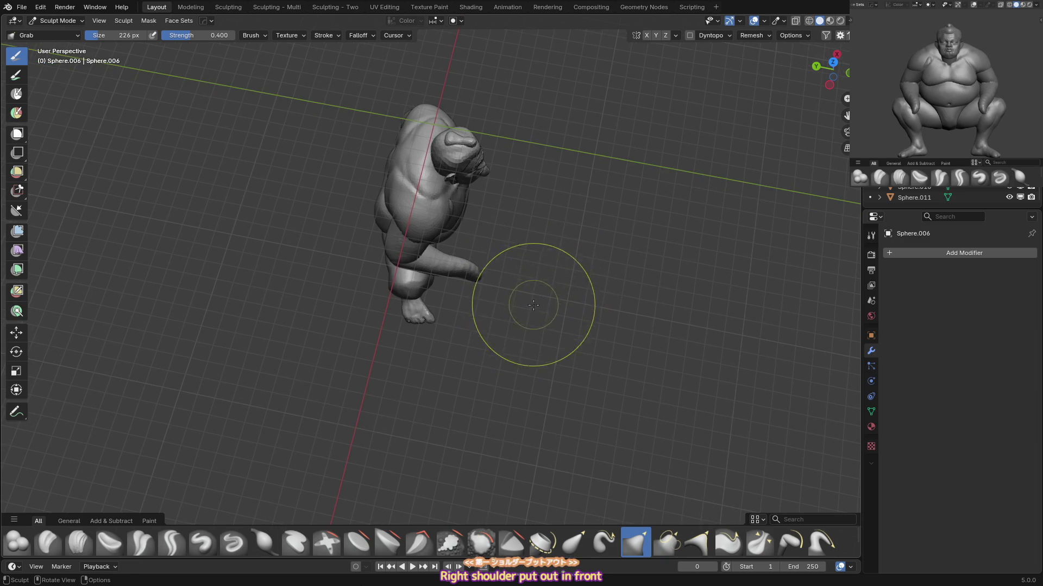
pyautogui.press('KP_1')
pyautogui.hotkey('ctrl', 'Tab')
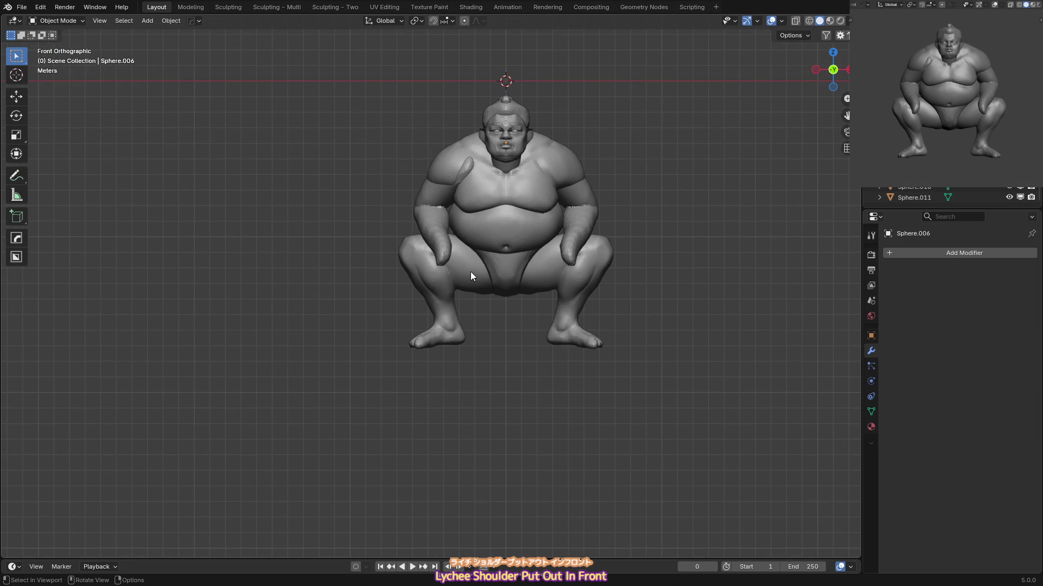
# Lower arm Sphere.008 about 0.62 m along Z, then reopen Sculpt Mode on body Sphere.006.
pyautogui.keyDown('shift'); pyautogui.moveTo(543, 227); pyautogui.dragTo(544, 229, button='middle'); pyautogui.keyUp('shift')
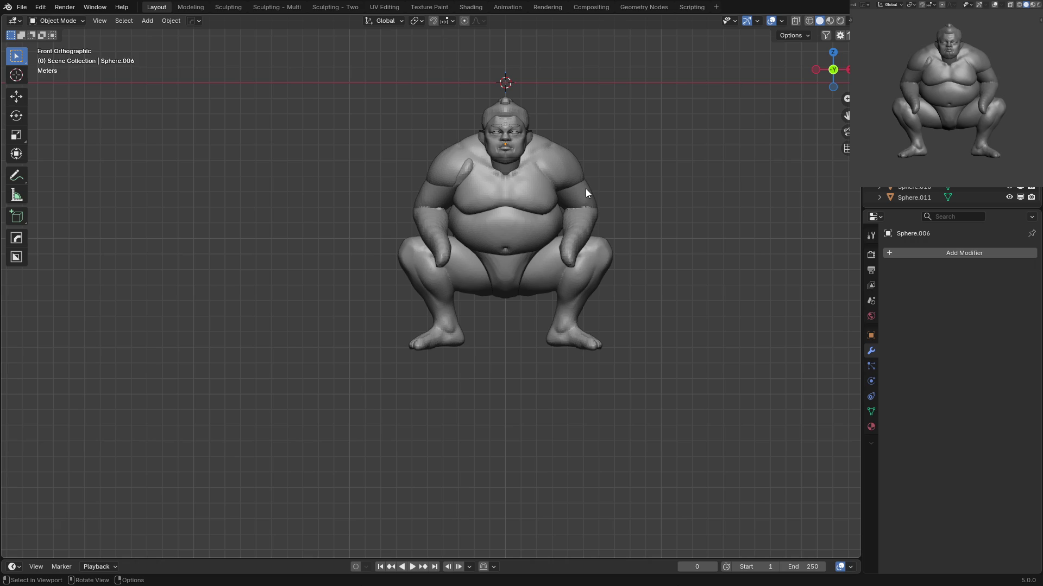
pyautogui.press('g')
pyautogui.press('z')
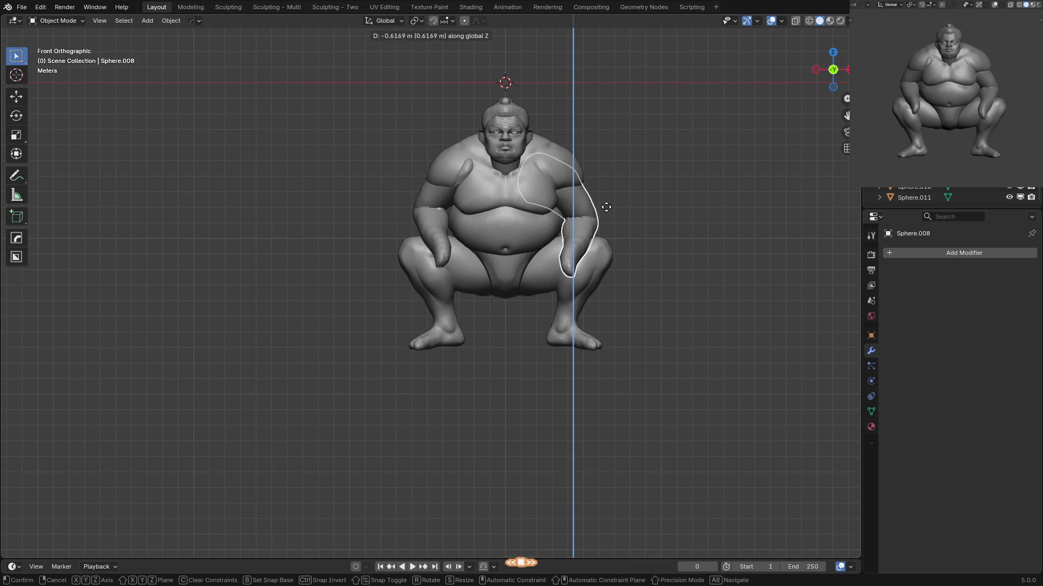
pyautogui.click(612, 188)
pyautogui.click(594, 170)
pyautogui.hotkey('ctrl', 'Tab')
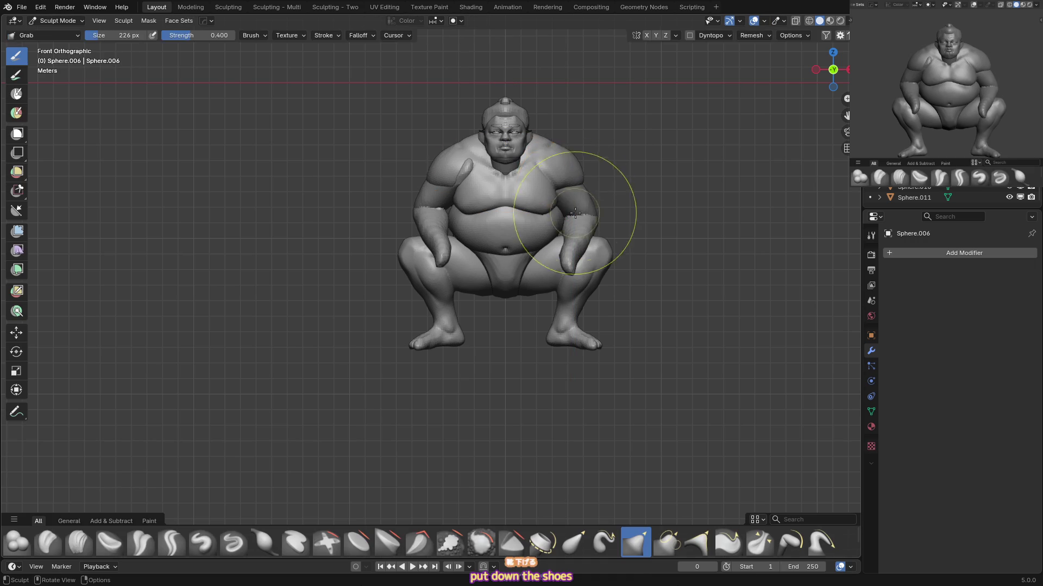
# With a 136 px brush, switch to the arm and grab-pull it toward the torso.
pyautogui.press('f')
pyautogui.click(554, 146)
pyautogui.moveTo(554, 146)
pyautogui.mouseDown(button='middle')
pyautogui.moveTo(581, 197)
pyautogui.moveTo(585, 181)
pyautogui.moveTo(612, 214)
pyautogui.mouseUp(button='middle')
pyautogui.hotkey('alt', 'q')
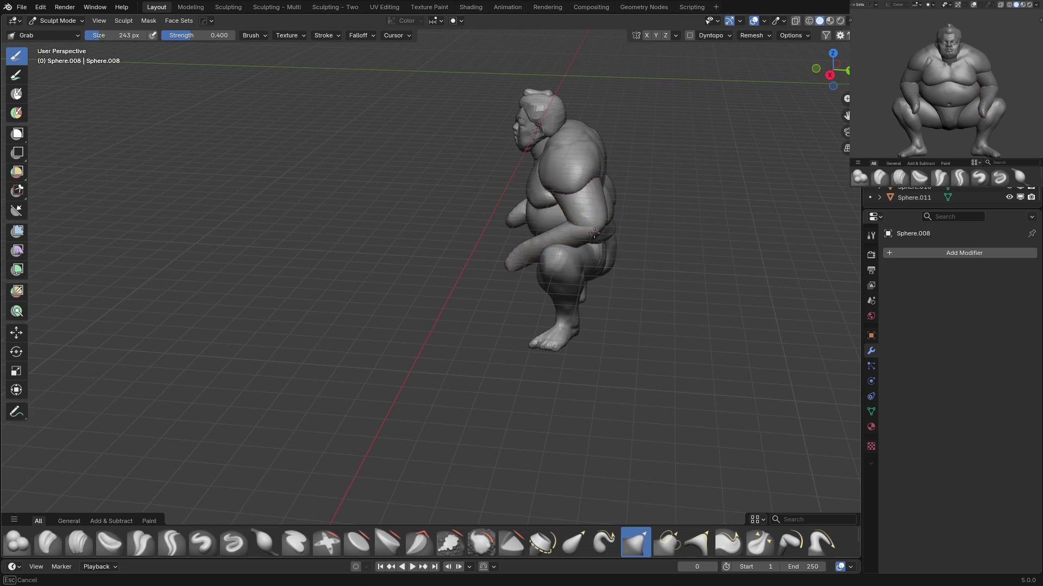
pyautogui.moveTo(558, 244)
pyautogui.mouseDown()
pyautogui.moveTo(575, 222)
pyautogui.moveTo(565, 261)
pyautogui.mouseUp()
pyautogui.press('KP_1')
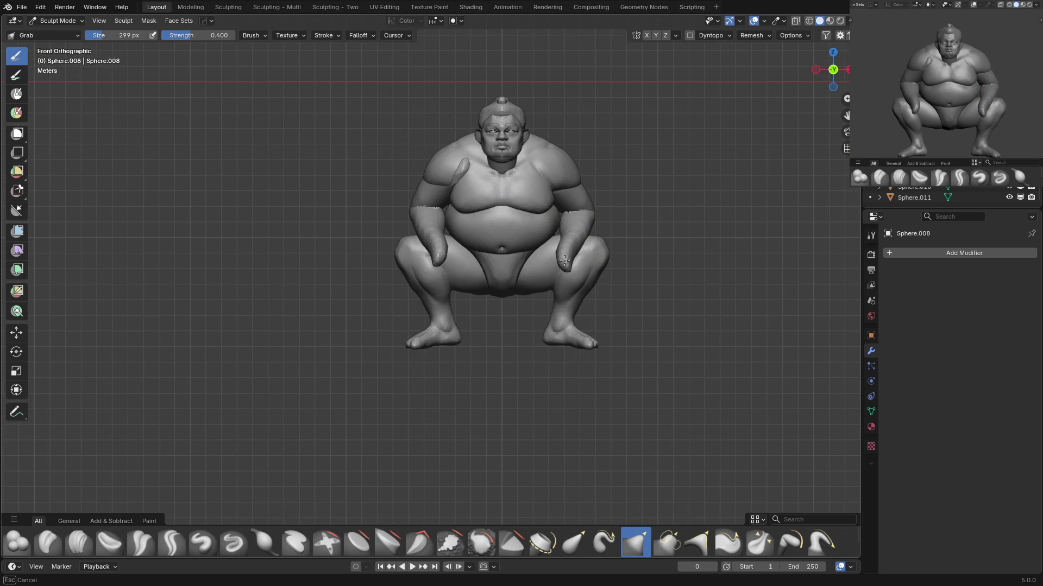
pyautogui.moveTo(493, 230); pyautogui.dragTo(489, 268, button='middle')
# Target the separated arm with a 292 px brush, returning to the Grab brush.
pyautogui.hotkey('alt', 'q')
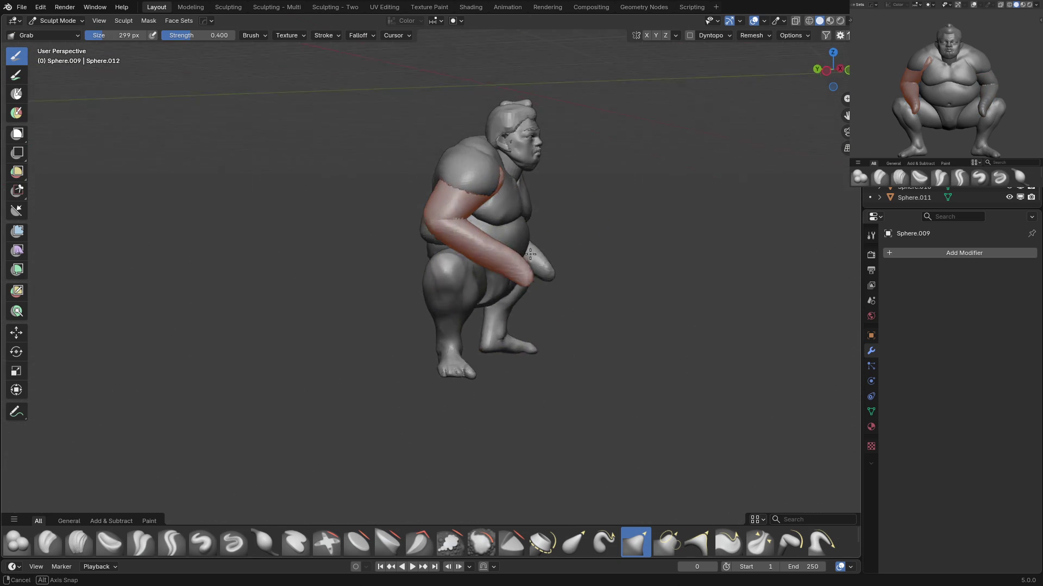
pyautogui.press('p')
pyautogui.press('f')
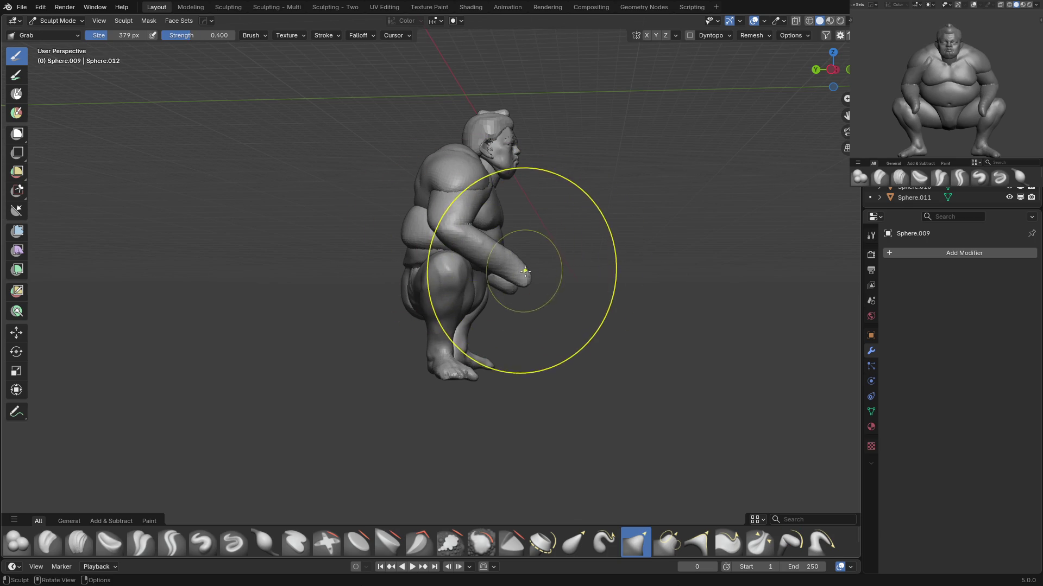
pyautogui.click(520, 275)
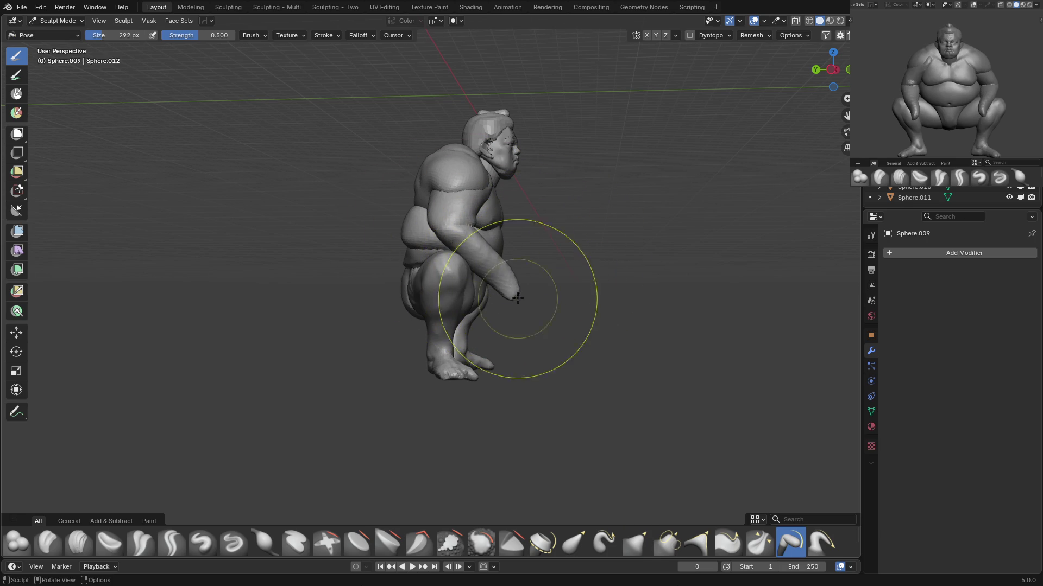
pyautogui.press('g')
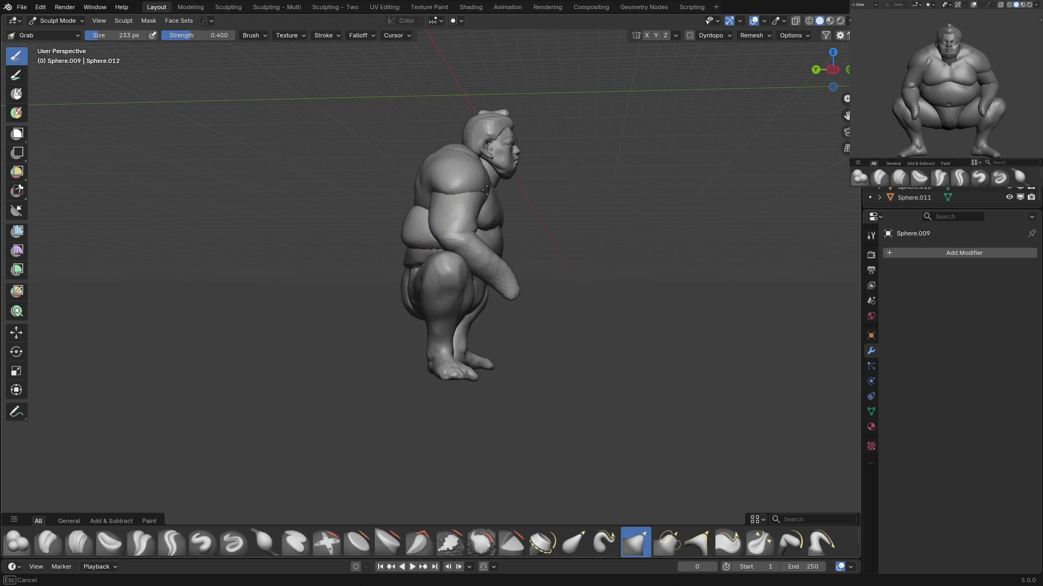
pyautogui.press('KP_1')
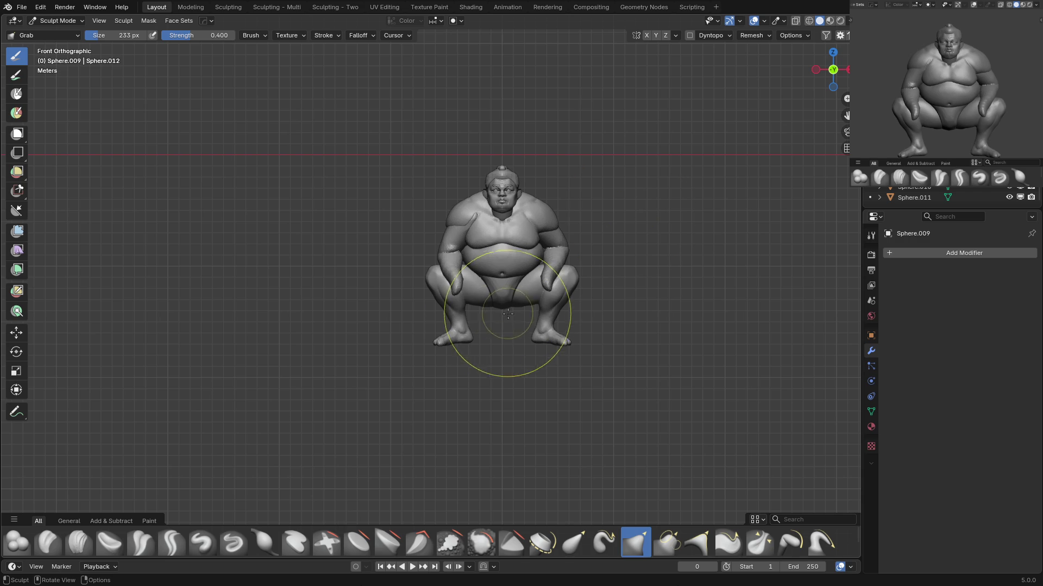
pyautogui.keyDown('shift'); pyautogui.moveTo(508, 314); pyautogui.dragTo(493, 272, button='middle'); pyautogui.keyUp('shift')
# Set a 207 px brush, then switch to the other arm with a 231 px brush.
pyautogui.press('f')
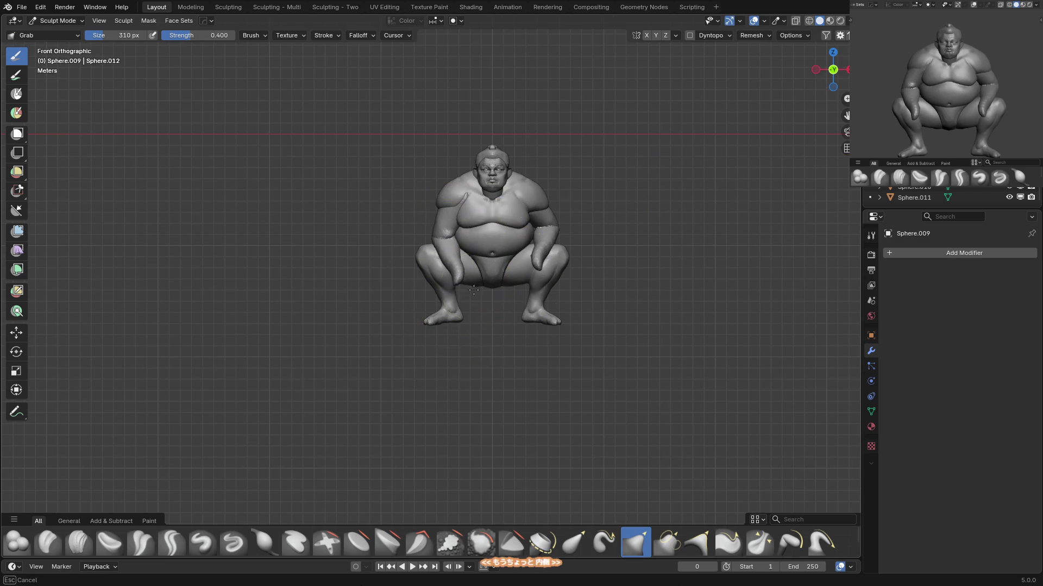
pyautogui.click(367, 233)
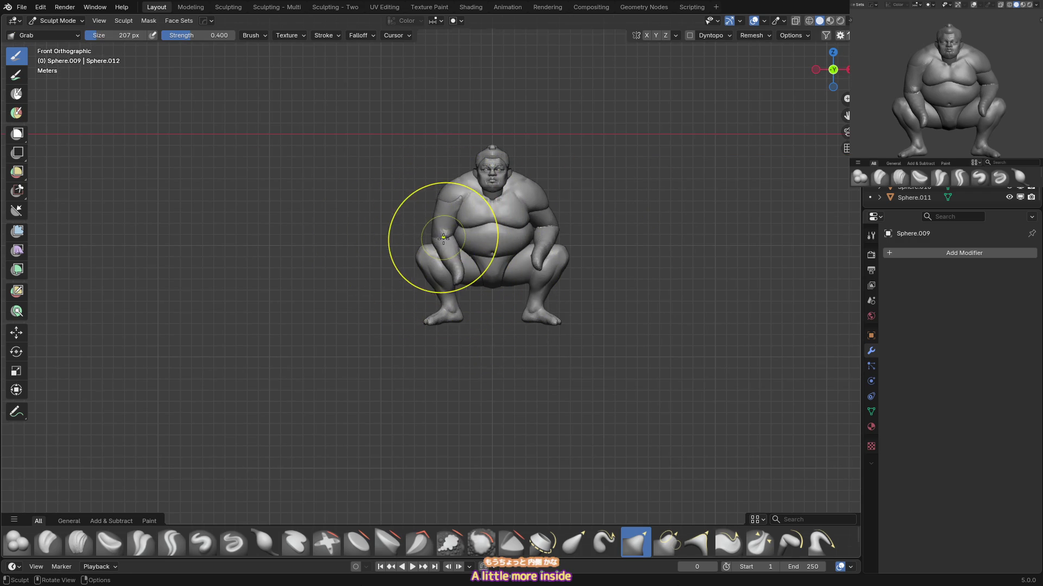
pyautogui.scroll(1, 541, 296)
pyautogui.hotkey('alt', 'q')
pyautogui.press('f')
pyautogui.click(584, 236)
# Shape the other arm from the right side at 153 px, then move to the left arm piece with a larger brush.
pyautogui.press('KP_3')
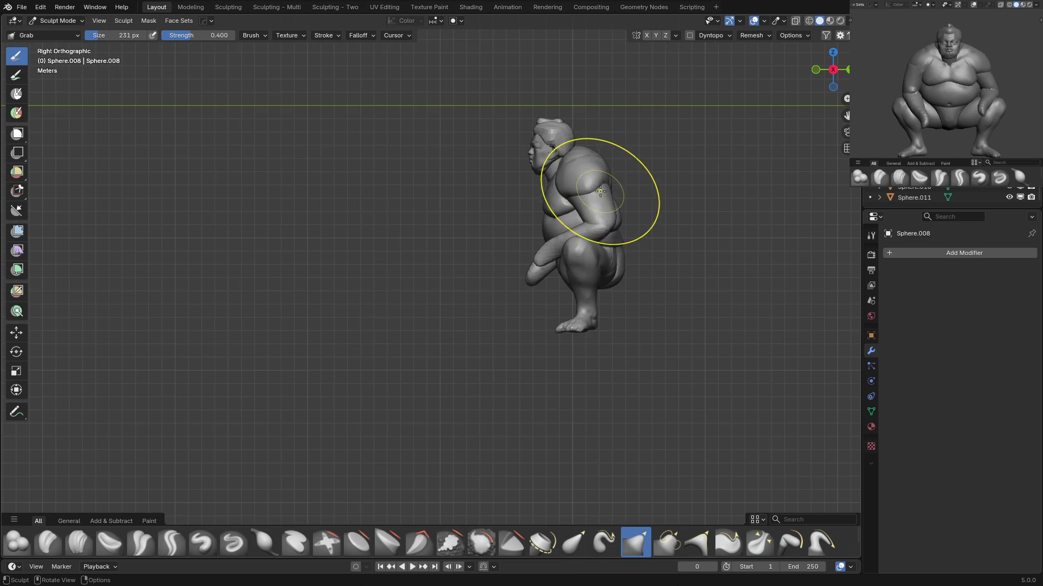
pyautogui.moveTo(600, 181); pyautogui.dragTo(603, 178, button='middle')
pyautogui.press('f')
pyautogui.click(575, 196)
pyautogui.press('KP_1')
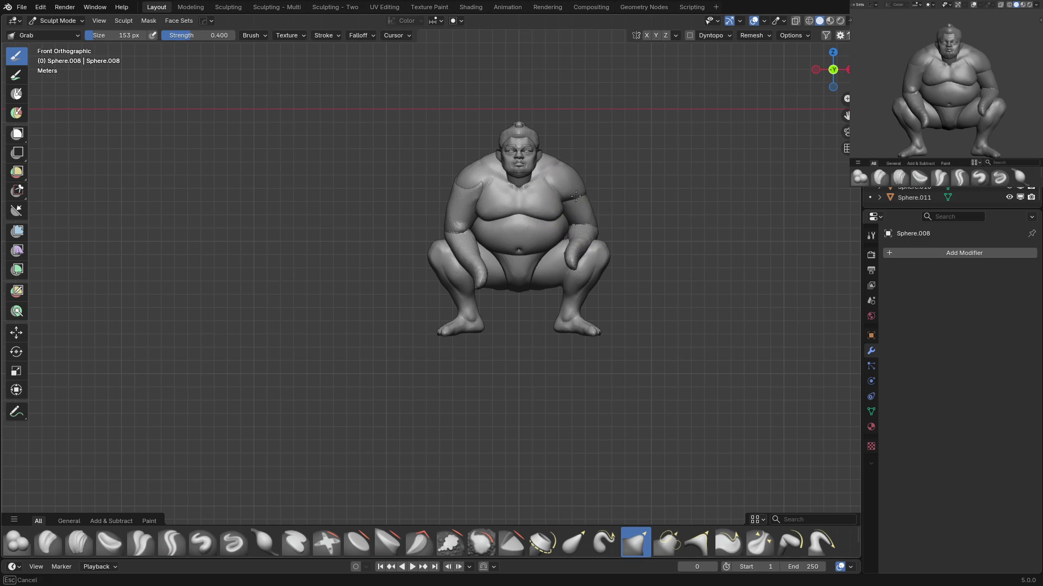
pyautogui.hotkey('alt', 'q')
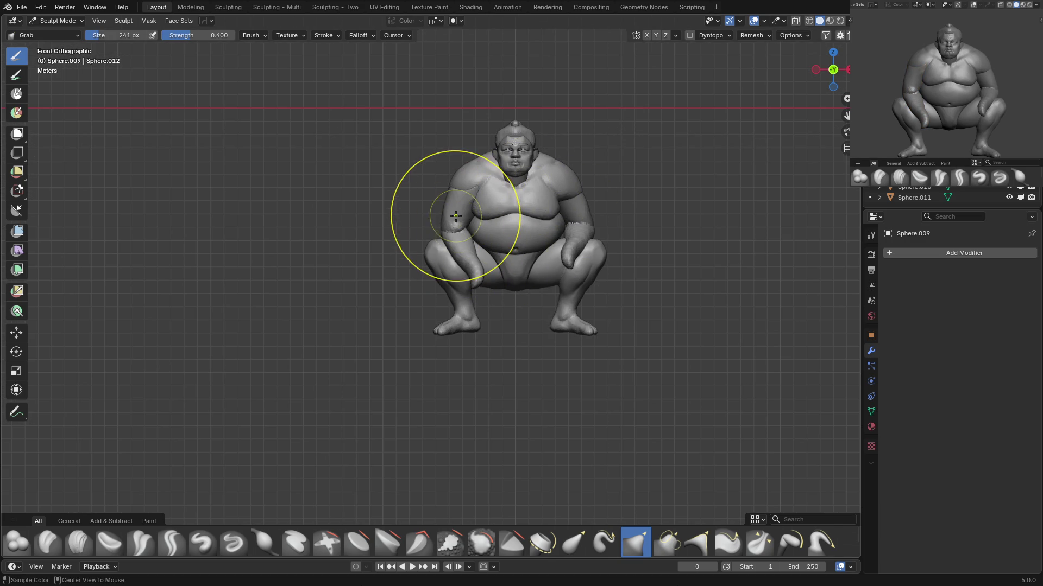
pyautogui.press('f')
pyautogui.click(538, 197)
pyautogui.moveTo(538, 198); pyautogui.dragTo(442, 256, button='middle')
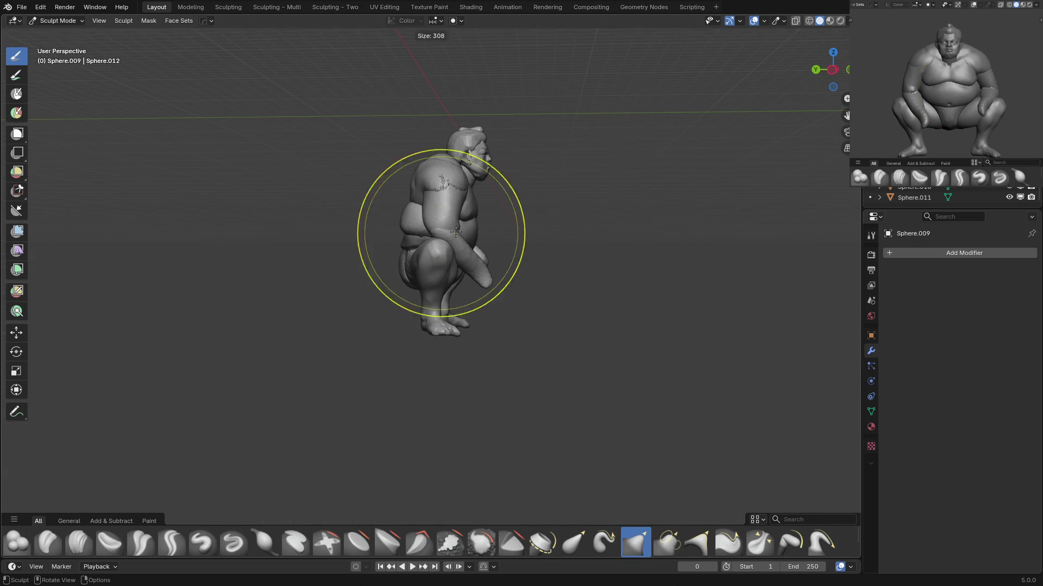
# Switch sculpting back to the body, check it from the front, and save 05_sumo.blend in Object Mode.
pyautogui.hotkey('alt', 'q')
pyautogui.press('[')
pyautogui.press('[')
pyautogui.moveTo(395, 196); pyautogui.dragTo(428, 174, button='middle')
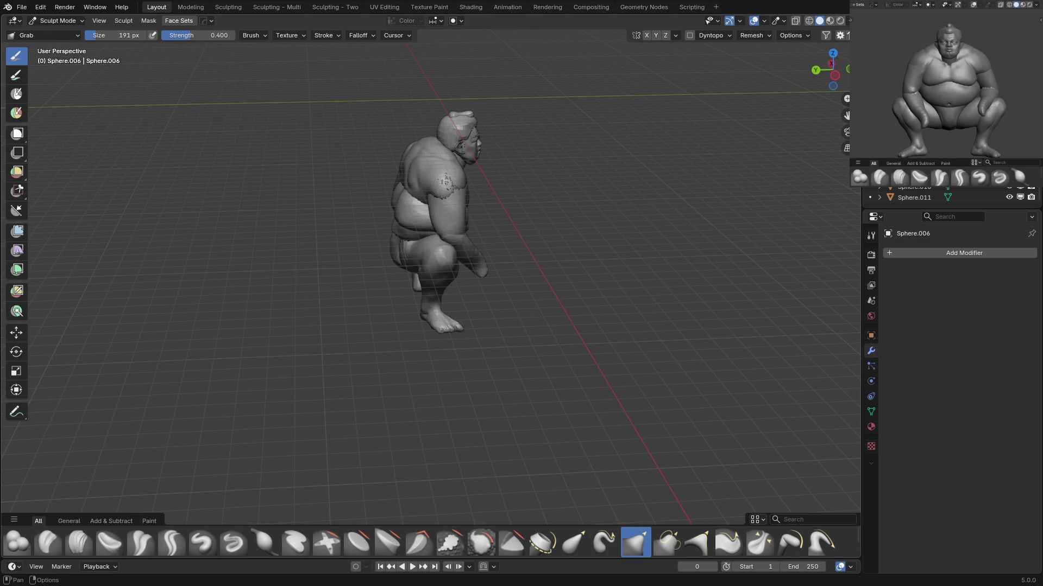
pyautogui.press('KP_1')
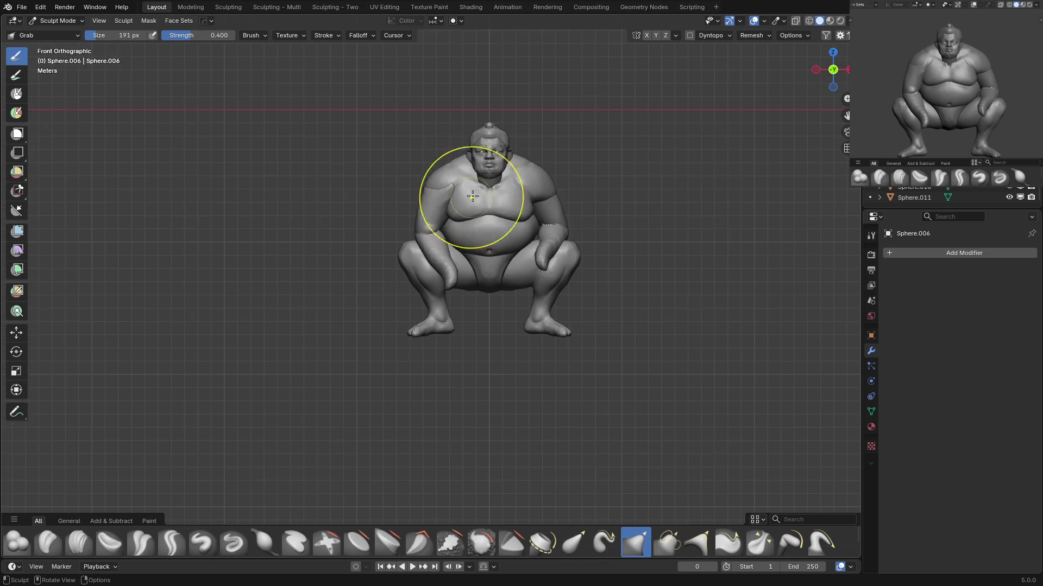
pyautogui.hotkey('ctrl', 'Tab')
pyautogui.hotkey('alt', 'a')
pyautogui.hotkey('ctrl', 's')
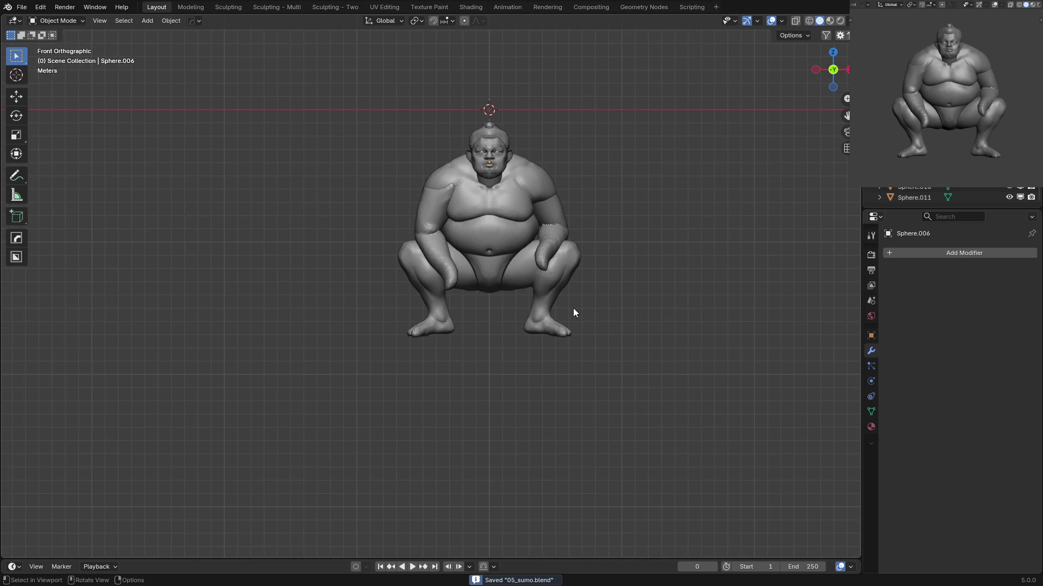
pyautogui.keyDown('shift'); pyautogui.moveTo(572, 308); pyautogui.dragTo(536, 292, button='middle'); pyautogui.keyUp('shift')
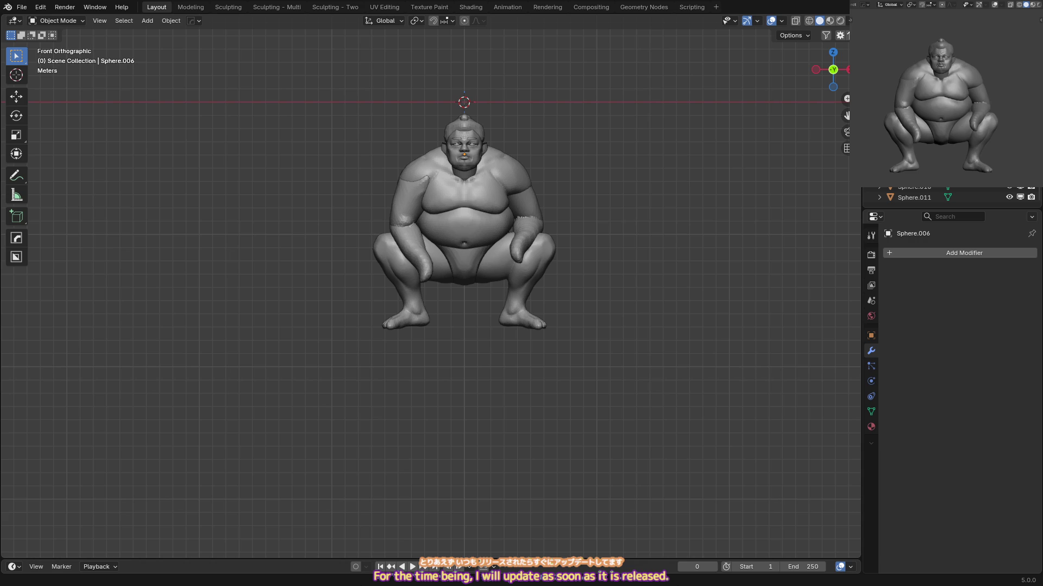
# Select the arm-and-torso piece and sculpt it with a smaller brush.
pyautogui.scroll(3, 484, 201)
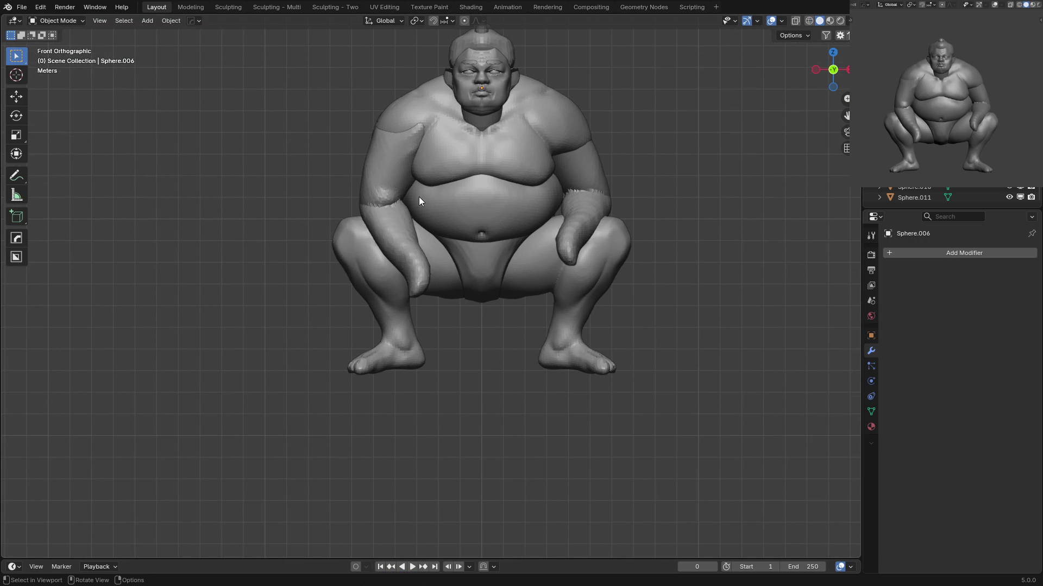
pyautogui.moveTo(399, 149); pyautogui.dragTo(428, 187, button='middle')
pyautogui.click(413, 133)
pyautogui.hotkey('ctrl', 'Tab')
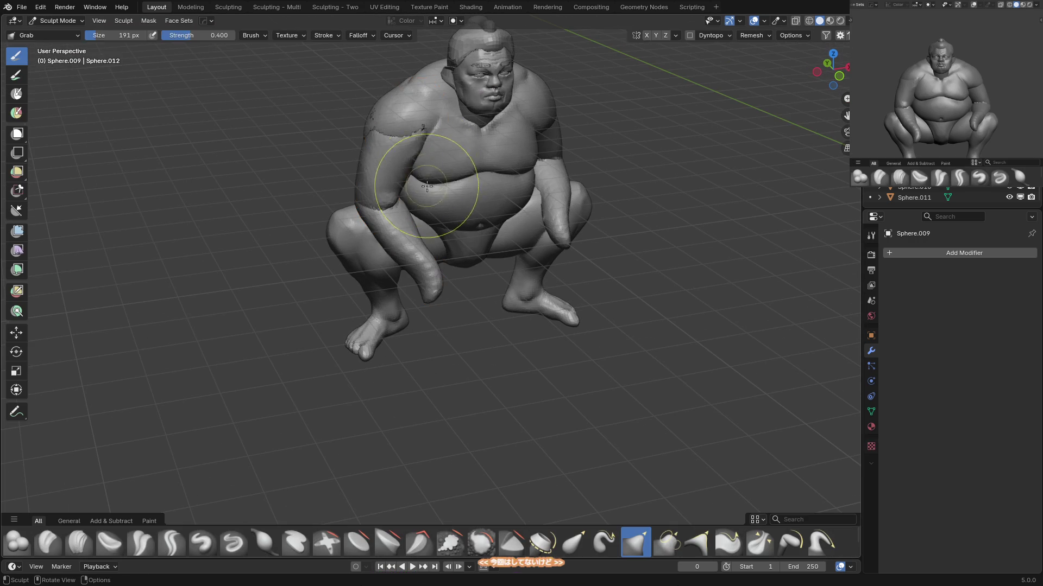
pyautogui.press('f')
pyautogui.click(396, 145)
pyautogui.moveTo(396, 151)
pyautogui.mouseDown(button='middle')
pyautogui.moveTo(399, 174)
pyautogui.moveTo(414, 180)
pyautogui.mouseUp(button='middle')
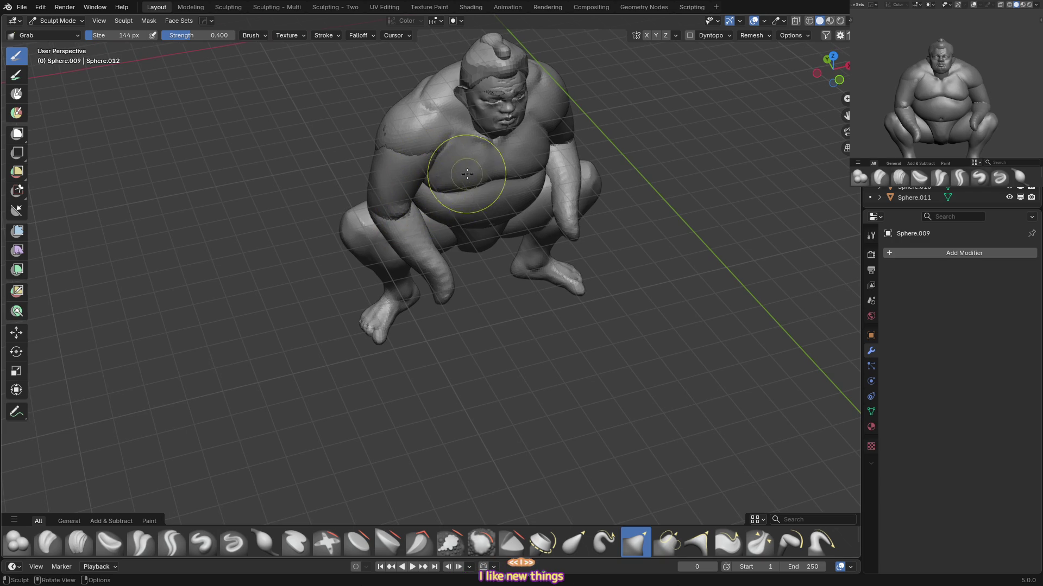
# Grab-pull the chest surface into shape, then save the sumo file in Object Mode.
pyautogui.press('f')
pyautogui.click(383, 161)
pyautogui.moveTo(383, 161); pyautogui.dragTo(435, 174, button='middle')
pyautogui.press('KP_1')
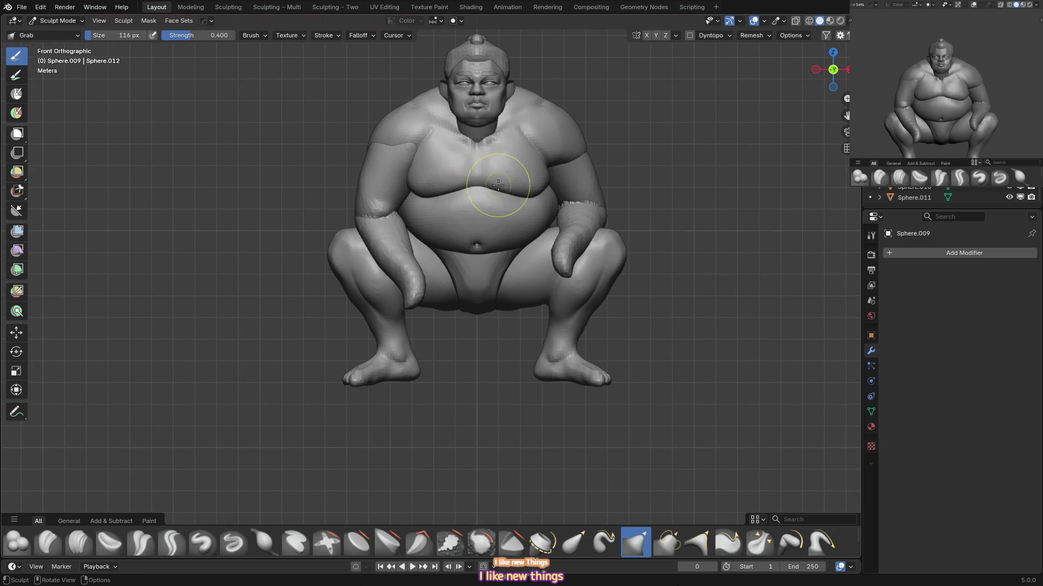
pyautogui.scroll(-2, 399, 232)
pyautogui.hotkey('ctrl', 'Tab')
pyautogui.hotkey('ctrl', 's')
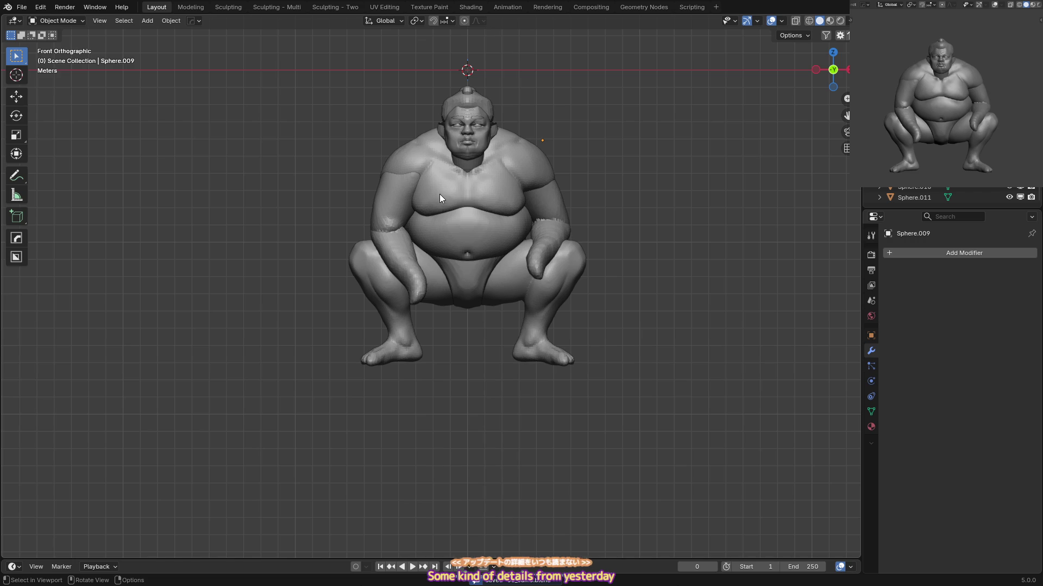
# Open the arm piece in Sculpt Mode for a front check, then return to Object Mode with nothing selected.
pyautogui.moveTo(451, 218)
pyautogui.mouseDown(button='middle')
pyautogui.moveTo(530, 262)
pyautogui.moveTo(477, 266)
pyautogui.moveTo(419, 246)
pyautogui.mouseUp(button='middle')
pyautogui.click(419, 246)
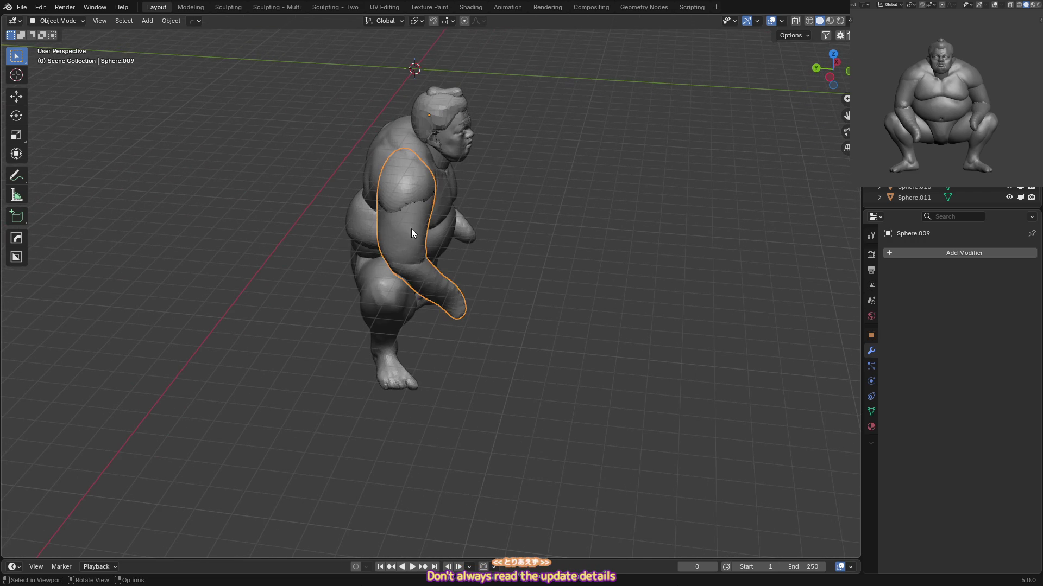
pyautogui.hotkey('ctrl', 'Tab')
pyautogui.press('KP_1')
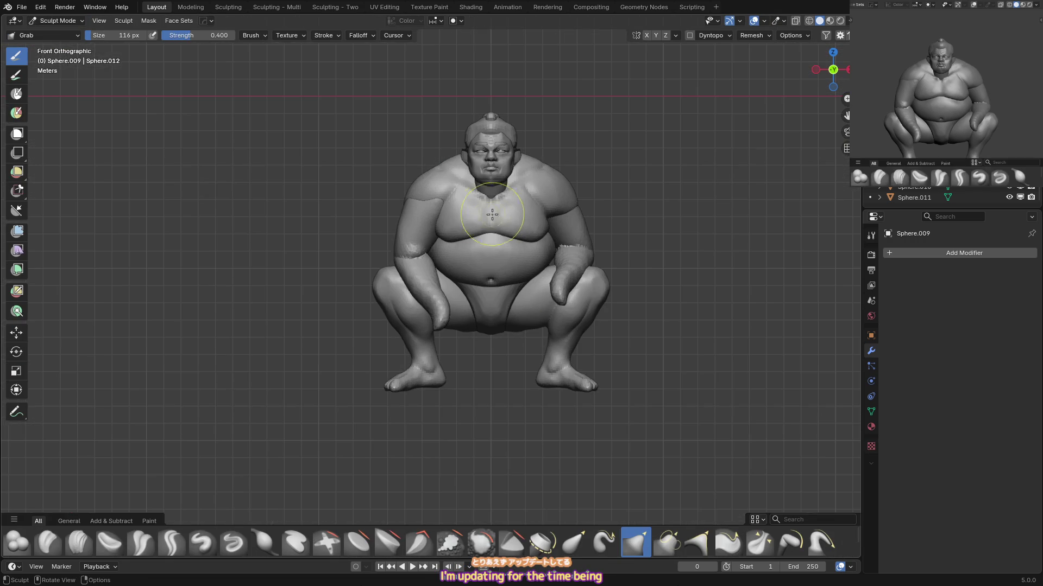
pyautogui.hotkey('ctrl', 'Tab')
pyautogui.hotkey('alt', 'a')
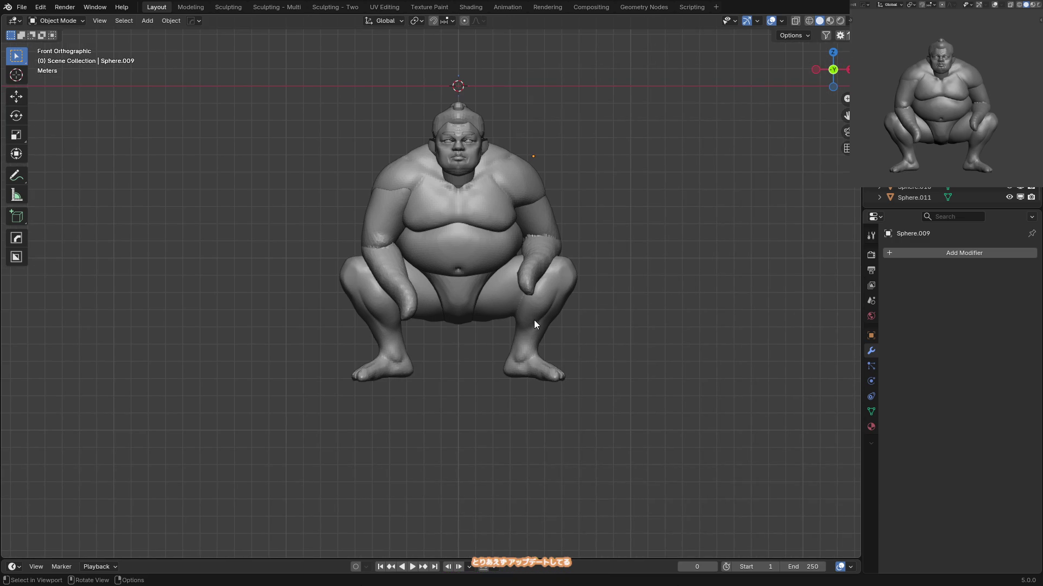
# Select the head object Sphere and sculpt it with a 181 px Inflate/Deflate brush at 0.500 strength.
pyautogui.scroll(1, 521, 227)
pyautogui.moveTo(486, 116)
pyautogui.mouseDown(button='middle')
pyautogui.moveTo(496, 132)
pyautogui.moveTo(584, 161)
pyautogui.moveTo(467, 147)
pyautogui.moveTo(477, 135)
pyautogui.mouseUp(button='middle')
pyautogui.click(467, 147)
pyautogui.hotkey('ctrl', 'Tab')
# Puff out the sumo's cheeks and ears from the front view with the Inflate/Deflate brush.
pyautogui.press('i')
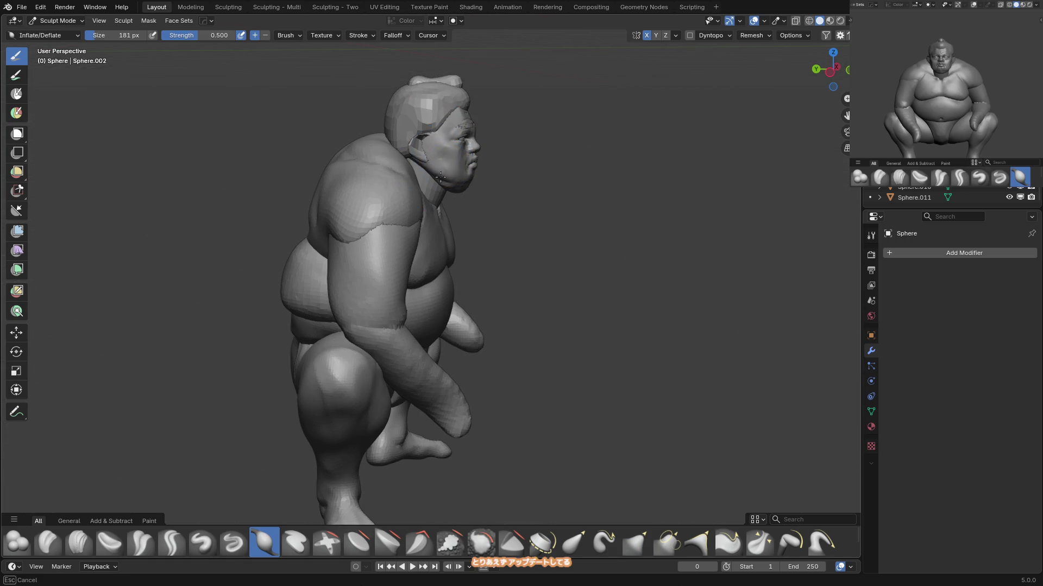
pyautogui.press('KP_1')
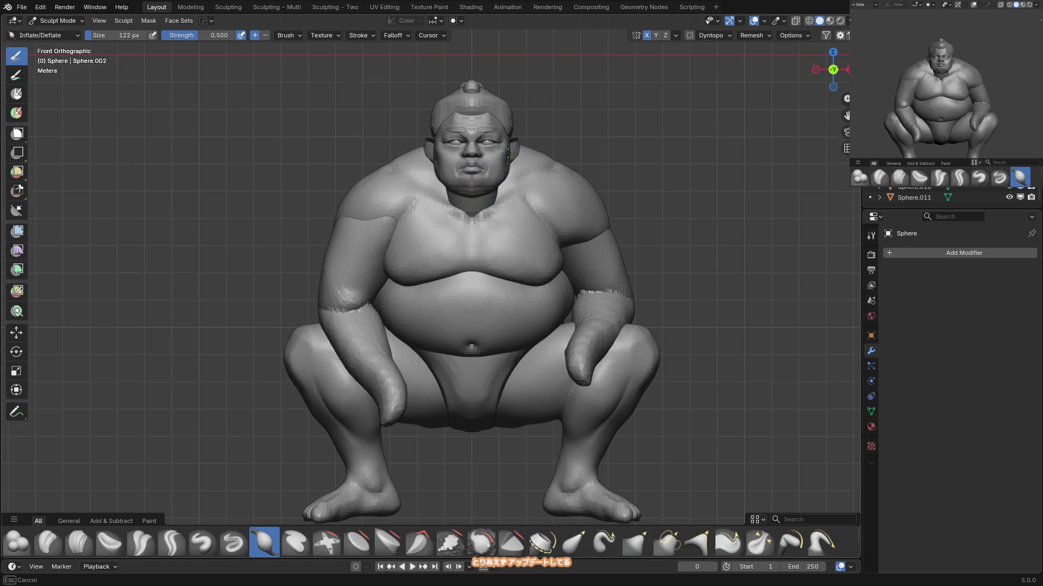
pyautogui.hotkey('shift', 't')
pyautogui.press('f')
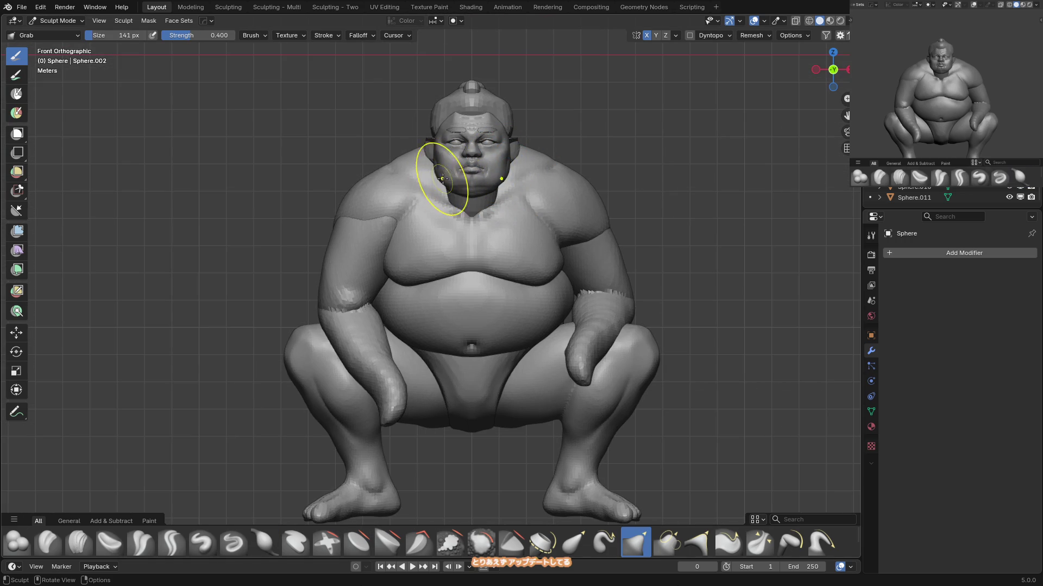
pyautogui.click(439, 181)
pyautogui.moveTo(439, 181); pyautogui.dragTo(443, 179, button='middle')
pyautogui.press('i')
pyautogui.press('KP_1')
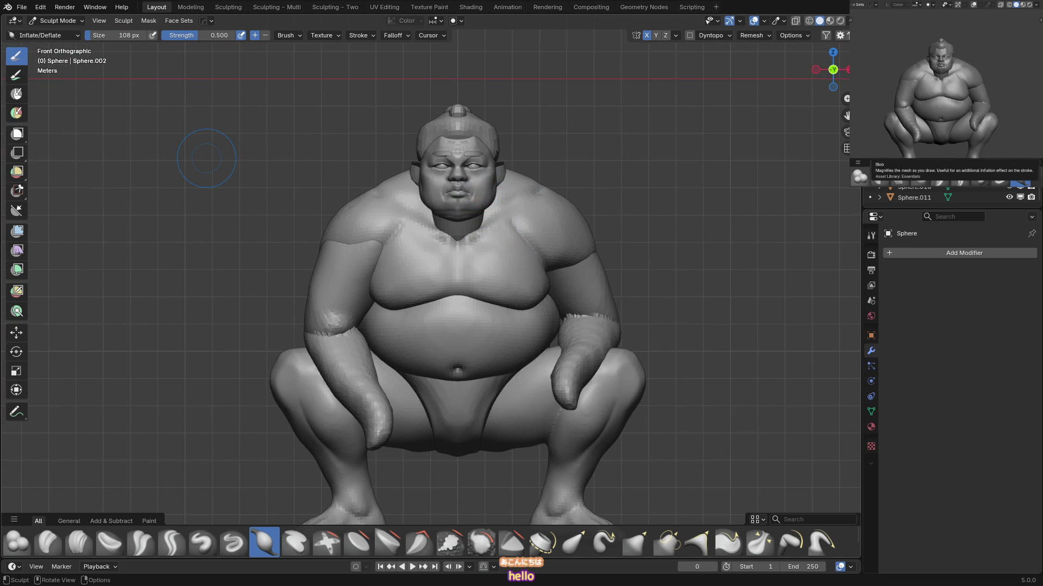
pyautogui.moveTo(458, 232); pyautogui.dragTo(444, 227, button='middle')
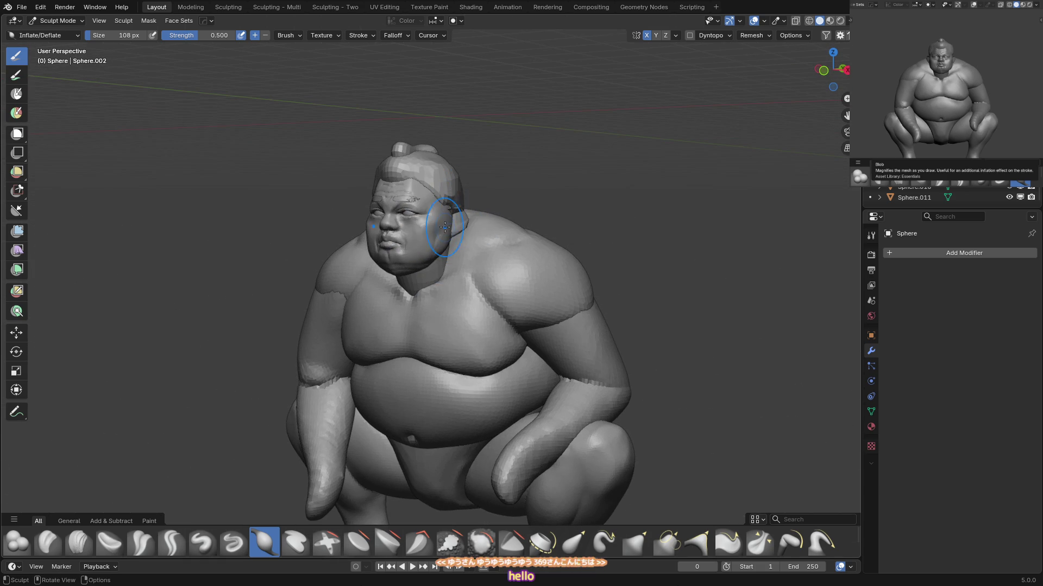
pyautogui.press('KP_1')
pyautogui.scroll(3, 412, 244)
# Pull the hair cap into a fuller shape with the Grab brush.
pyautogui.press('g')
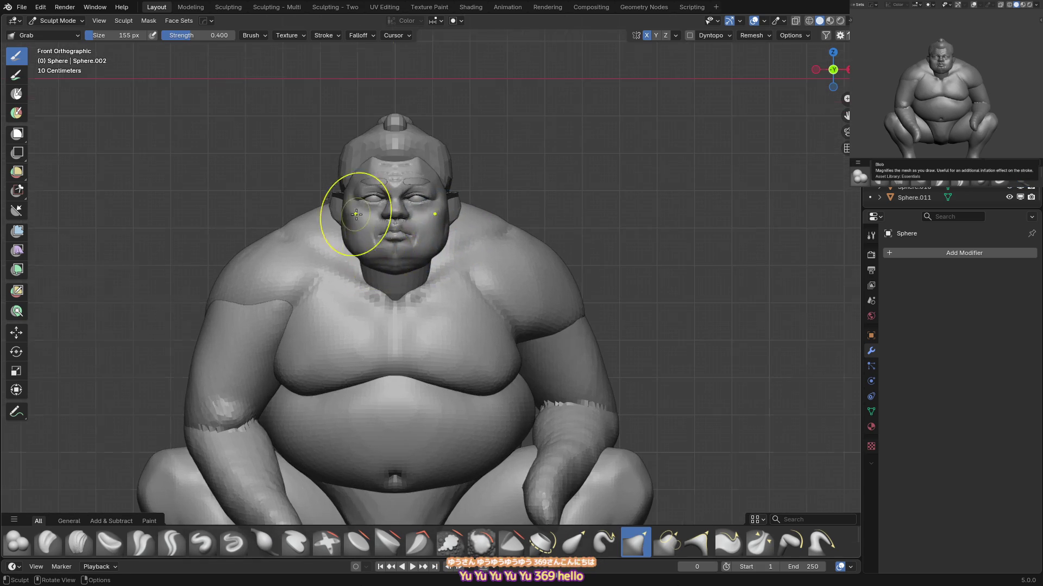
pyautogui.moveTo(357, 215); pyautogui.dragTo(381, 220, button='middle')
pyautogui.hotkey('ctrl', 'Tab')
pyautogui.moveTo(443, 165)
pyautogui.mouseDown(button='middle')
pyautogui.moveTo(432, 185)
pyautogui.moveTo(438, 152)
pyautogui.mouseUp(button='middle')
# Grab-sculpt the head Sphere.005 around the ears with a larger brush, then save 05_sumo.blend.
pyautogui.hotkey('ctrl', 'Tab')
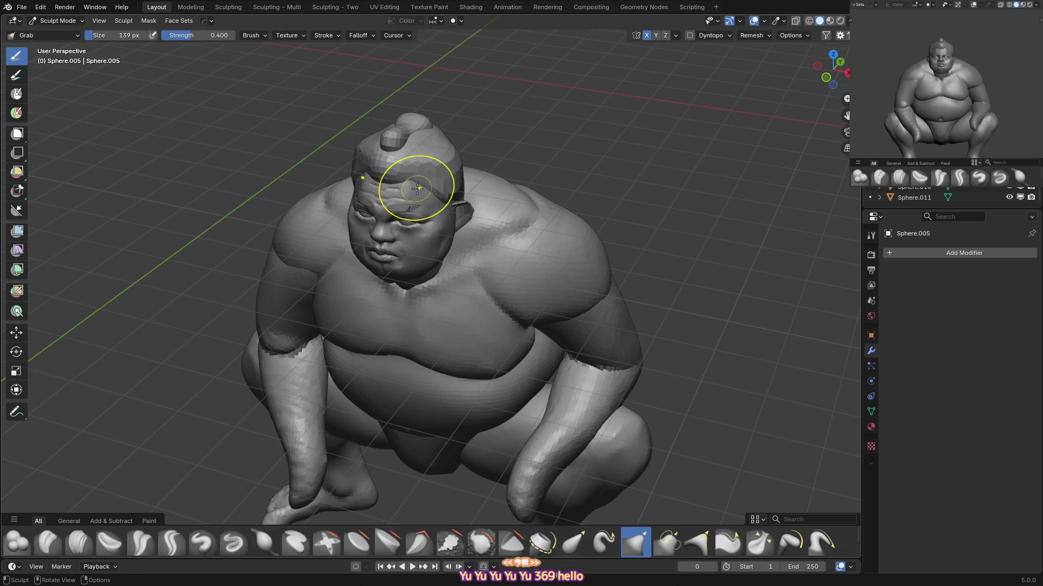
pyautogui.press('f')
pyautogui.click(429, 190)
pyautogui.moveTo(429, 190); pyautogui.dragTo(493, 206, button='middle')
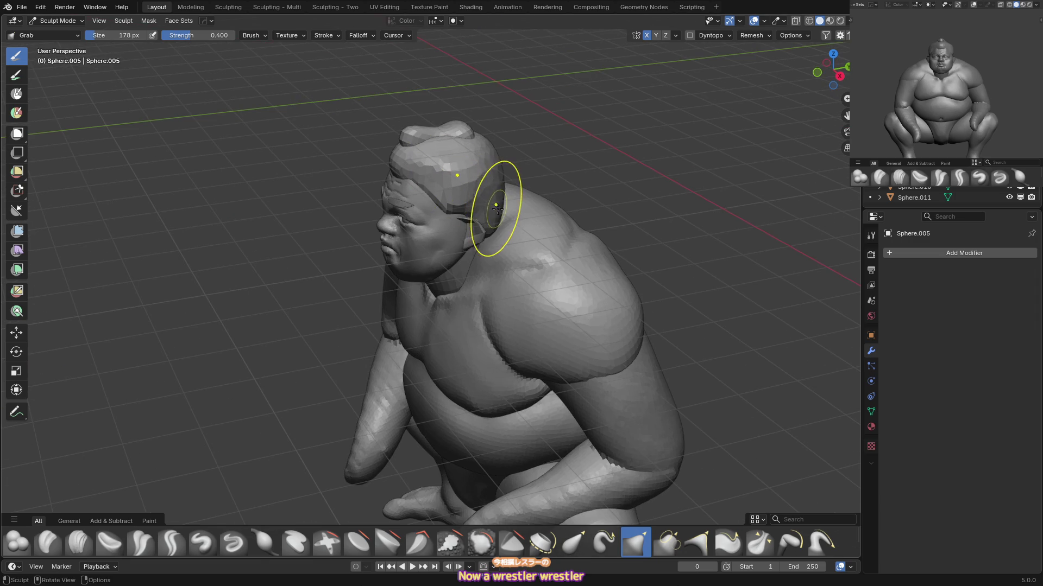
pyautogui.press('x')
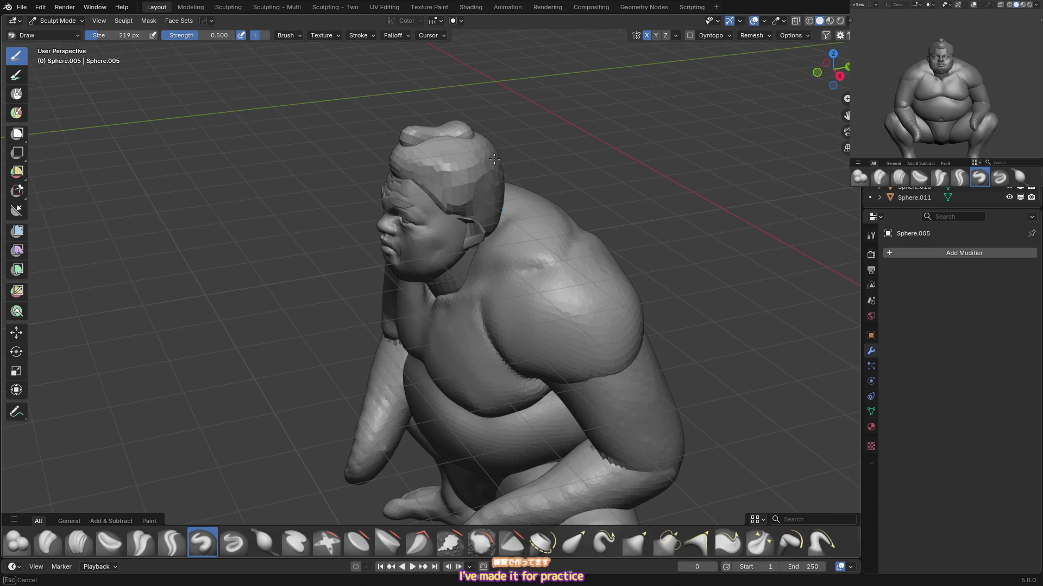
pyautogui.press('g')
pyautogui.press('KP_1')
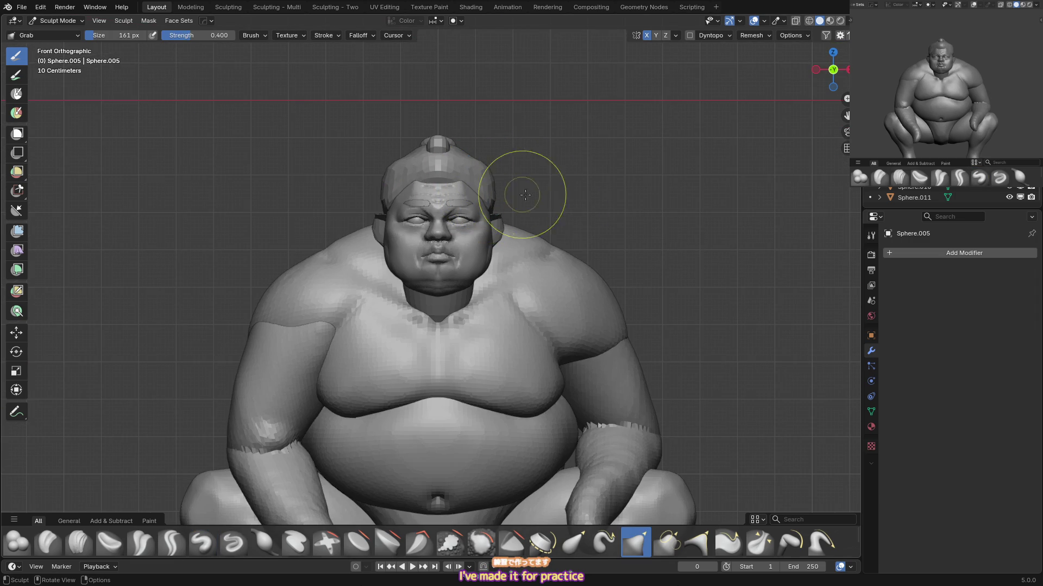
pyautogui.hotkey('ctrl', 'Tab')
pyautogui.hotkey('ctrl', 's')
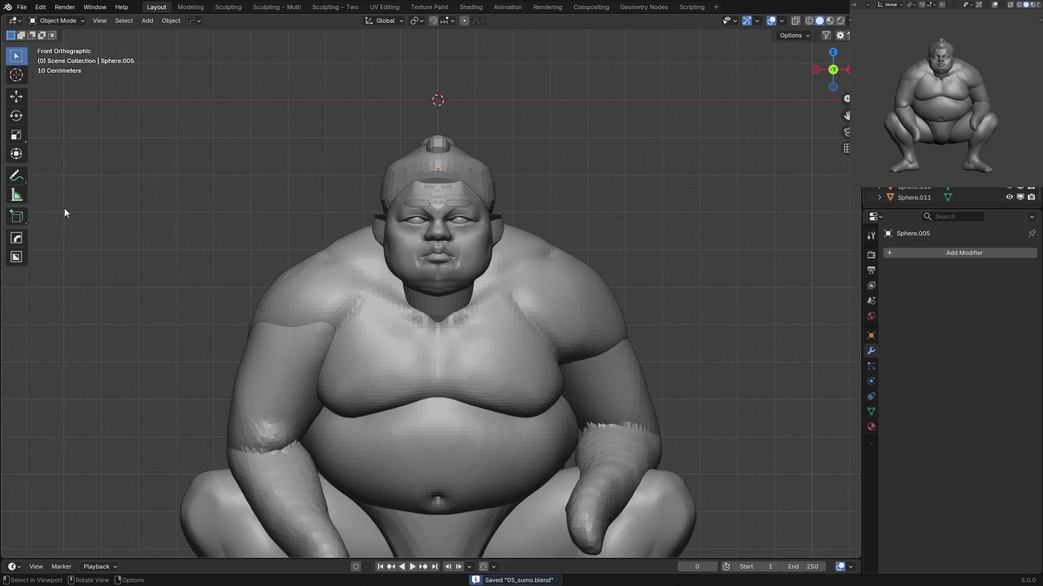
pyautogui.keyDown('shift'); pyautogui.moveTo(950, 96); pyautogui.dragTo(964, 100, button='middle'); pyautogui.keyUp('shift')
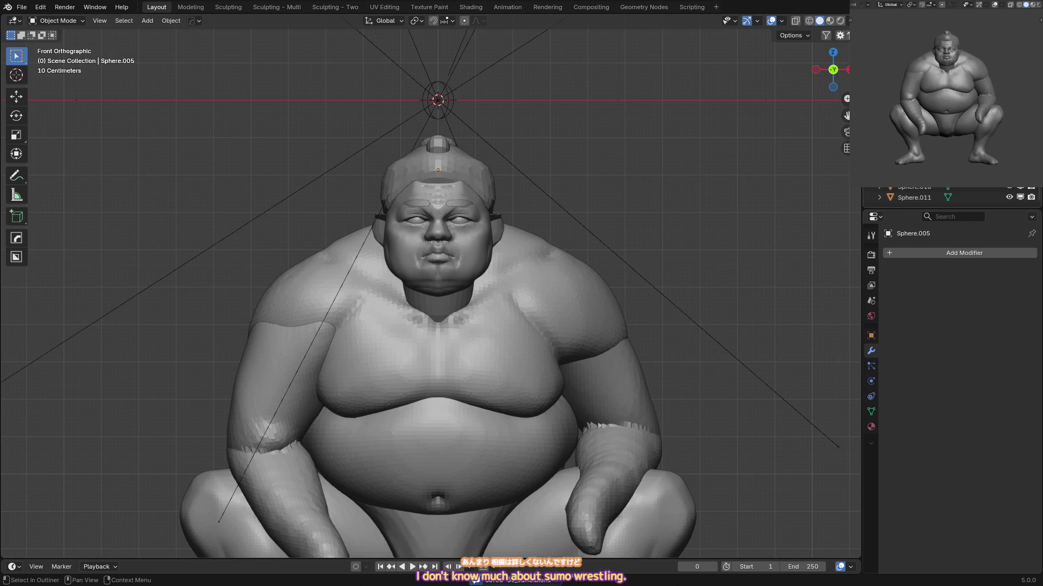
pyautogui.click(989, 85)
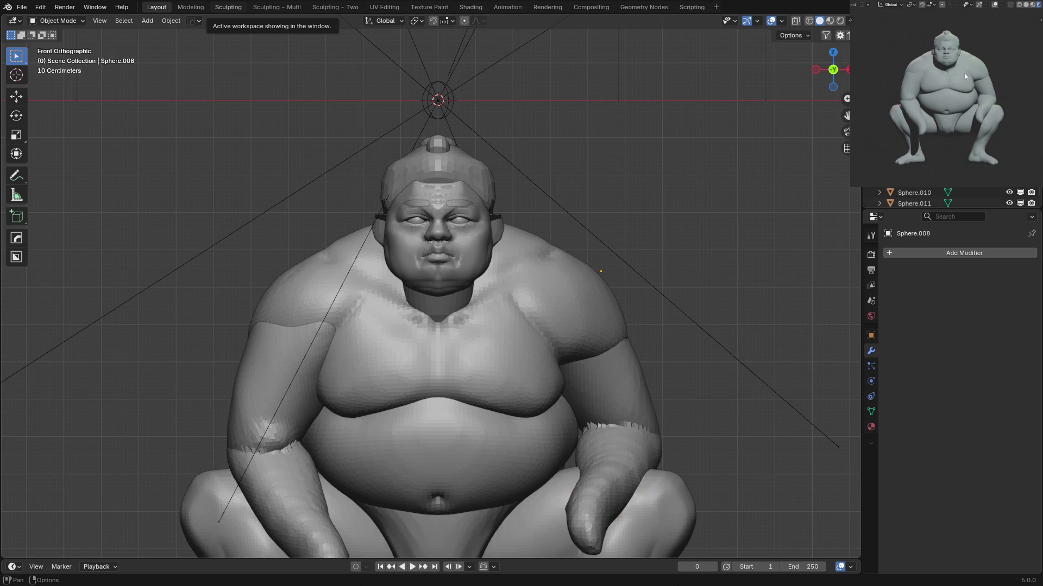
pyautogui.hotkey('ctrl', 's')
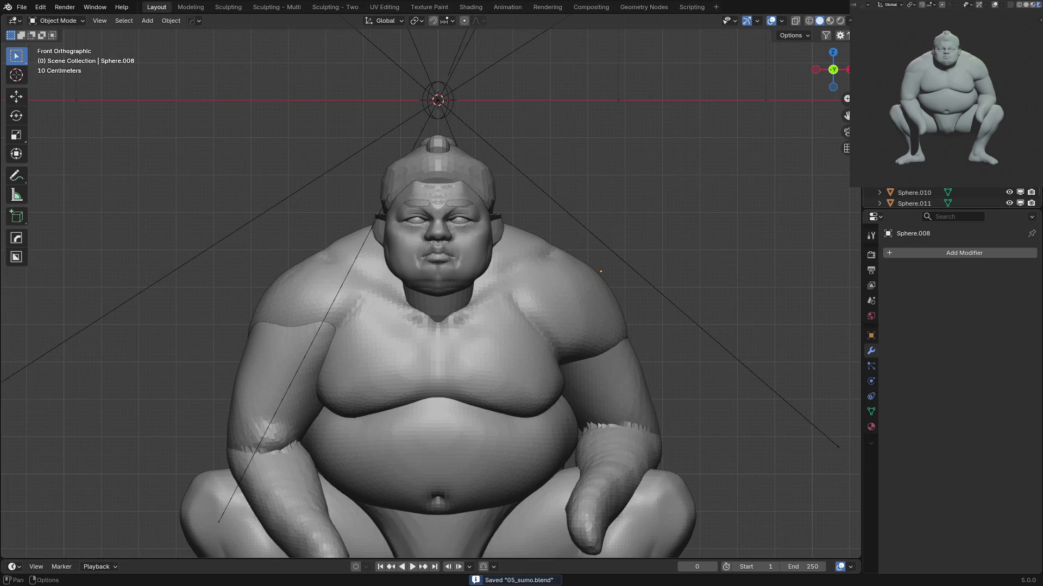
pyautogui.scroll(3, 950, 198)
pyautogui.scroll(-3, 951, 198)
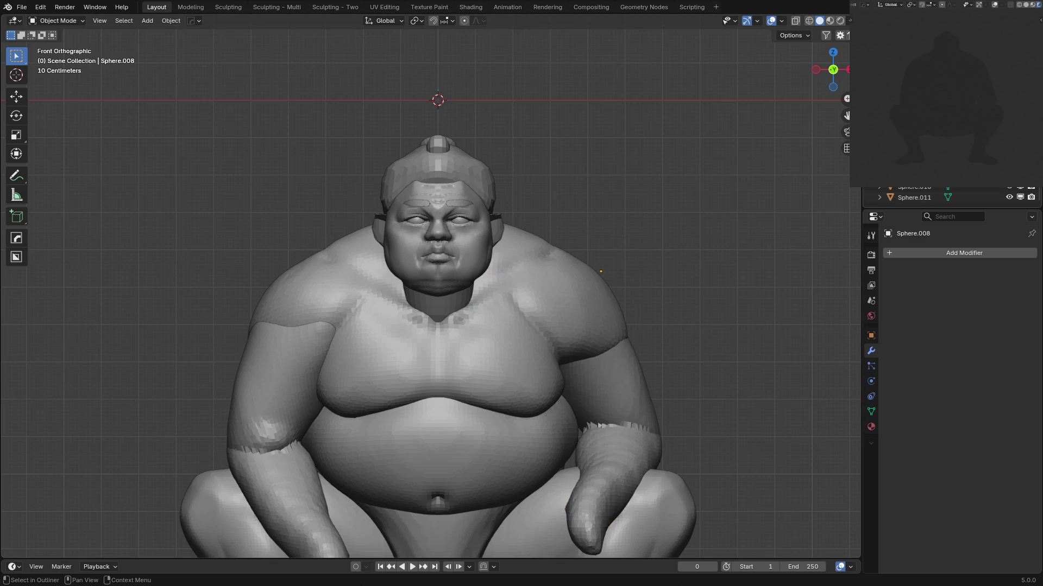
pyautogui.click(923, 86)
pyautogui.hotkey('alt', 'a')
pyautogui.hotkey('ctrl', 's')
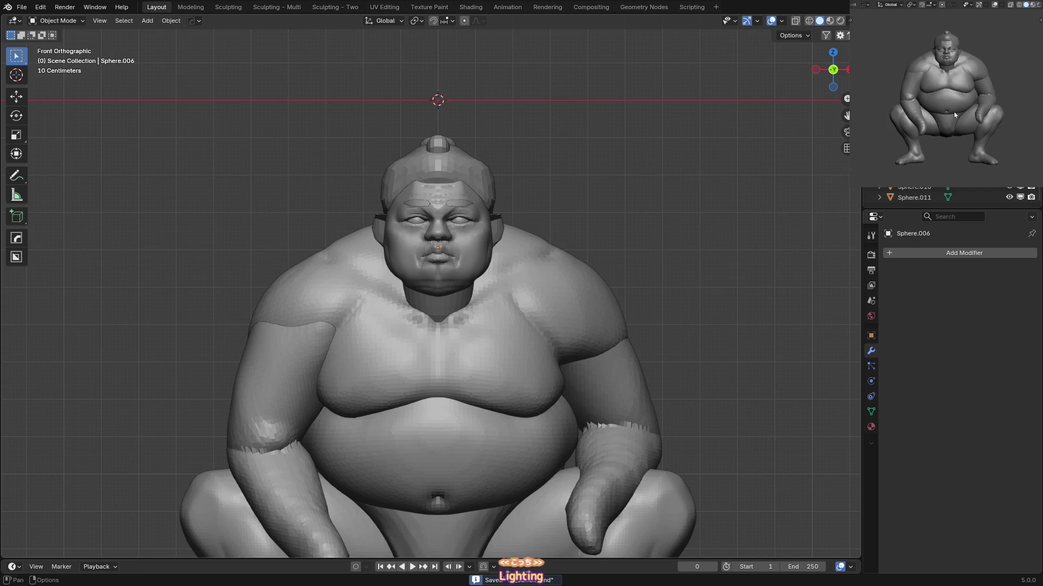
pyautogui.keyDown('shift'); pyautogui.moveTo(954, 114); pyautogui.dragTo(957, 112, button='middle'); pyautogui.keyUp('shift')
pyautogui.scroll(-2, 550, 307)
pyautogui.moveTo(549, 308)
pyautogui.keyDown('shift'); pyautogui.mouseDown(button='middle')
pyautogui.moveTo(520, 278)
pyautogui.moveTo(506, 203)
pyautogui.moveTo(467, 175)
pyautogui.mouseUp(button='middle'); pyautogui.keyUp('shift')
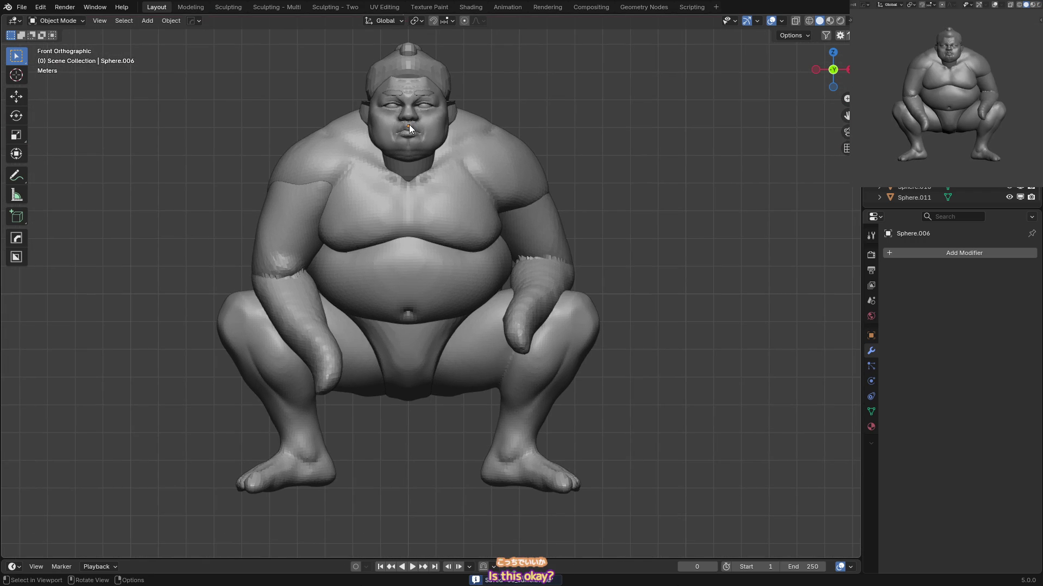
pyautogui.scroll(-1, 521, 204)
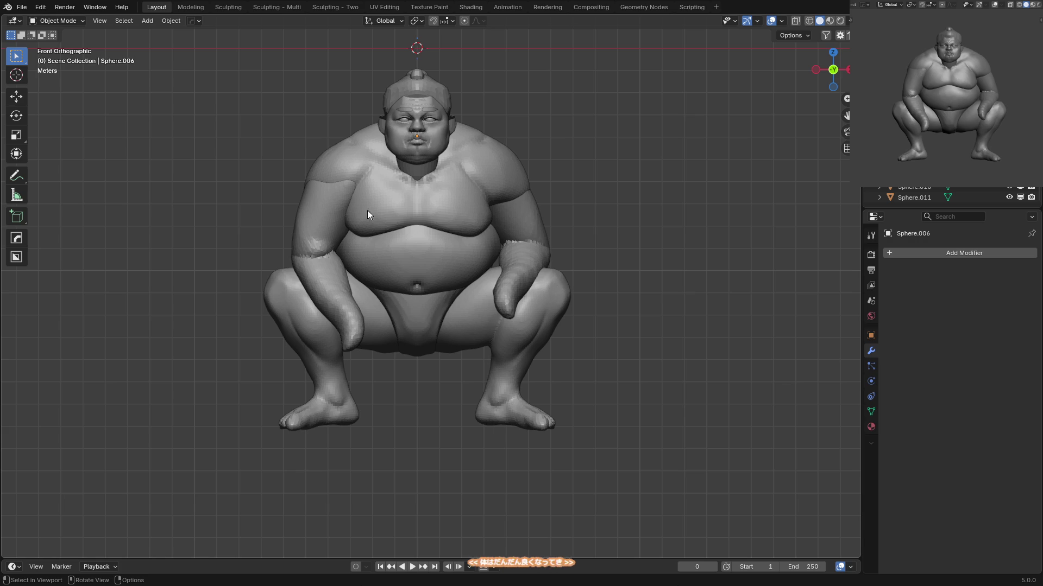
pyautogui.click(334, 166)
pyautogui.moveTo(429, 166)
pyautogui.keyDown('shift'); pyautogui.mouseDown(button='middle')
pyautogui.moveTo(435, 207)
pyautogui.moveTo(418, 207)
pyautogui.mouseUp(button='middle'); pyautogui.keyUp('shift')
pyautogui.moveTo(467, 138)
pyautogui.mouseDown(button='middle')
pyautogui.moveTo(484, 201)
pyautogui.moveTo(462, 202)
pyautogui.moveTo(459, 190)
pyautogui.mouseUp(button='middle')
pyautogui.scroll(5, 458, 195)
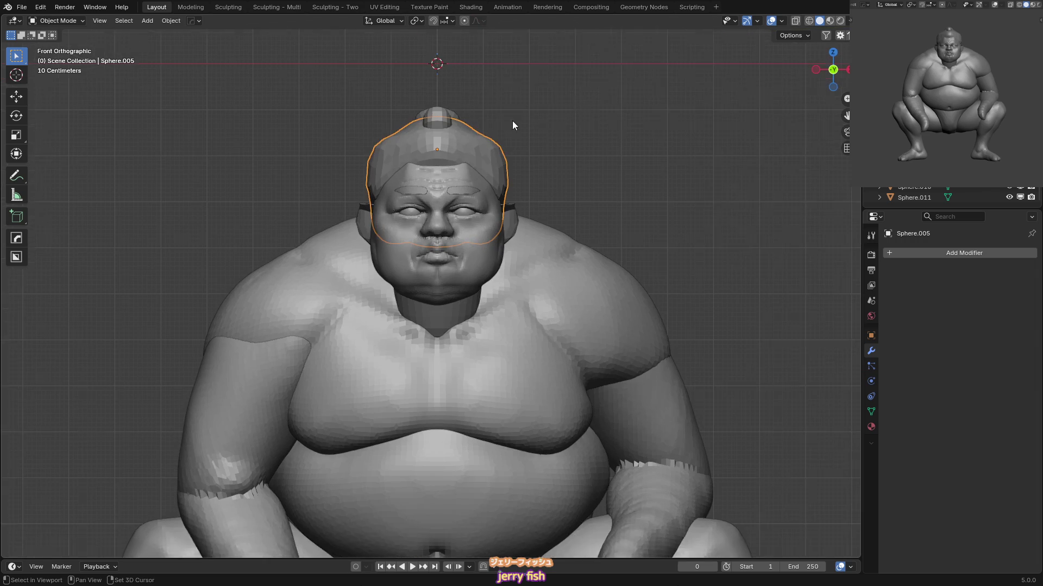
# Enter Sculpt Mode on the hair and build volume with a resized Draw brush.
pyautogui.hotkey('ctrl', 'Tab')
pyautogui.click(489, 197)
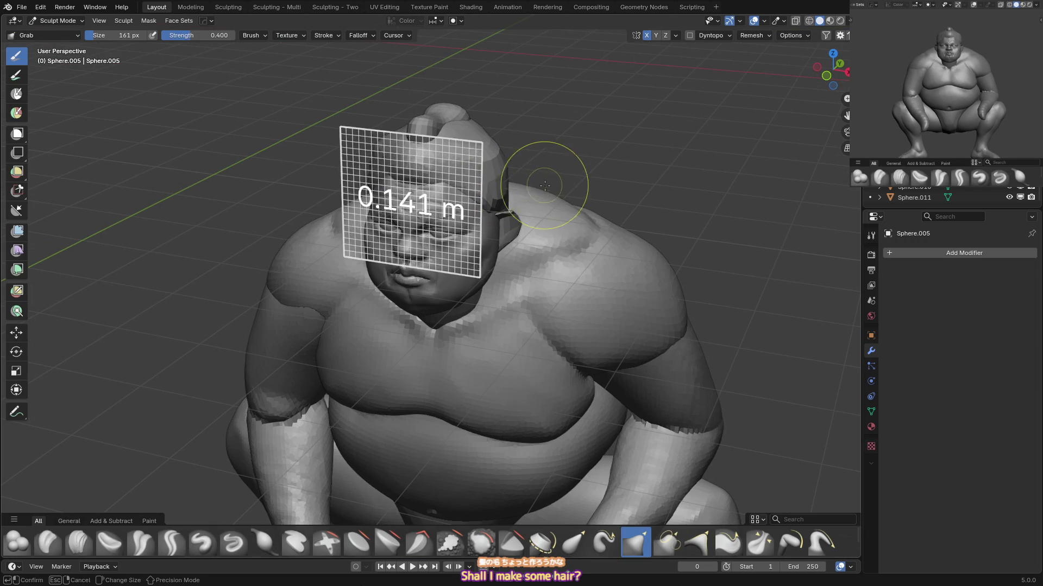
pyautogui.press('Escape')
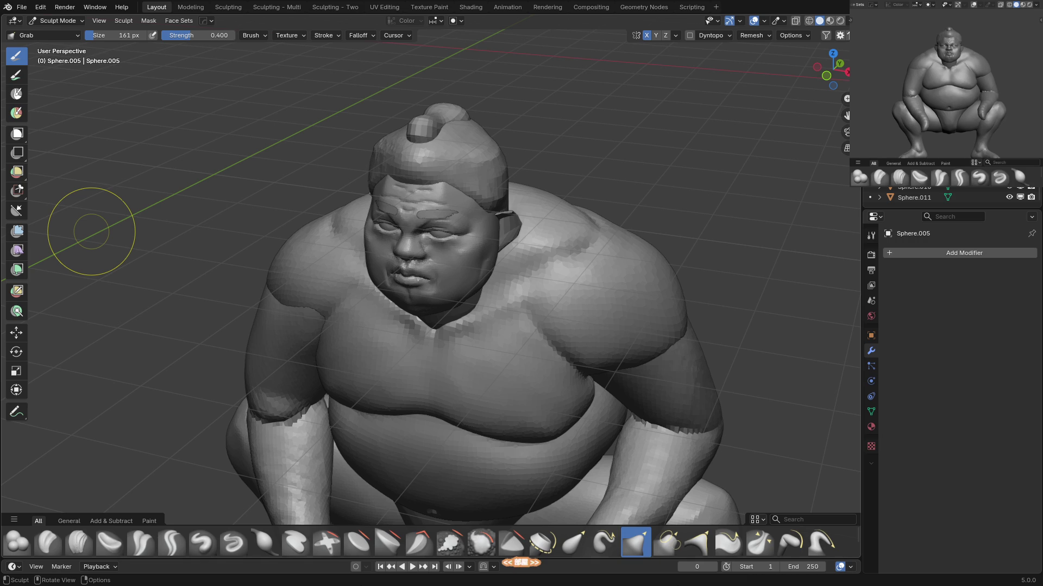
pyautogui.moveTo(91, 231)
pyautogui.mouseDown(button='middle')
pyautogui.moveTo(513, 151)
pyautogui.moveTo(465, 163)
pyautogui.moveTo(482, 175)
pyautogui.moveTo(507, 158)
pyautogui.moveTo(501, 193)
pyautogui.moveTo(478, 163)
pyautogui.mouseUp(button='middle')
pyautogui.press('x')
pyautogui.press('f')
pyautogui.click(511, 177)
pyautogui.press('f')
pyautogui.click(538, 175)
pyautogui.press('f')
pyautogui.click(507, 163)
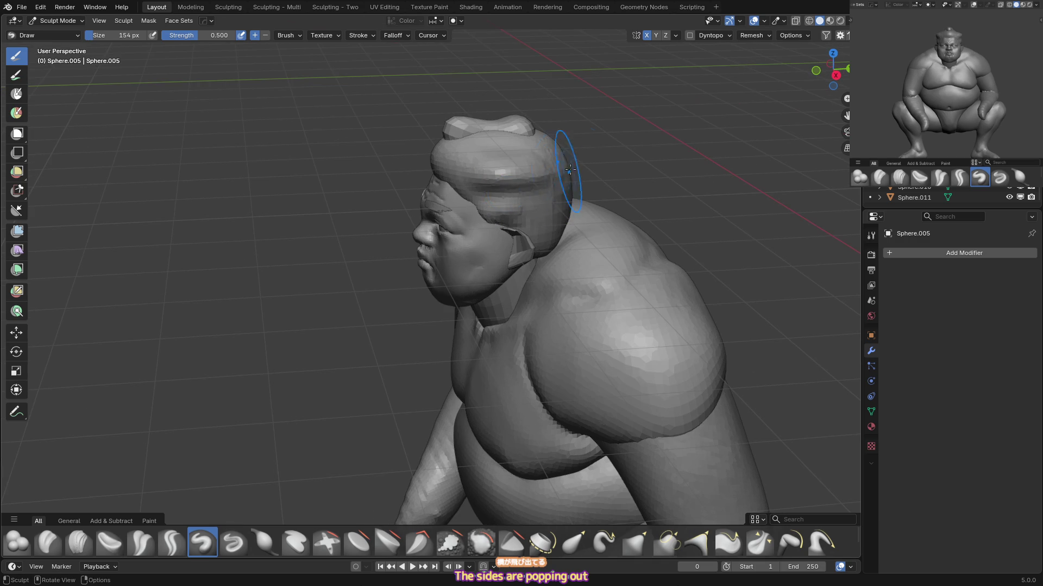
pyautogui.press('KP_1')
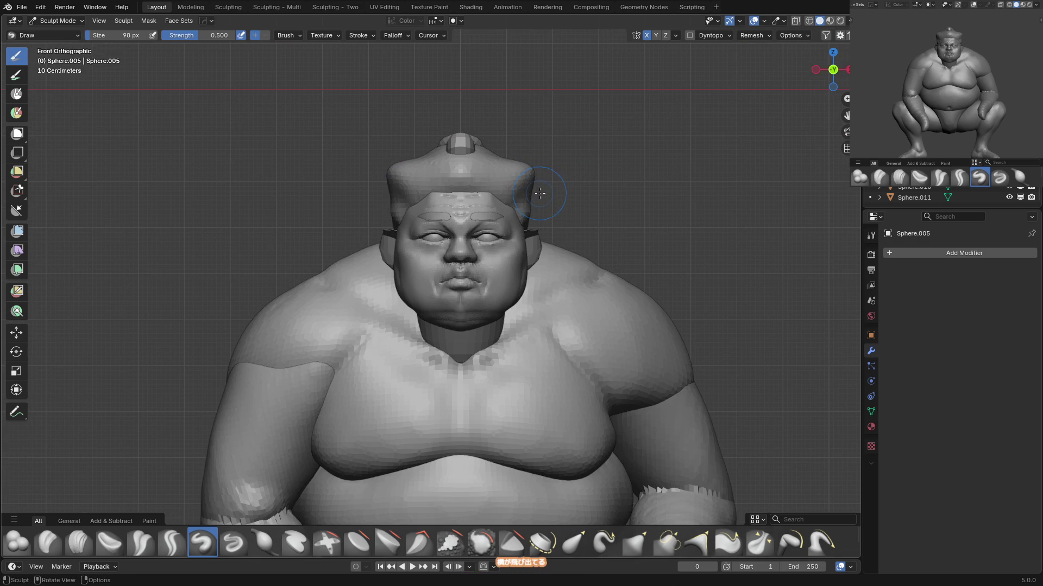
pyautogui.moveTo(541, 199)
pyautogui.mouseDown(button='middle')
pyautogui.moveTo(516, 192)
pyautogui.moveTo(424, 225)
pyautogui.moveTo(436, 202)
pyautogui.moveTo(478, 174)
pyautogui.mouseUp(button='middle')
# Carve and refine the hair edges with Draw Sharp, Draw and Crease Polish brushes.
pyautogui.click(233, 542)
pyautogui.press(']')
pyautogui.press(']')
pyautogui.press(']')
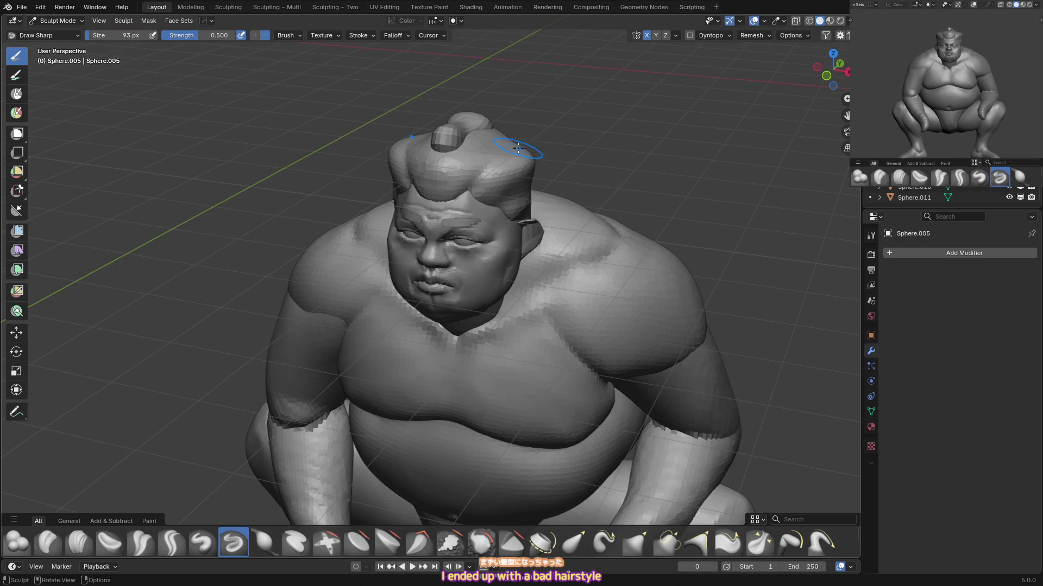
pyautogui.moveTo(531, 153)
pyautogui.mouseDown(button='middle')
pyautogui.moveTo(536, 126)
pyautogui.moveTo(483, 191)
pyautogui.mouseUp(button='middle')
pyautogui.press(']')
pyautogui.press(']')
pyautogui.press(']')
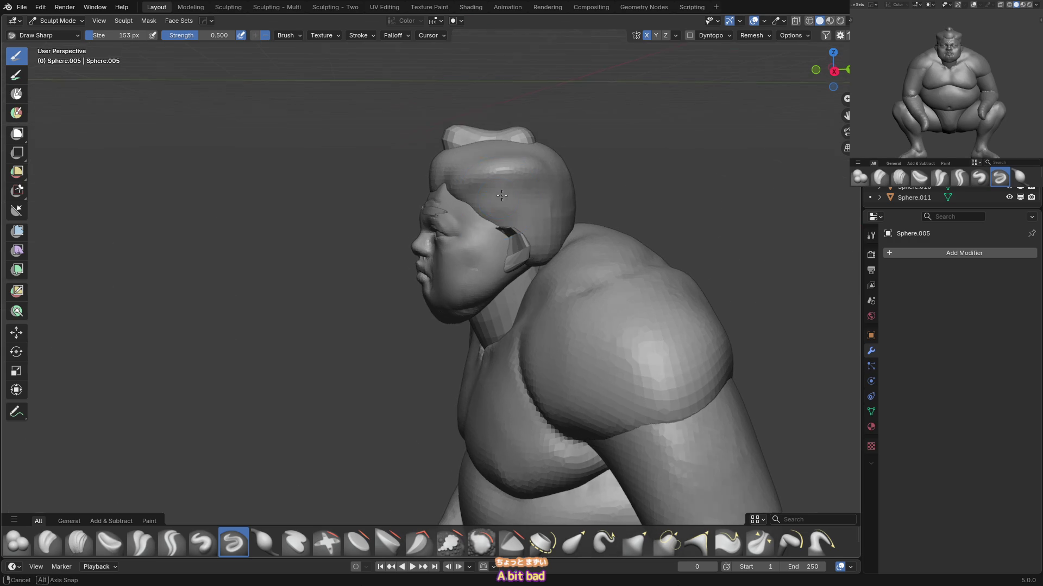
pyautogui.press('x')
pyautogui.press(']')
pyautogui.press(']')
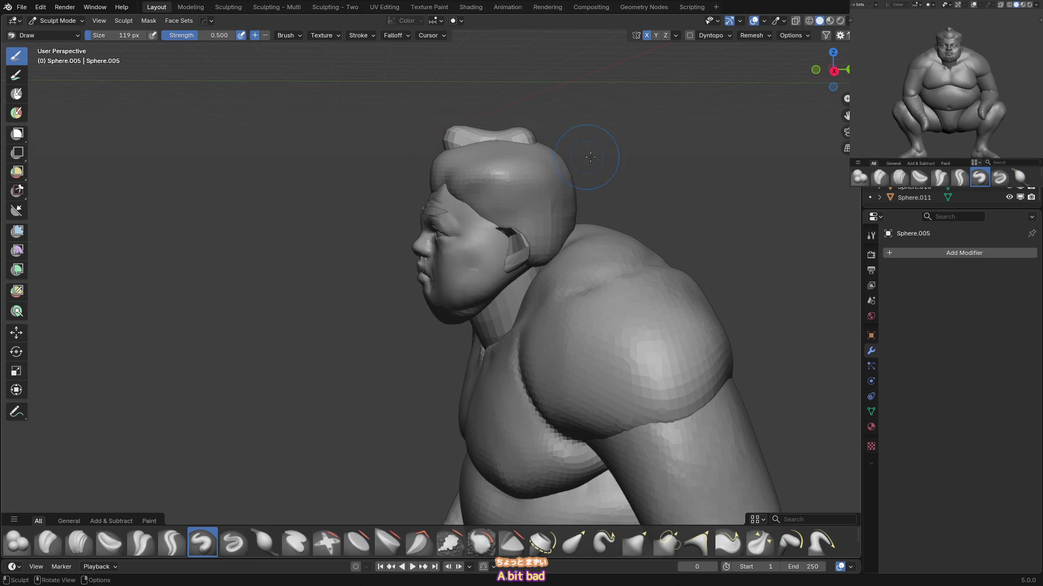
pyautogui.moveTo(595, 153); pyautogui.dragTo(505, 187, button='middle')
pyautogui.hotkey('shift', 'c')
pyautogui.moveTo(582, 221); pyautogui.dragTo(565, 201, button='middle')
pyautogui.press('x')
pyautogui.press(']')
pyautogui.press(']')
pyautogui.press(']')
pyautogui.moveTo(466, 221); pyautogui.dragTo(488, 256, button='middle')
# Grab the hair outline around the face so it hugs the head in a rounded shape.
pyautogui.press('g')
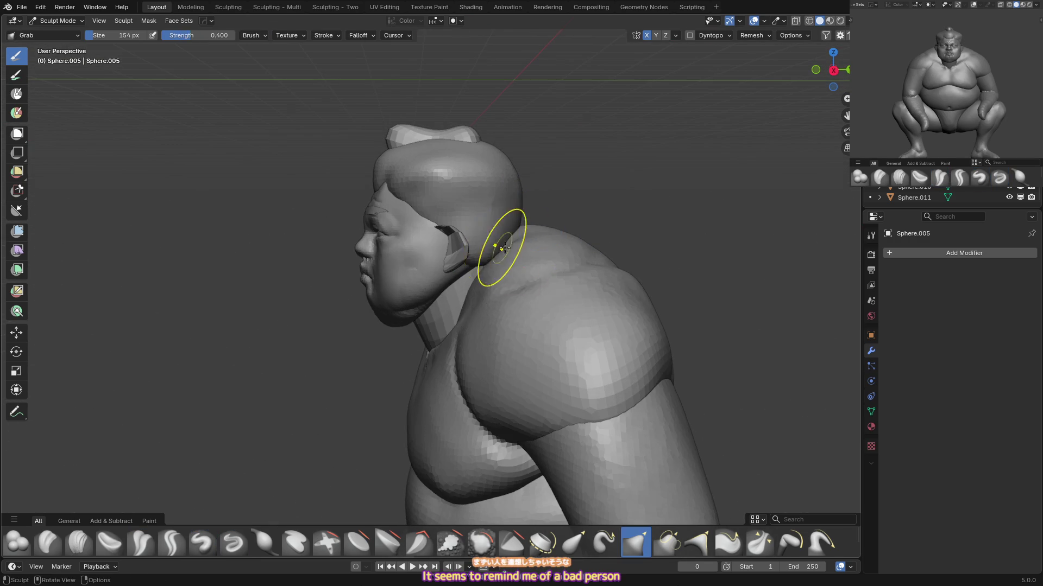
pyautogui.press('KP_1')
pyautogui.moveTo(504, 229)
pyautogui.mouseDown()
pyautogui.moveTo(466, 245)
pyautogui.moveTo(453, 233)
pyautogui.moveTo(466, 244)
pyautogui.moveTo(479, 224)
pyautogui.mouseUp()
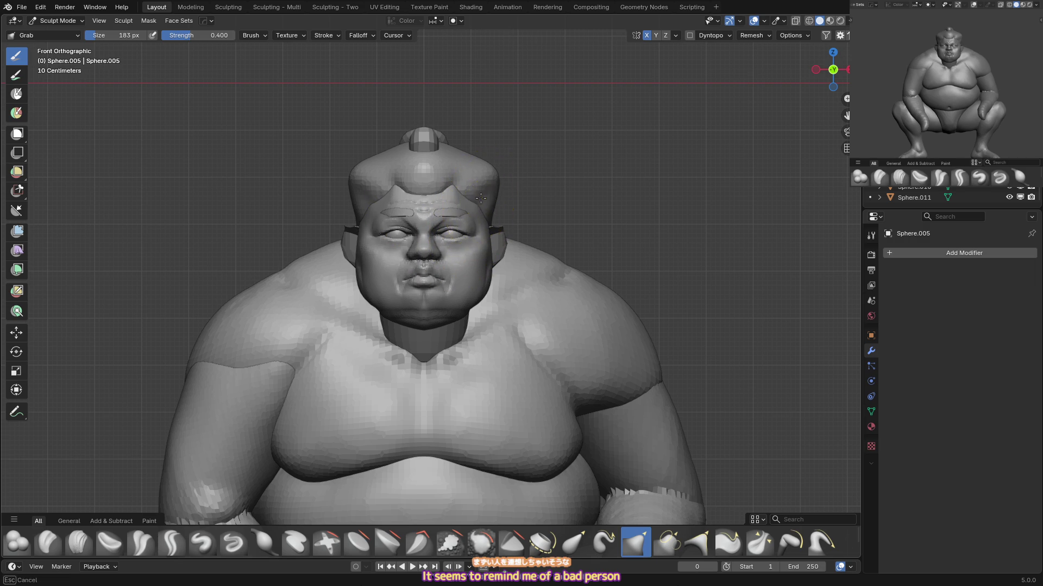
pyautogui.press('x')
pyautogui.moveTo(437, 181); pyautogui.dragTo(478, 174, button='middle')
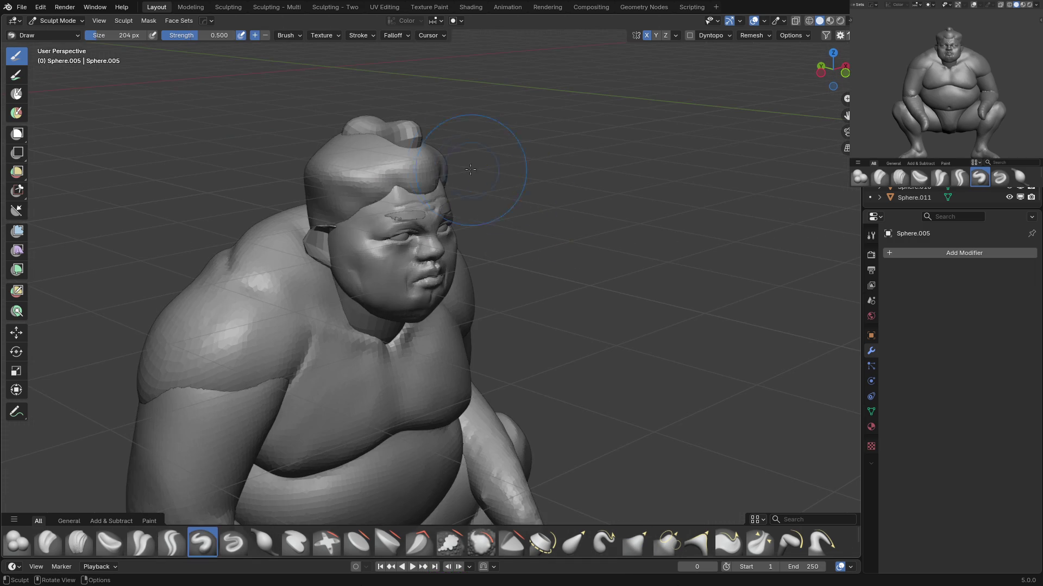
pyautogui.moveTo(360, 168)
pyautogui.mouseDown(button='middle')
pyautogui.moveTo(382, 195)
pyautogui.moveTo(488, 158)
pyautogui.mouseUp(button='middle')
pyautogui.press('f')
pyautogui.click(488, 157)
pyautogui.press('g')
pyautogui.moveTo(477, 204)
pyautogui.mouseDown(button='middle')
pyautogui.moveTo(472, 183)
pyautogui.moveTo(435, 168)
pyautogui.mouseUp(button='middle')
# Flatten the hair with Scrape/Fill and dent it at the nape with a smaller Draw brush.
pyautogui.hotkey('shift', 't')
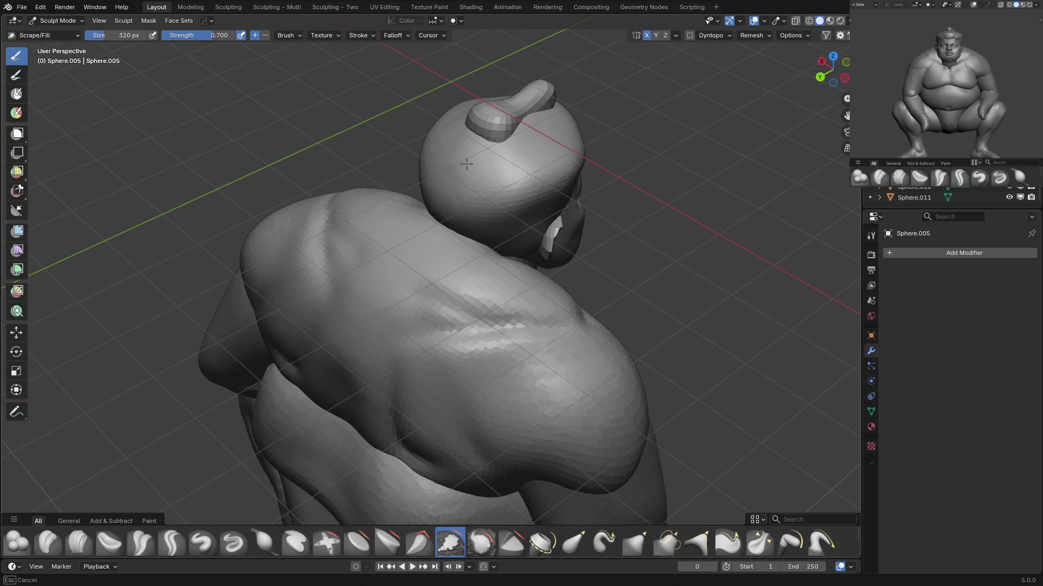
pyautogui.moveTo(506, 177); pyautogui.dragTo(484, 174, button='middle')
pyautogui.press('x')
pyautogui.moveTo(449, 218); pyautogui.dragTo(429, 218, button='middle')
pyautogui.moveTo(426, 220)
pyautogui.keyDown('ctrl'); pyautogui.mouseDown()
pyautogui.moveTo(489, 225)
pyautogui.moveTo(510, 239)
pyautogui.mouseUp(); pyautogui.keyUp('ctrl')
pyautogui.moveTo(511, 239)
pyautogui.mouseDown(button='middle')
pyautogui.moveTo(473, 196)
pyautogui.moveTo(506, 187)
pyautogui.mouseUp(button='middle')
pyautogui.press('g')
pyautogui.press('KP_1')
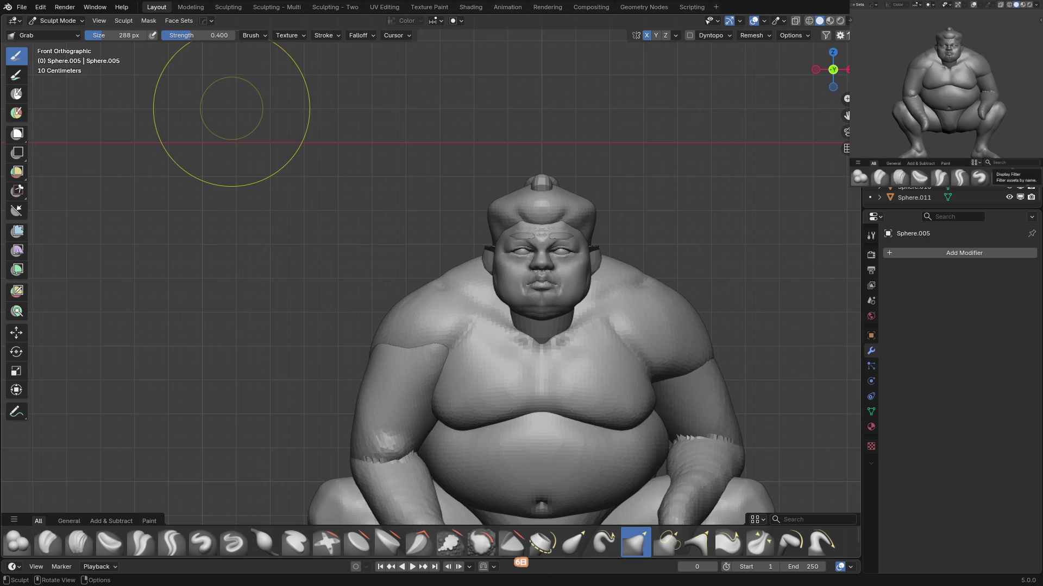
# Pull the hair outward at the side of the head.
pyautogui.moveTo(232, 108)
pyautogui.mouseDown(button='middle')
pyautogui.moveTo(601, 244)
pyautogui.moveTo(549, 205)
pyautogui.mouseUp(button='middle')
pyautogui.hotkey('ctrl', 'Tab')
pyautogui.click(541, 206)
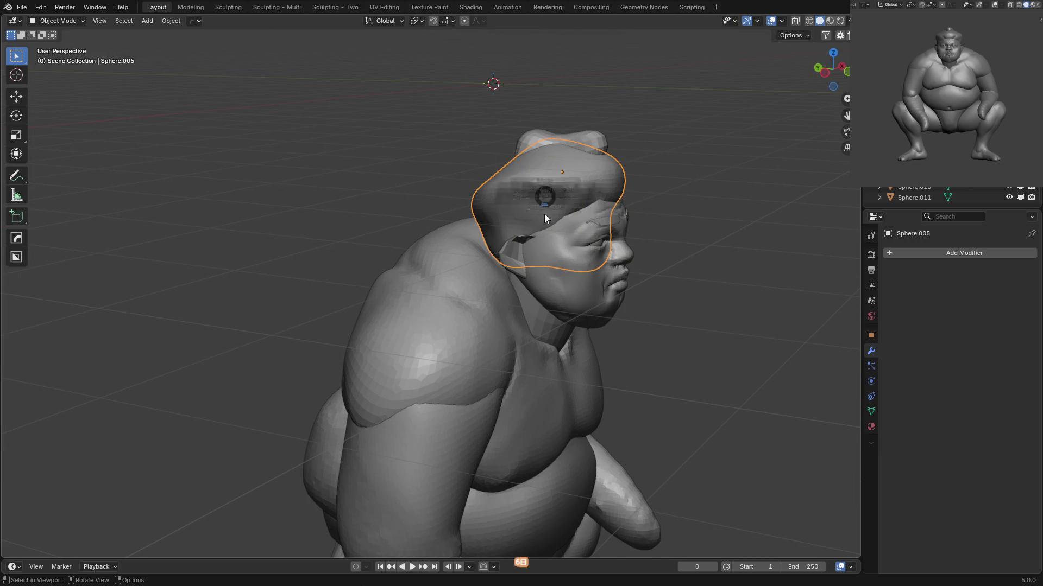
pyautogui.moveTo(549, 242); pyautogui.dragTo(540, 232)
pyautogui.press('x')
pyautogui.moveTo(540, 232); pyautogui.dragTo(518, 217, button='middle')
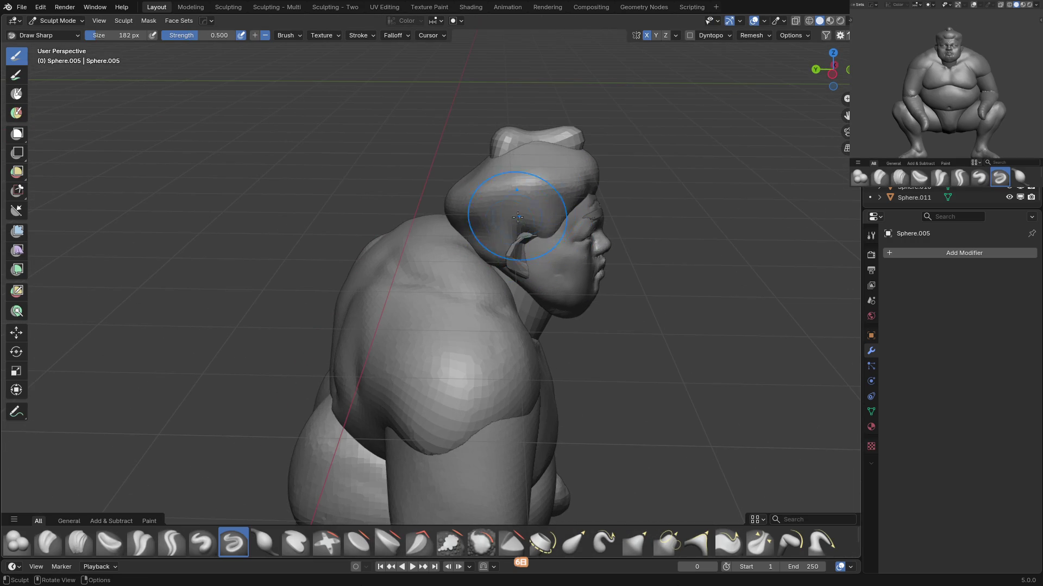
# Select the hair, face, bun and neck pieces and isolate them in Local View.
pyautogui.hotkey('ctrl', 'Tab')
pyautogui.keyDown('shift'); pyautogui.click(559, 253); pyautogui.keyUp('shift')
pyautogui.keyDown('shift'); pyautogui.click(560, 143); pyautogui.keyUp('shift')
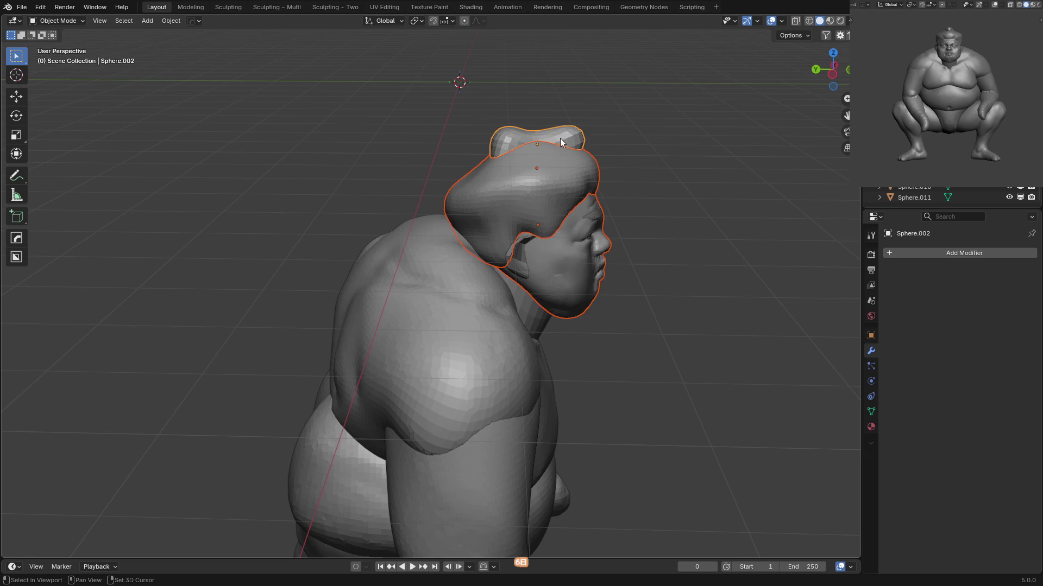
pyautogui.keyDown('shift'); pyautogui.click(532, 256); pyautogui.keyUp('shift')
pyautogui.press('KP_Divide')
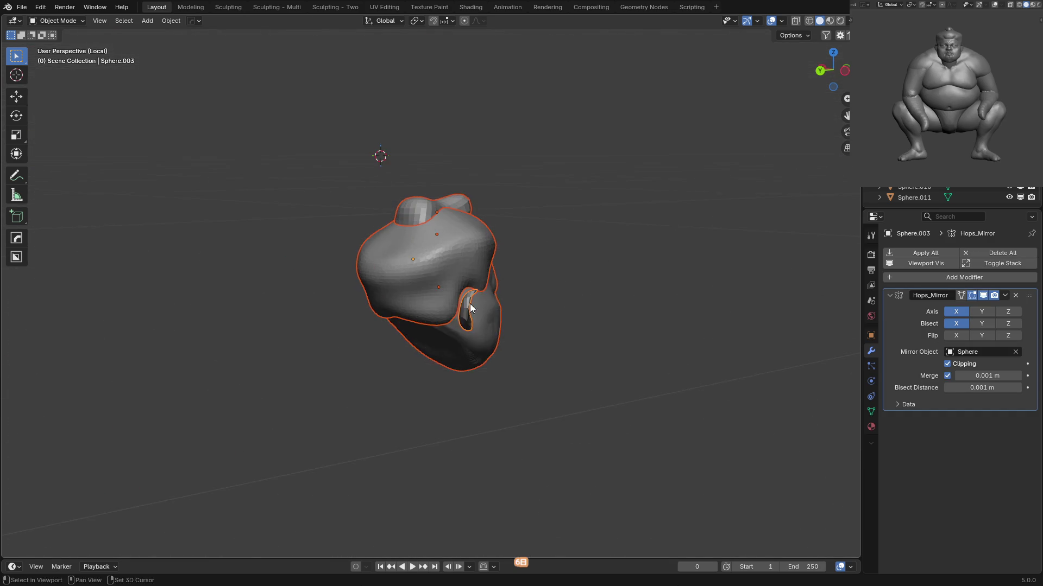
pyautogui.press('KP_Divide')
pyautogui.moveTo(520, 204)
pyautogui.mouseDown(button='middle')
pyautogui.moveTo(572, 286)
pyautogui.moveTo(532, 305)
pyautogui.mouseUp(button='middle')
pyautogui.keyDown('shift'); pyautogui.click(532, 305); pyautogui.keyUp('shift')
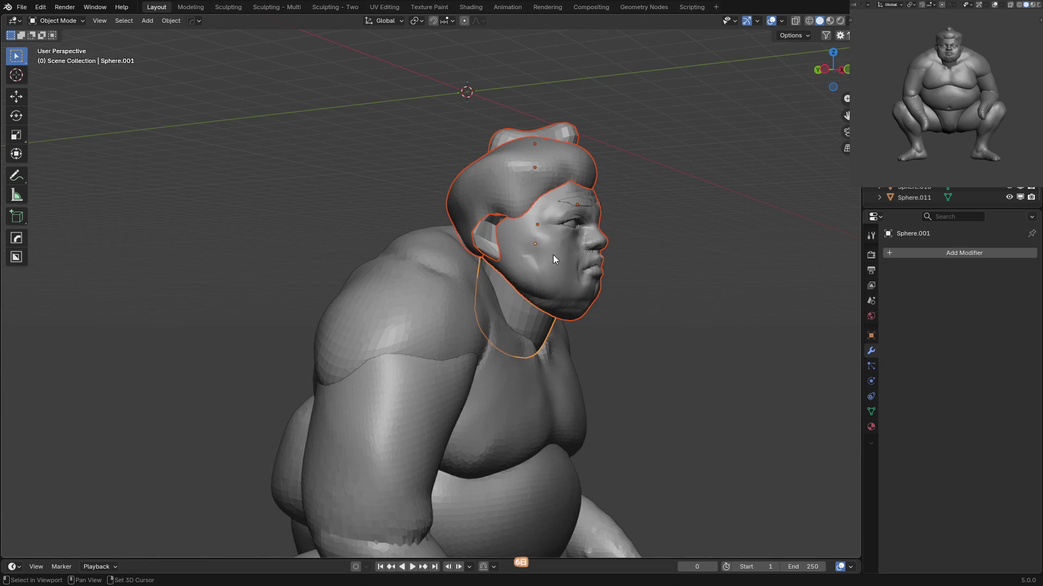
pyautogui.press('KP_Divide')
pyautogui.moveTo(554, 222)
pyautogui.mouseDown(button='middle')
pyautogui.moveTo(539, 275)
pyautogui.moveTo(451, 220)
pyautogui.mouseUp(button='middle')
pyautogui.click(451, 220)
# Enter Sculpt Mode on the hair, shrink the Draw brush, and switch to Scrape/Fill.
pyautogui.hotkey('ctrl', 'Tab')
pyautogui.moveTo(443, 179)
pyautogui.mouseDown(button='middle')
pyautogui.moveTo(465, 233)
pyautogui.moveTo(441, 221)
pyautogui.moveTo(438, 268)
pyautogui.mouseUp(button='middle')
pyautogui.press('x')
pyautogui.press('f')
pyautogui.click(449, 233)
pyautogui.press('f')
pyautogui.click(493, 197)
pyautogui.hotkey('shift', 't')
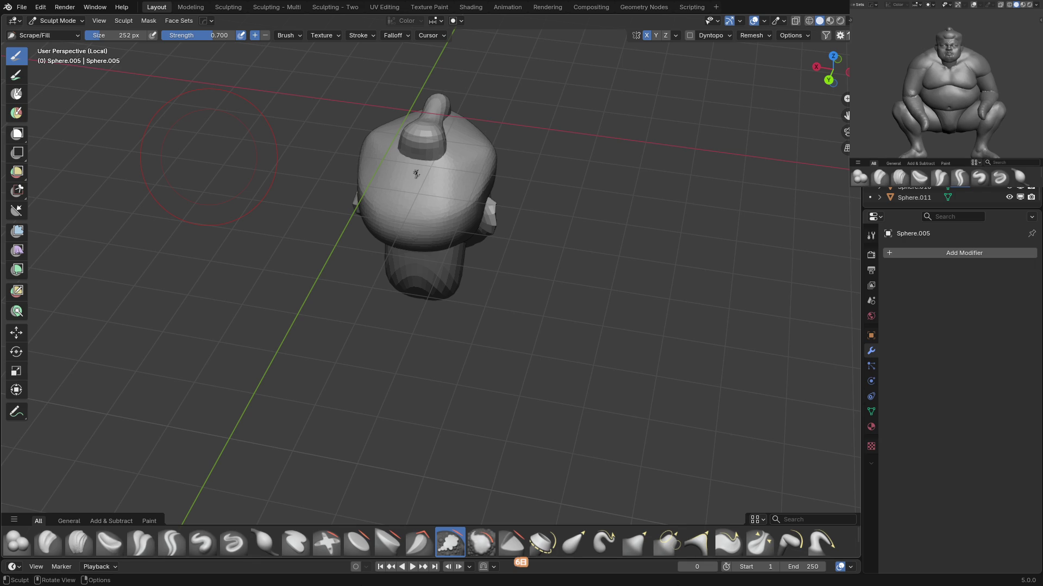
# Smooth the hair cap with a smaller brush, alternating Scrape/Fill and Draw strokes.
pyautogui.moveTo(415, 174)
pyautogui.mouseDown(button='middle')
pyautogui.moveTo(555, 145)
pyautogui.moveTo(500, 197)
pyautogui.moveTo(463, 196)
pyautogui.moveTo(463, 175)
pyautogui.moveTo(478, 195)
pyautogui.moveTo(440, 173)
pyautogui.moveTo(470, 196)
pyautogui.moveTo(426, 197)
pyautogui.mouseUp(button='middle')
pyautogui.press('f')
pyautogui.click(431, 182)
pyautogui.press('x')
pyautogui.click(450, 542)
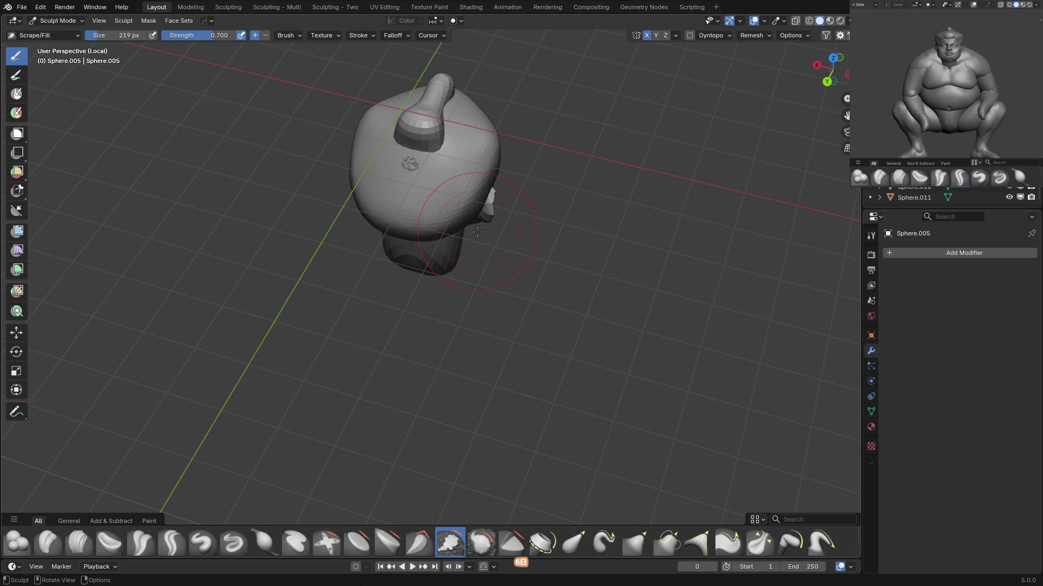
pyautogui.moveTo(477, 232); pyautogui.dragTo(454, 175, button='middle')
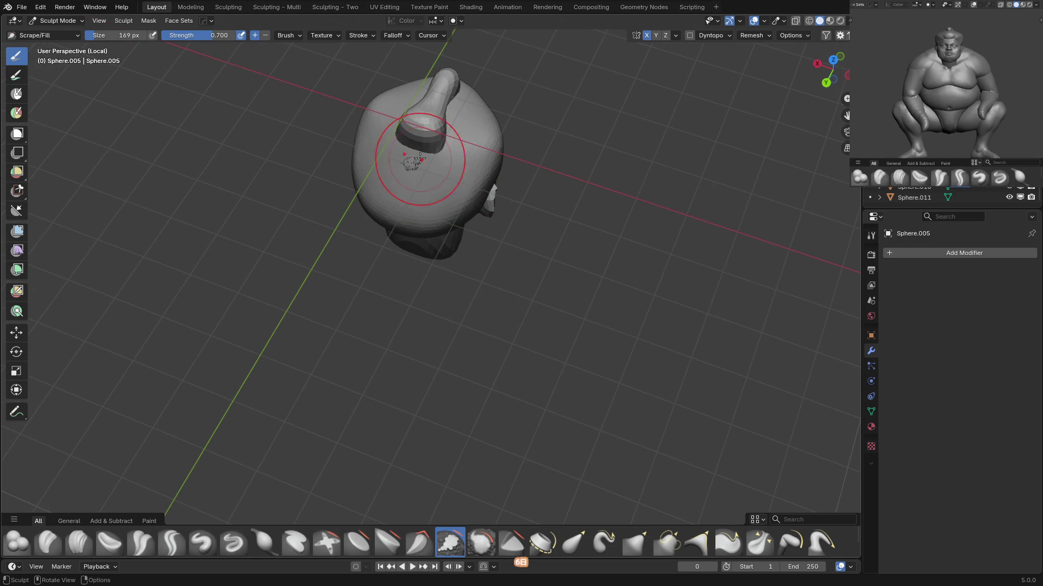
pyautogui.press('x')
pyautogui.moveTo(417, 210)
pyautogui.mouseDown(button='middle')
pyautogui.moveTo(423, 197)
pyautogui.moveTo(401, 205)
pyautogui.moveTo(437, 173)
pyautogui.moveTo(441, 218)
pyautogui.moveTo(443, 167)
pyautogui.moveTo(454, 196)
pyautogui.moveTo(456, 172)
pyautogui.moveTo(433, 177)
pyautogui.moveTo(431, 99)
pyautogui.mouseUp(button='middle')
pyautogui.hotkey('shift', 't')
pyautogui.press('x')
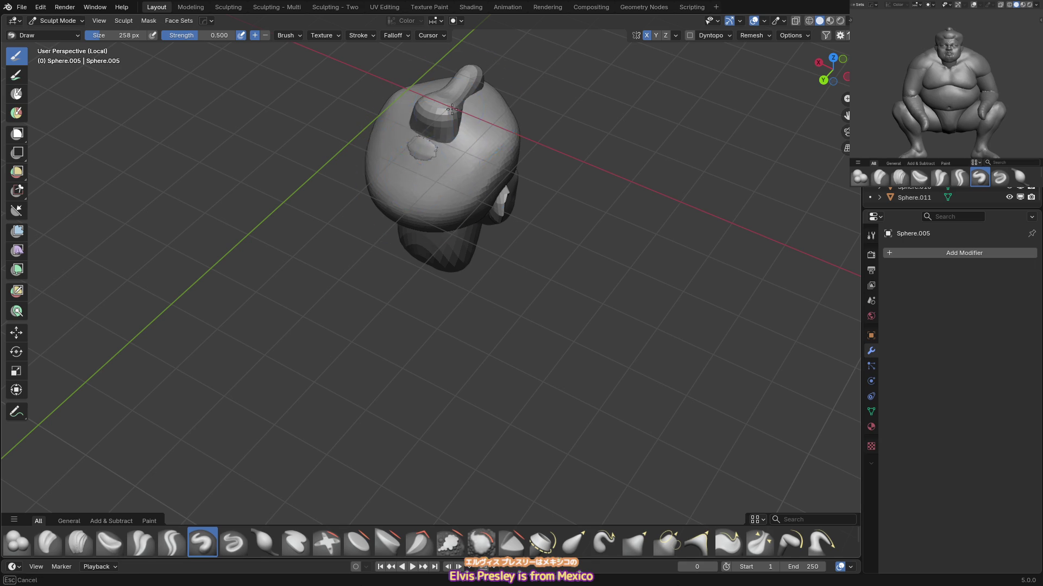
# Round out the hair with Grab, Inflate, Draw, Scrape/Fill and Crease brushes.
pyautogui.press('g')
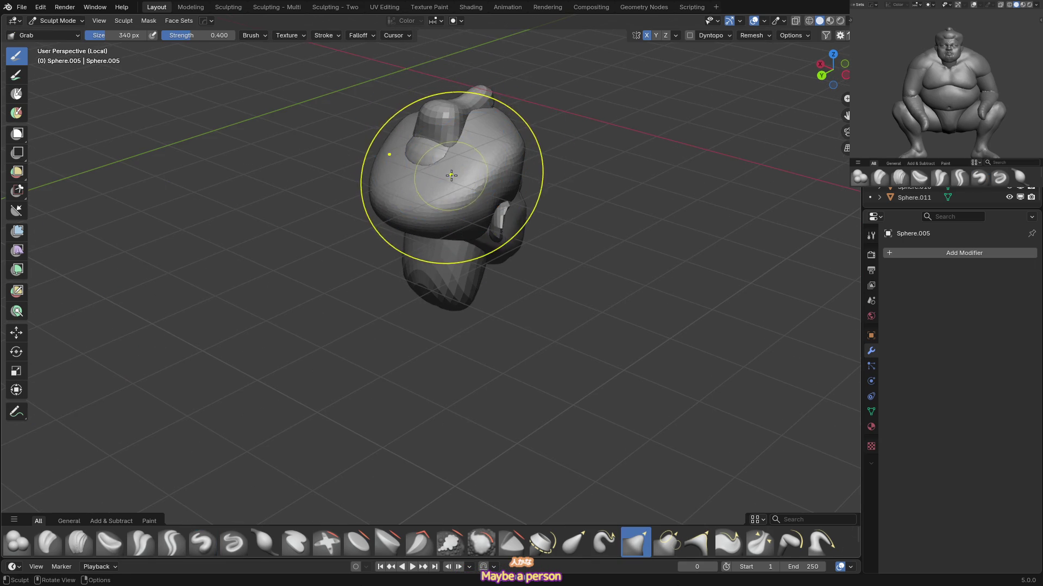
pyautogui.press('KP_3')
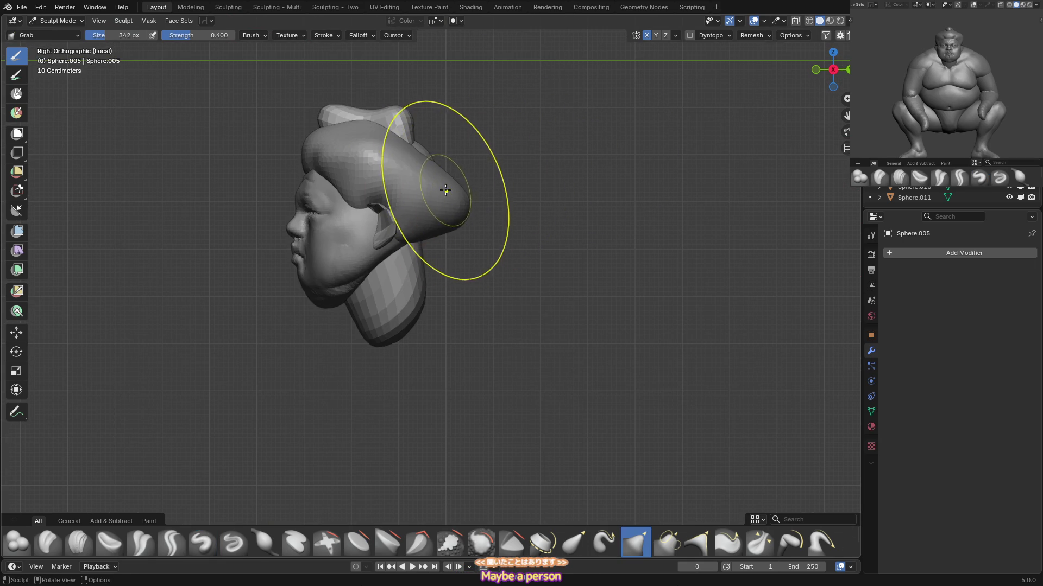
pyautogui.moveTo(477, 175); pyautogui.dragTo(459, 137, button='middle')
pyautogui.press('i')
pyautogui.press('x')
pyautogui.moveTo(454, 179)
pyautogui.mouseDown(button='middle')
pyautogui.moveTo(454, 221)
pyautogui.moveTo(443, 198)
pyautogui.moveTo(465, 204)
pyautogui.moveTo(486, 131)
pyautogui.moveTo(454, 185)
pyautogui.mouseUp(button='middle')
pyautogui.hotkey('shift', 't')
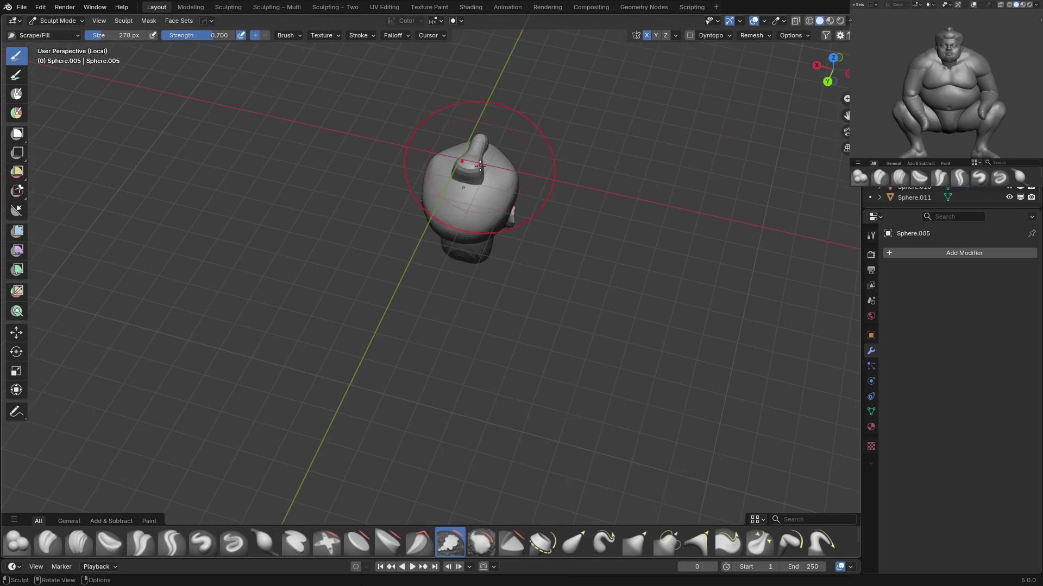
pyautogui.hotkey('shift', 'c')
pyautogui.moveTo(527, 173)
pyautogui.mouseDown(button='middle')
pyautogui.moveTo(496, 210)
pyautogui.moveTo(467, 179)
pyautogui.moveTo(489, 152)
pyautogui.mouseUp(button='middle')
# Build up the hair with the Clay Strips brush enlarged to 315 px.
pyautogui.press('i')
pyautogui.press('x')
pyautogui.press('c')
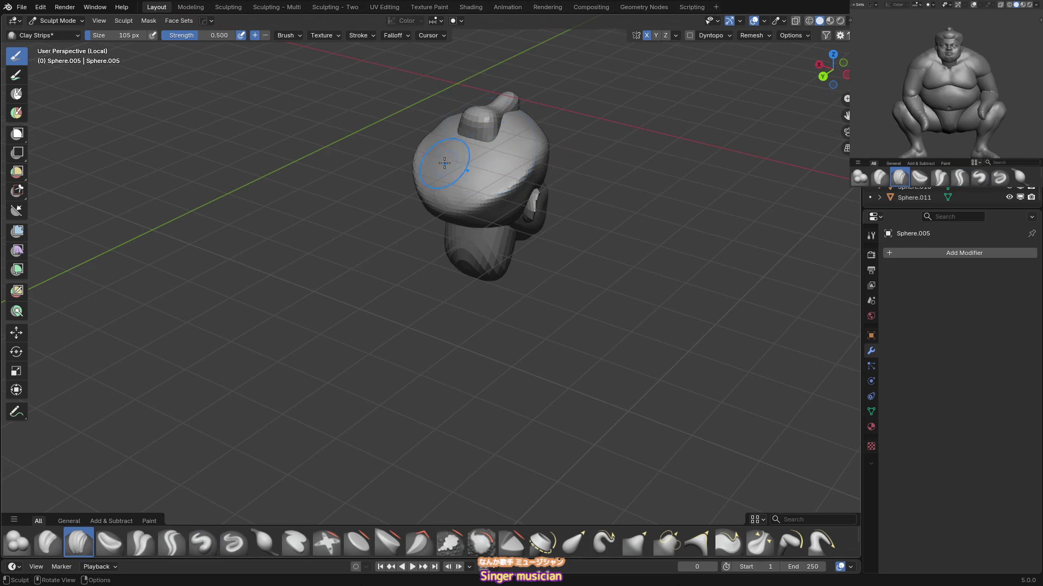
pyautogui.press('f')
pyautogui.moveTo(551, 128); pyautogui.dragTo(543, 163, button='middle')
pyautogui.click(549, 131)
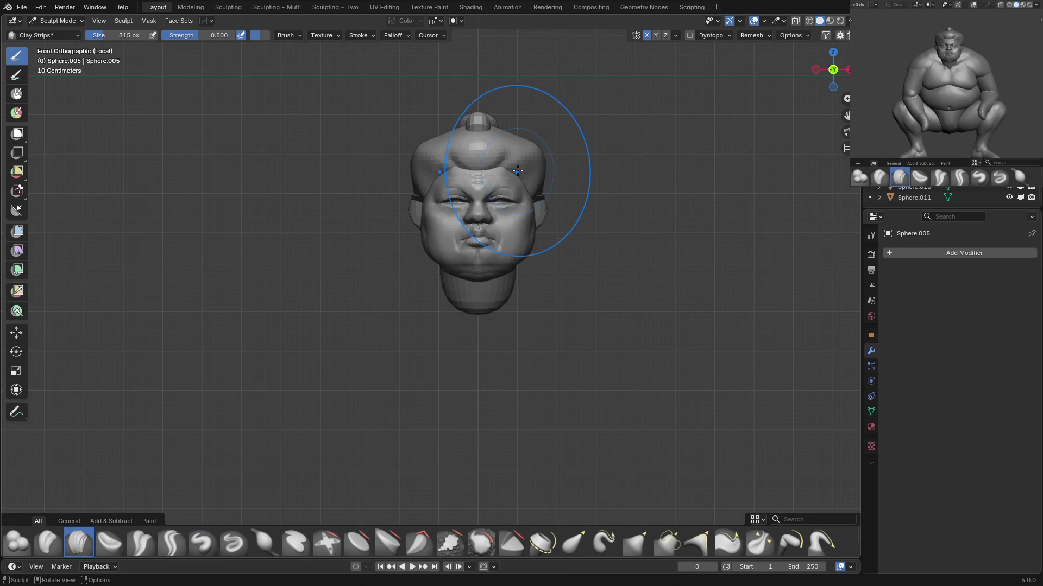
pyautogui.scroll(2, 592, 244)
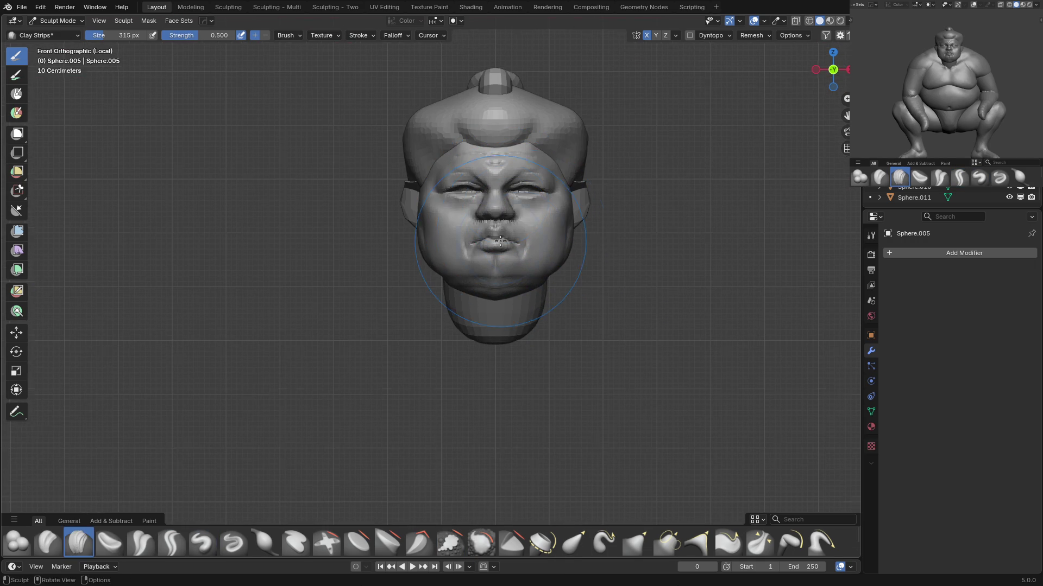
# Return to Object Mode, save 05_sumo.blend, and exit Local View to show the whole sumo.
pyautogui.hotkey('ctrl', 'Tab')
pyautogui.hotkey('ctrl', 's')
pyautogui.moveTo(482, 238)
pyautogui.keyDown('shift'); pyautogui.mouseDown(button='middle')
pyautogui.moveTo(507, 200)
pyautogui.moveTo(503, 282)
pyautogui.moveTo(542, 262)
pyautogui.mouseUp(button='middle'); pyautogui.keyUp('shift')
pyautogui.press('KP_Divide')
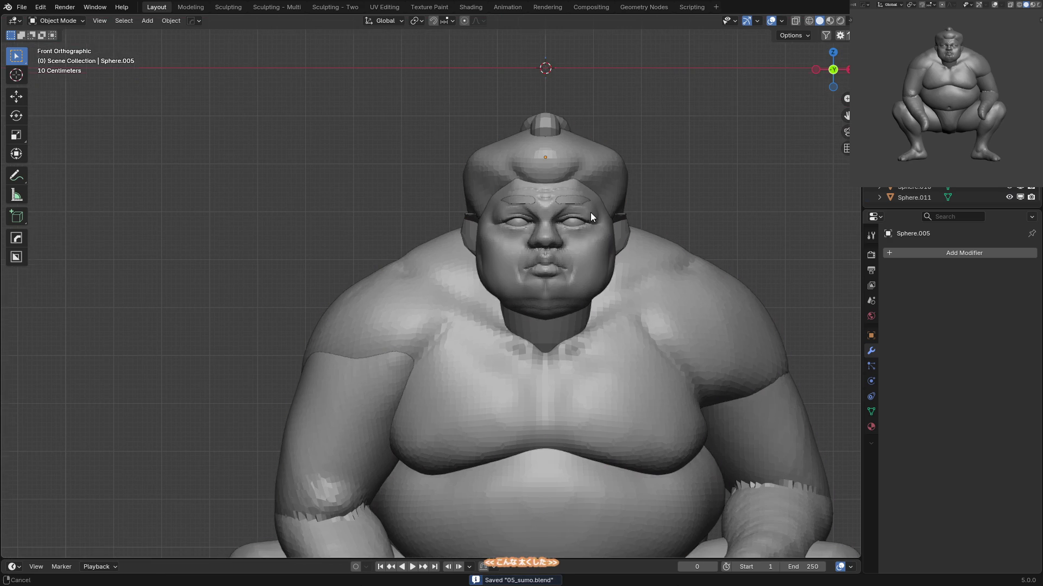
# Select the sumo's face piece and enter Sculpt Mode, orbiting to inspect it from below.
pyautogui.keyDown('shift'); pyautogui.moveTo(591, 213); pyautogui.dragTo(550, 223, button='middle'); pyautogui.keyUp('shift')
pyautogui.click(474, 282)
pyautogui.hotkey('ctrl', 'Tab')
pyautogui.press('g')
pyautogui.moveTo(442, 284)
pyautogui.mouseDown(button='middle')
pyautogui.moveTo(459, 274)
pyautogui.moveTo(445, 260)
pyautogui.mouseUp(button='middle')
pyautogui.hotkey('shift', 't')
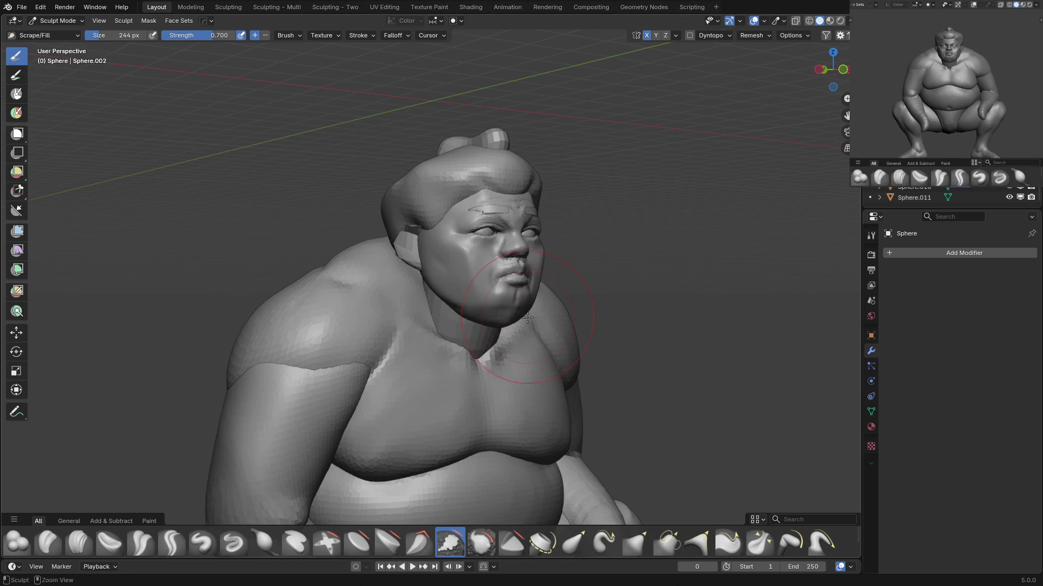
pyautogui.moveTo(528, 318); pyautogui.dragTo(508, 275, button='middle')
pyautogui.press('x')
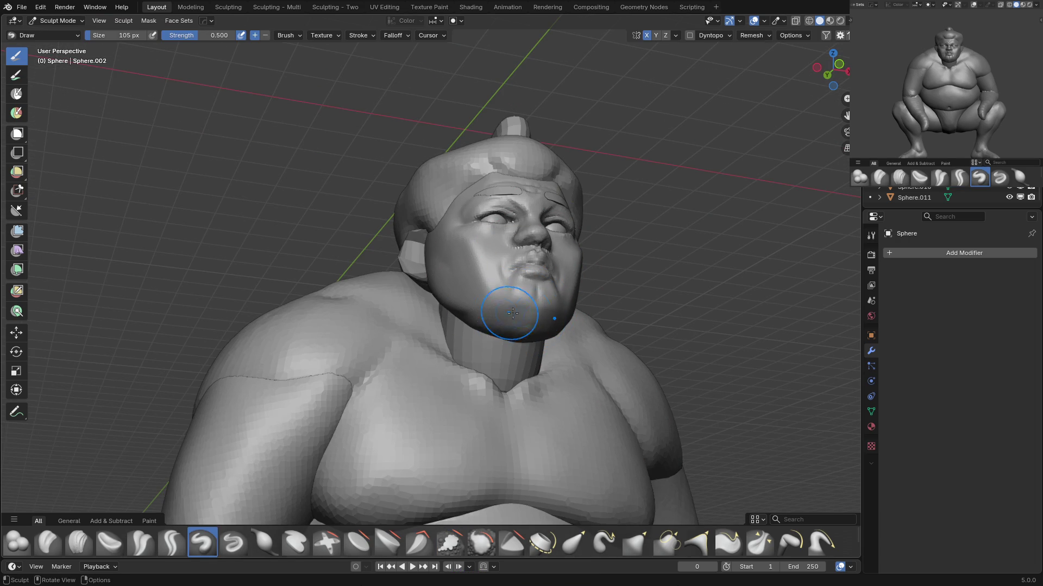
# Pull the cheek beside the ear outward with the Grab brush.
pyautogui.hotkey('shift', 'c')
pyautogui.press('KP_1')
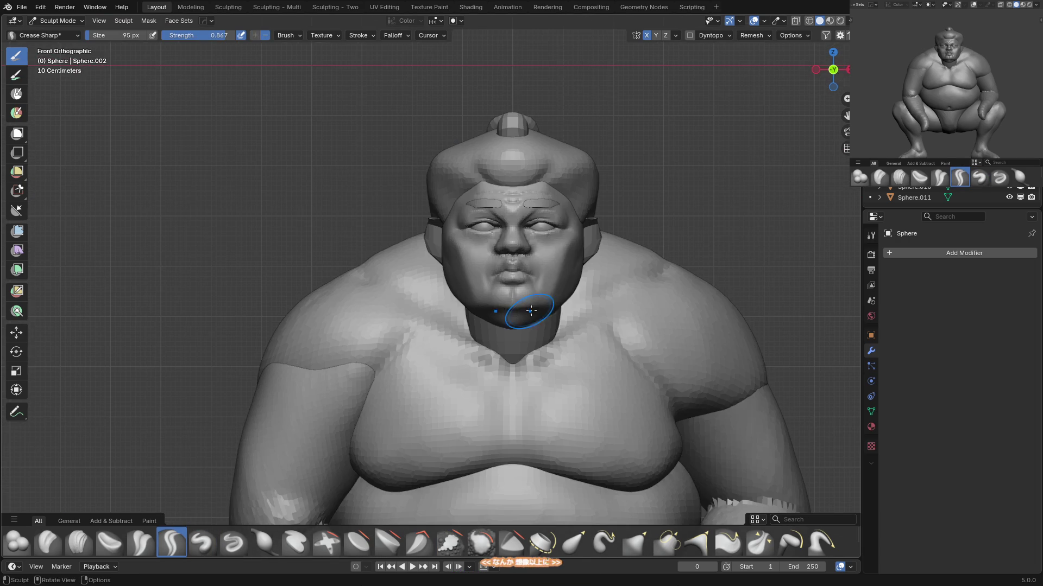
pyautogui.press('g')
pyautogui.moveTo(505, 252); pyautogui.dragTo(466, 256, button='middle')
pyautogui.moveTo(434, 246); pyautogui.dragTo(463, 251)
# Carve a Crease Sharp fold running from the nose down the cheek.
pyautogui.hotkey('shift', 'c')
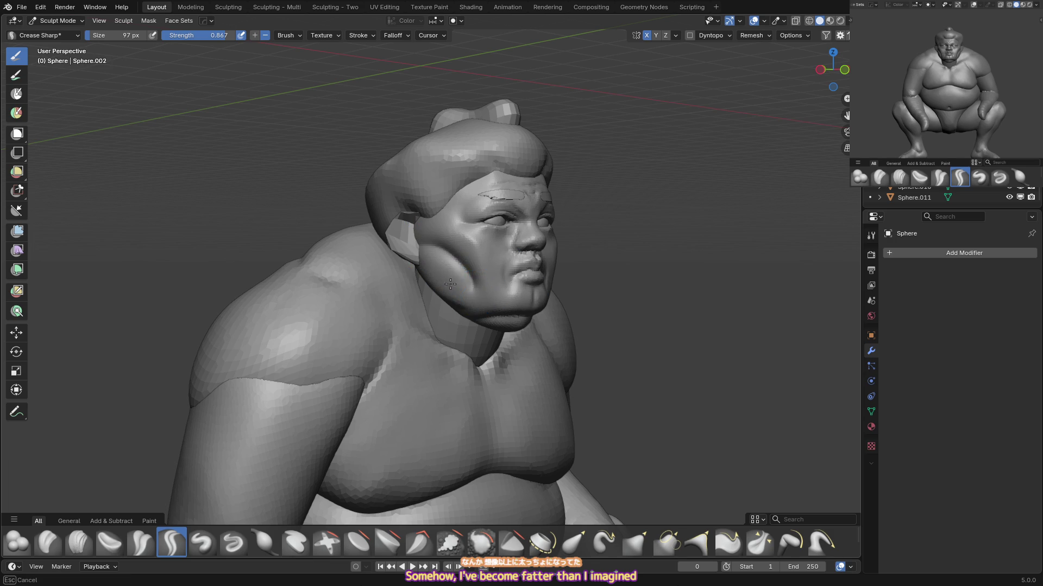
pyautogui.moveTo(462, 261); pyautogui.dragTo(500, 255, button='middle')
pyautogui.press('c')
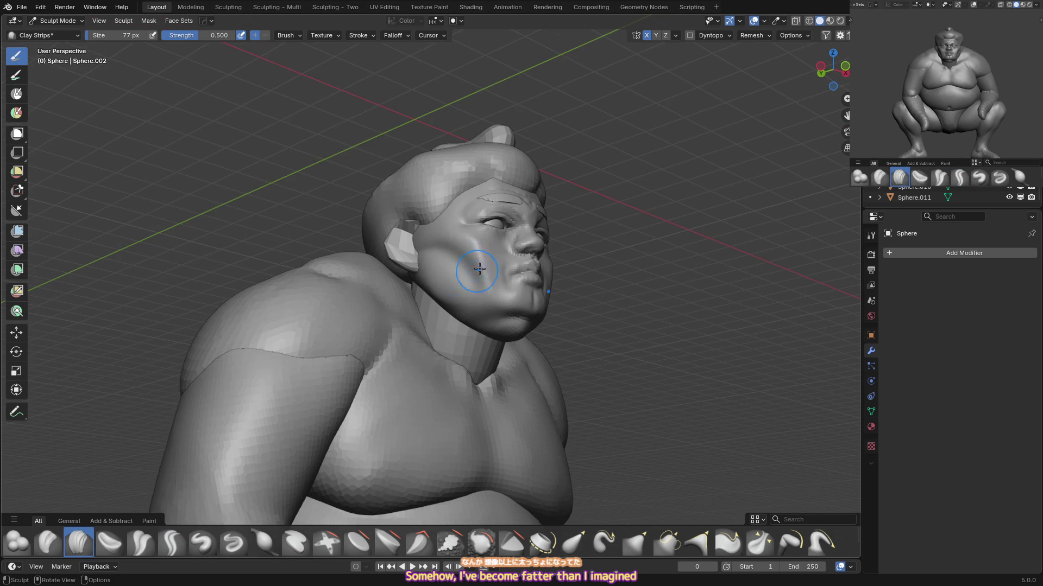
pyautogui.press('f')
pyautogui.hotkey('shift', 'c')
pyautogui.moveTo(523, 245); pyautogui.dragTo(477, 288)
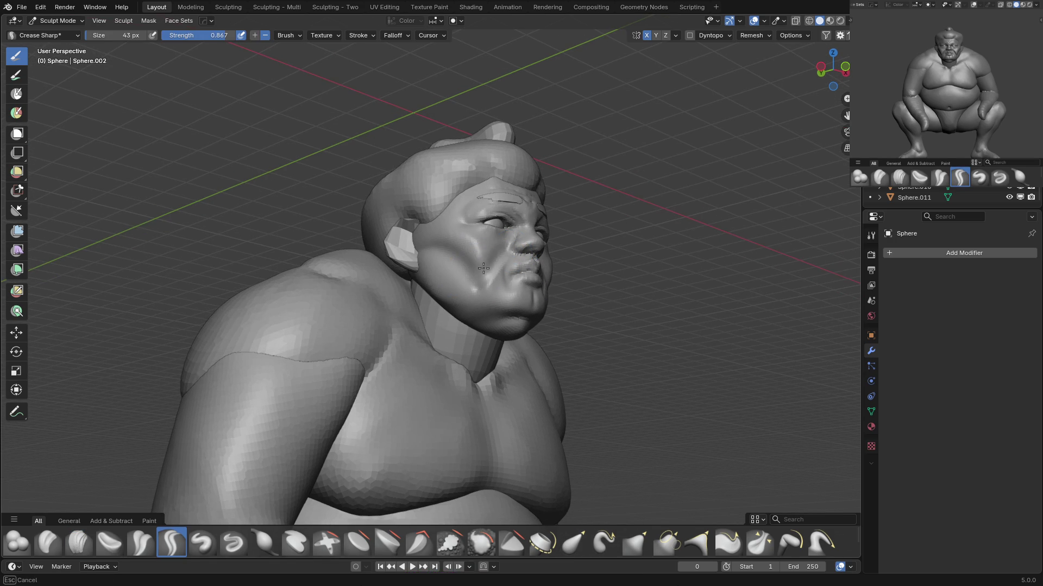
pyautogui.press('c')
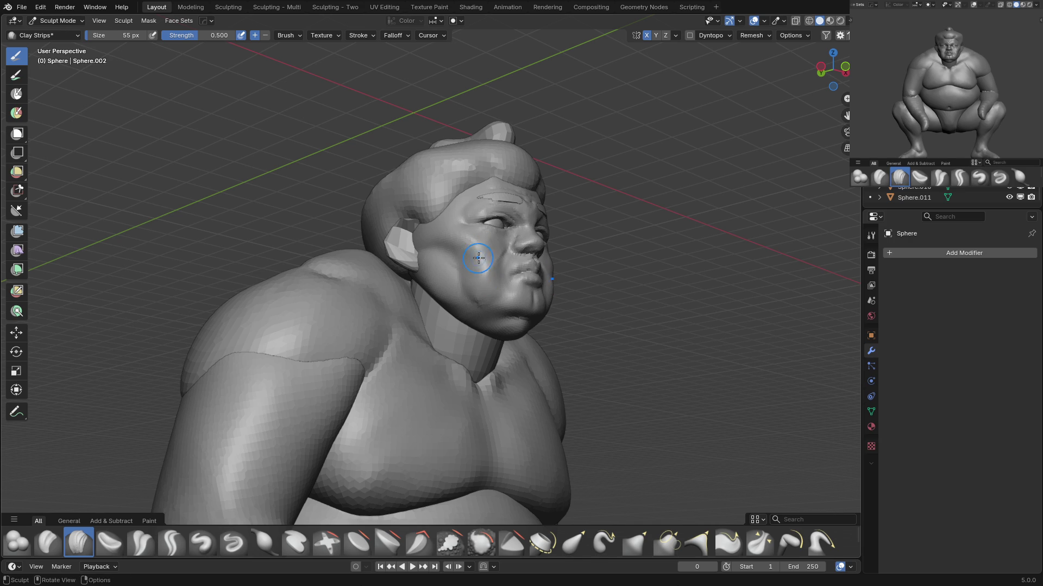
# Switch to Grab, enlarge the brush to cover the whole cheek, then shrink it small.
pyautogui.moveTo(487, 265)
pyautogui.mouseDown(button='middle')
pyautogui.moveTo(520, 266)
pyautogui.moveTo(461, 275)
pyautogui.mouseUp(button='middle')
pyautogui.press('g')
pyautogui.press('f')
pyautogui.click(620, 244)
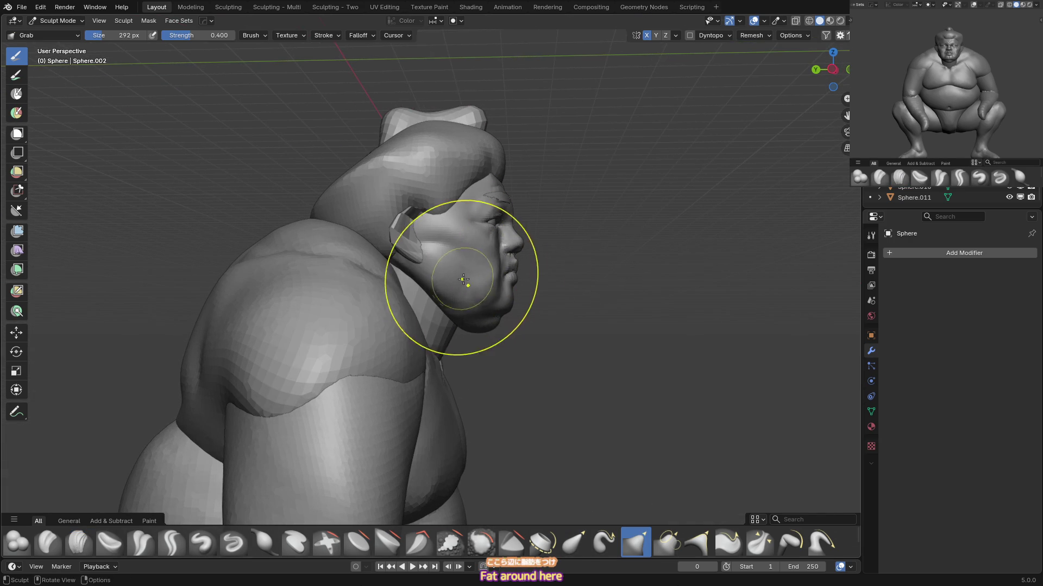
pyautogui.press('f')
pyautogui.click(505, 304)
pyautogui.moveTo(508, 232)
pyautogui.mouseDown(button='middle')
pyautogui.moveTo(414, 270)
pyautogui.moveTo(465, 268)
pyautogui.mouseUp(button='middle')
pyautogui.press('f')
pyautogui.click(429, 261)
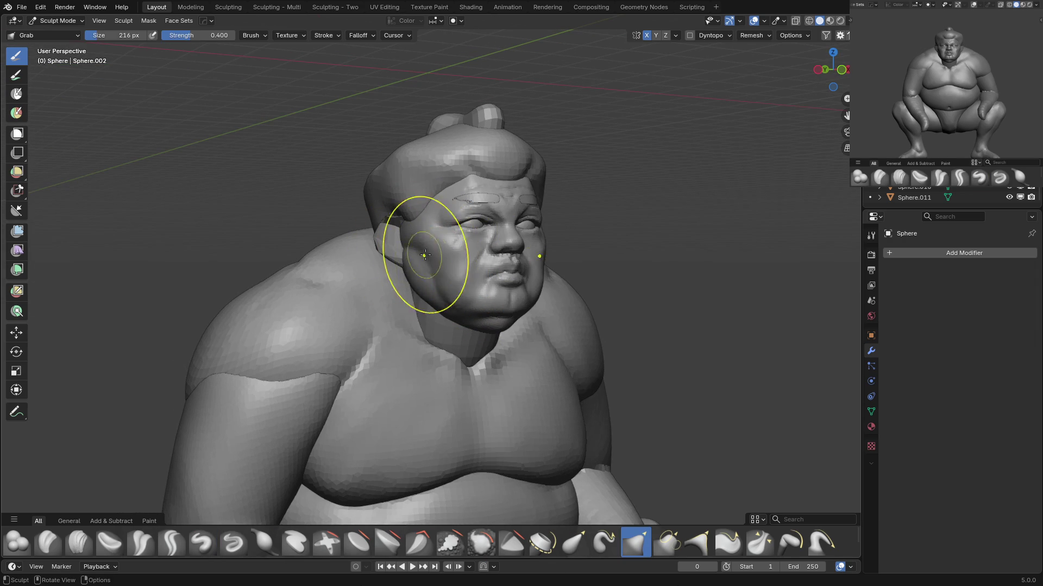
pyautogui.press('f')
pyautogui.click(427, 256)
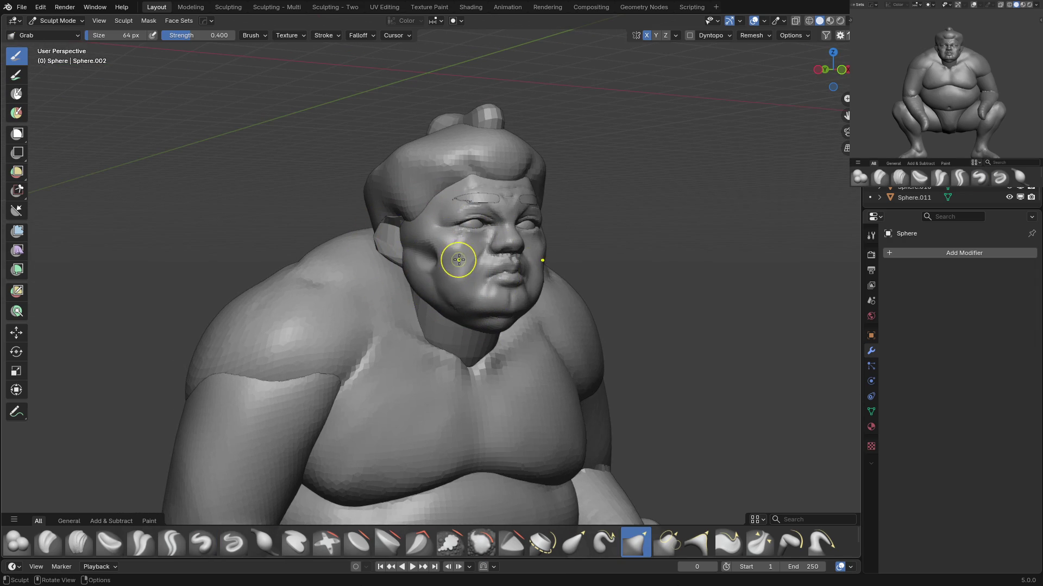
# Move sculpting to the hair cap Sphere.005 with a Crease Sharp brush, resized for the hair.
pyautogui.hotkey('shift', 'c')
pyautogui.press('f')
pyautogui.click(440, 256)
pyautogui.press('KP_1')
pyautogui.hotkey('alt', 'q')
pyautogui.moveTo(533, 155); pyautogui.dragTo(546, 175, button='middle')
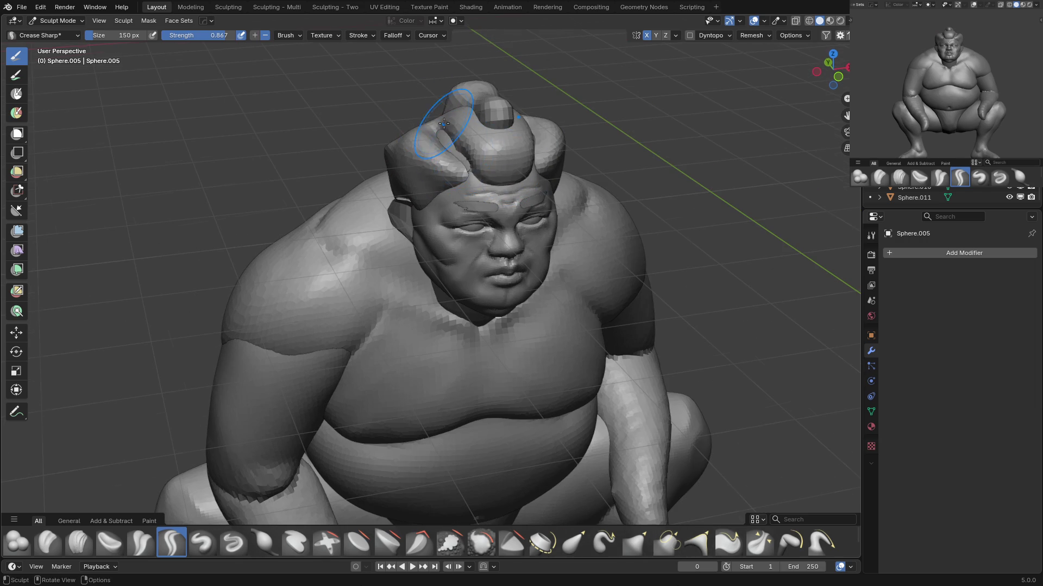
pyautogui.moveTo(519, 128); pyautogui.dragTo(527, 116, button='middle')
pyautogui.press('KP_1')
pyautogui.press('f')
pyautogui.click(597, 163)
pyautogui.moveTo(597, 163); pyautogui.dragTo(613, 149, button='middle')
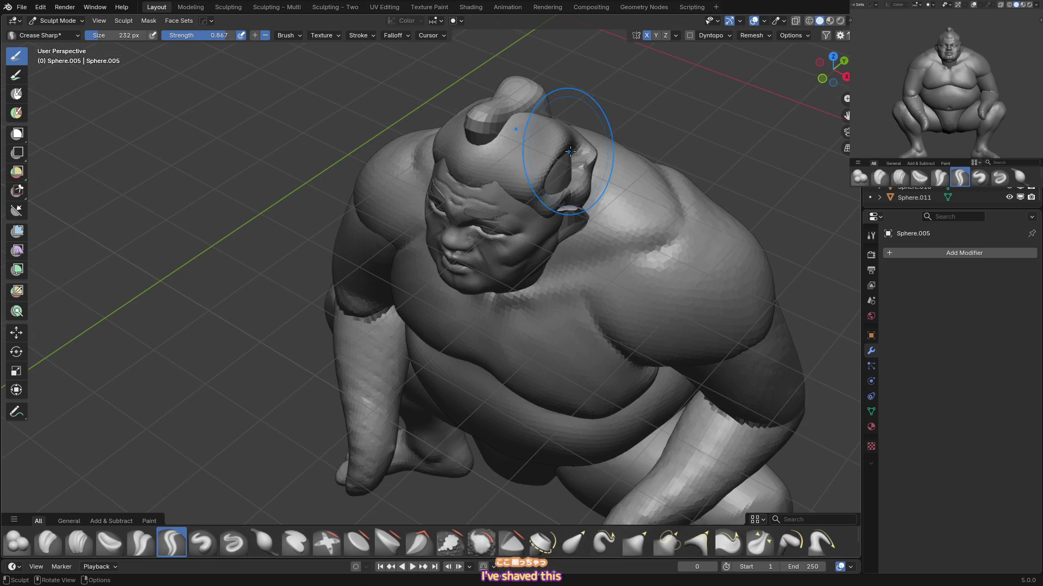
# Shave the right side of the hair cap flat with Scrape/Fill.
pyautogui.hotkey('shift', 't')
pyautogui.moveTo(592, 157); pyautogui.dragTo(565, 177)
pyautogui.moveTo(565, 177)
pyautogui.mouseDown(button='middle')
pyautogui.moveTo(549, 163)
pyautogui.moveTo(559, 168)
pyautogui.mouseUp(button='middle')
pyautogui.press('[')
pyautogui.press('[')
pyautogui.press('[')
pyautogui.press('KP_1')
pyautogui.scroll(-1, 617, 128)
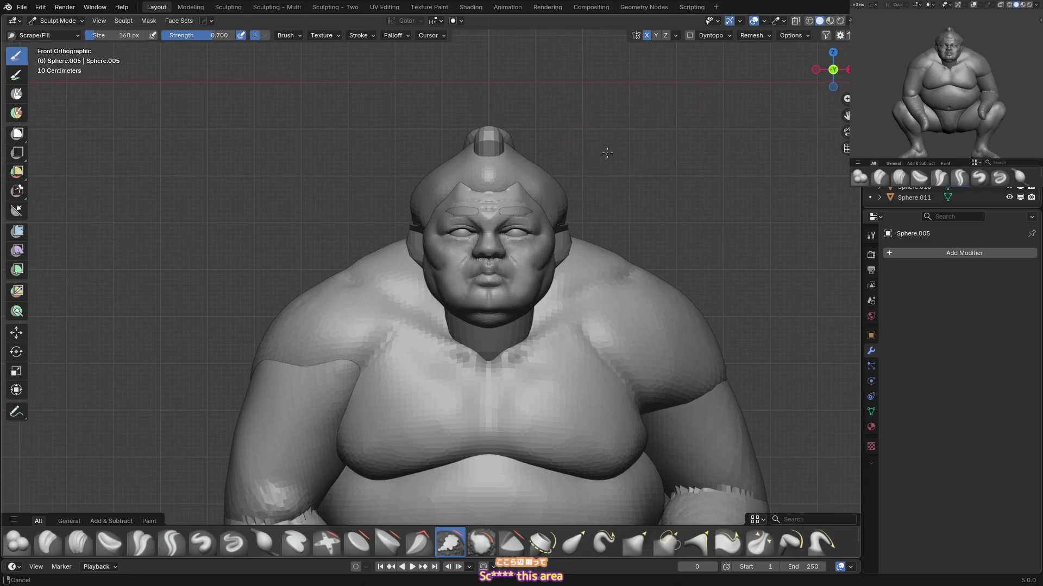
pyautogui.moveTo(580, 237)
pyautogui.mouseDown(button='middle')
pyautogui.moveTo(521, 174)
pyautogui.moveTo(618, 208)
pyautogui.mouseUp(button='middle')
pyautogui.press('KP_1')
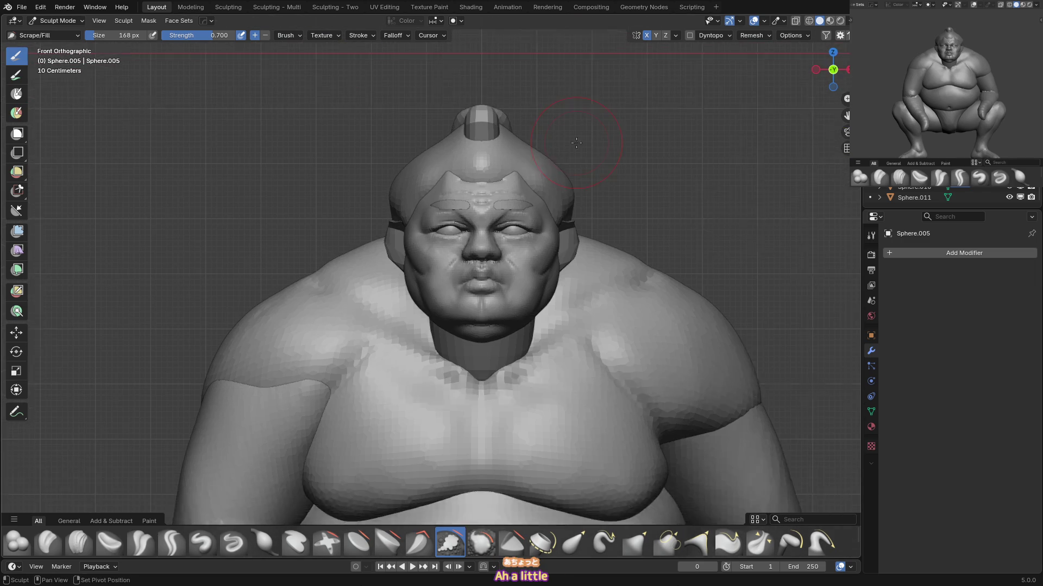
pyautogui.hotkey('alt', 'q')
# Remesh the topknot at a 0.0483 m voxel size and pull it upward.
pyautogui.press('r')
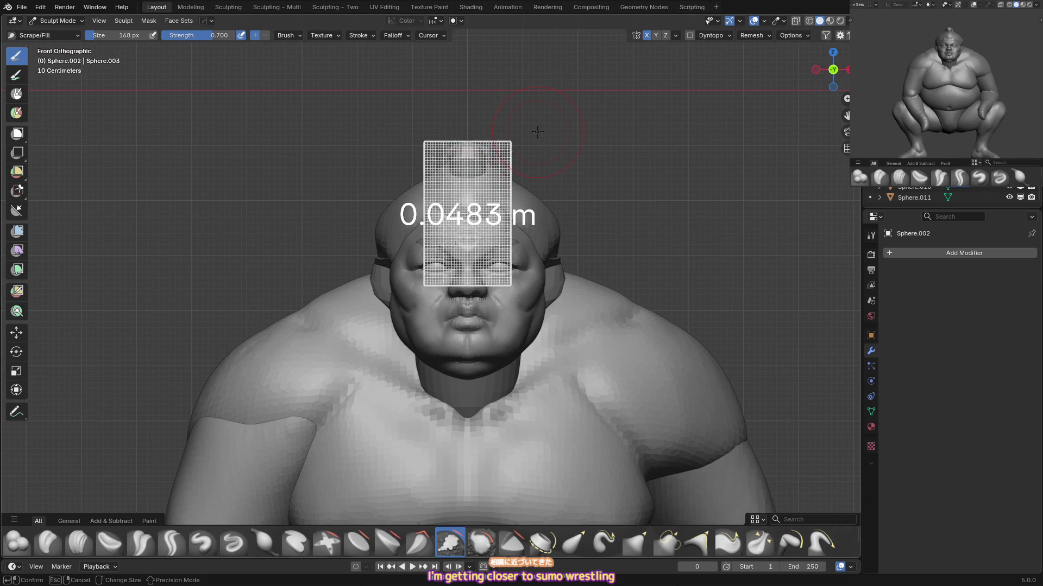
pyautogui.click(499, 136)
pyautogui.press('g')
pyautogui.moveTo(483, 163); pyautogui.dragTo(496, 153)
pyautogui.moveTo(496, 153)
pyautogui.mouseDown(button='middle')
pyautogui.moveTo(472, 144)
pyautogui.moveTo(482, 136)
pyautogui.moveTo(418, 158)
pyautogui.mouseUp(button='middle')
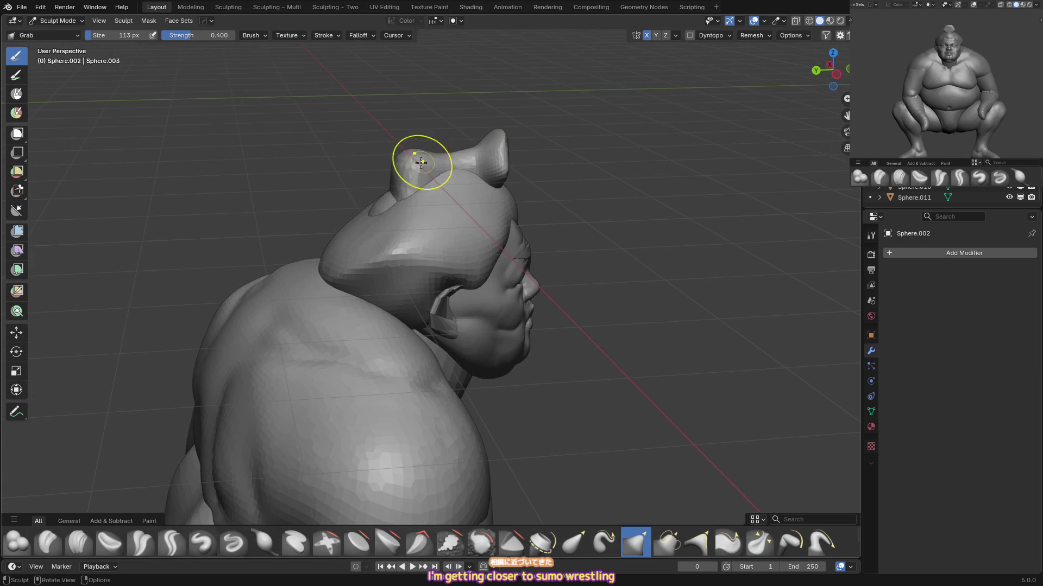
# Reshape the topknot's bulb, raise its ridge and add volume with the Draw brush.
pyautogui.press('f')
pyautogui.click(333, 200)
pyautogui.press('f')
pyautogui.click(314, 186)
pyautogui.moveTo(379, 175); pyautogui.dragTo(366, 123)
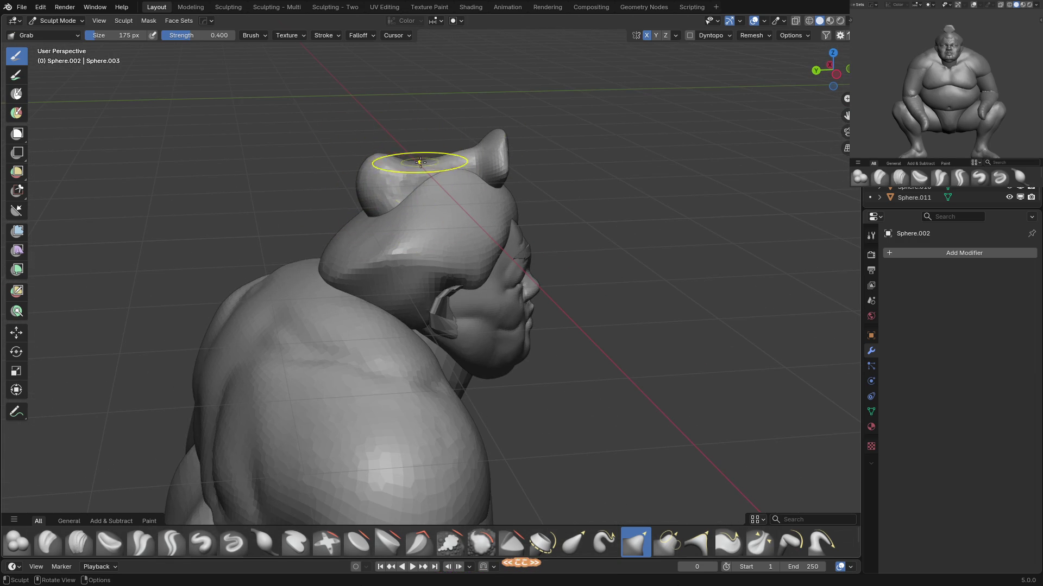
pyautogui.press('f')
pyautogui.click(461, 162)
pyautogui.moveTo(493, 133); pyautogui.dragTo(477, 106)
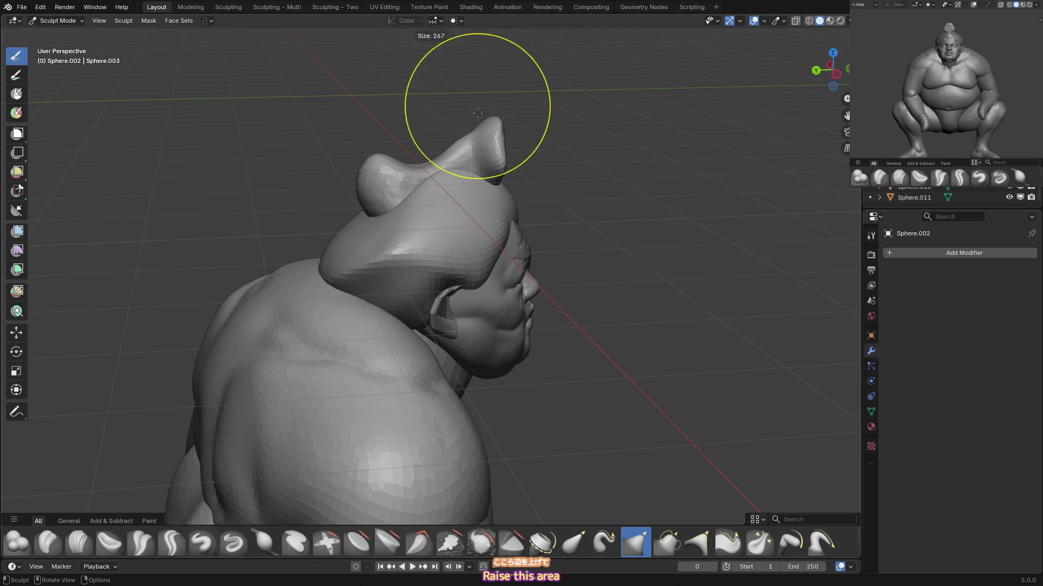
pyautogui.press('x')
pyautogui.moveTo(456, 141); pyautogui.dragTo(467, 168)
# Return to Grab with a resized brush and check the remesh detail size.
pyautogui.press('ctrl+KP_1')
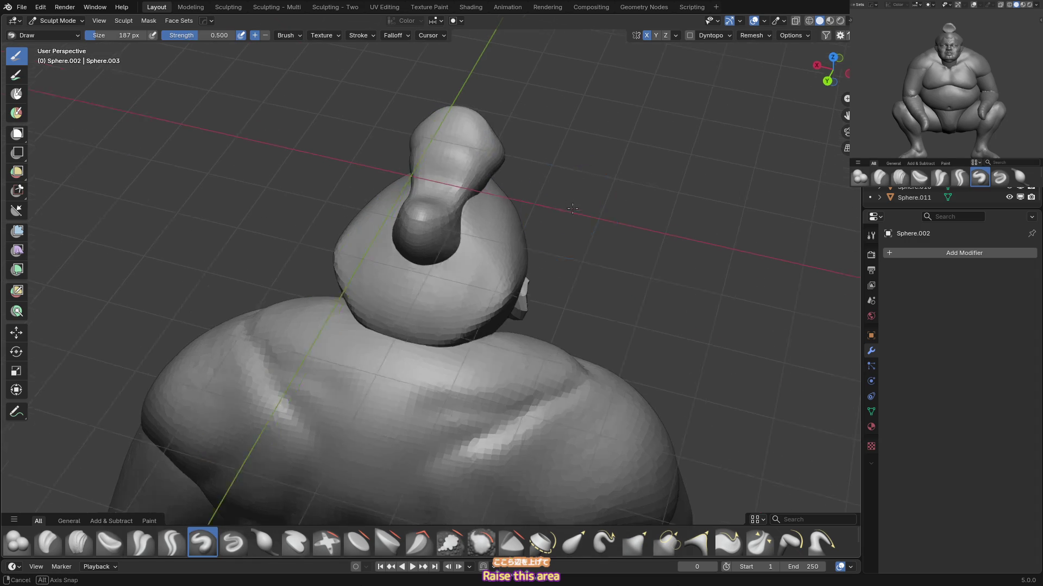
pyautogui.press('KP_3')
pyautogui.press('KP_1')
pyautogui.press('g')
pyautogui.moveTo(488, 142); pyautogui.dragTo(538, 212, button='middle')
pyautogui.press('f')
pyautogui.click(347, 186)
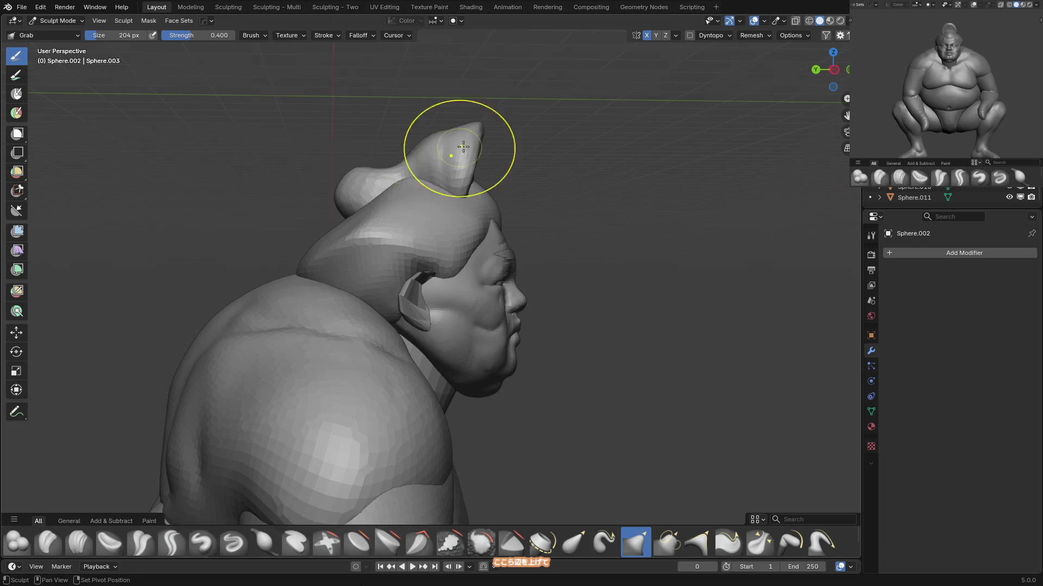
pyautogui.press('KP_1')
pyautogui.hotkey('shift', 'r')
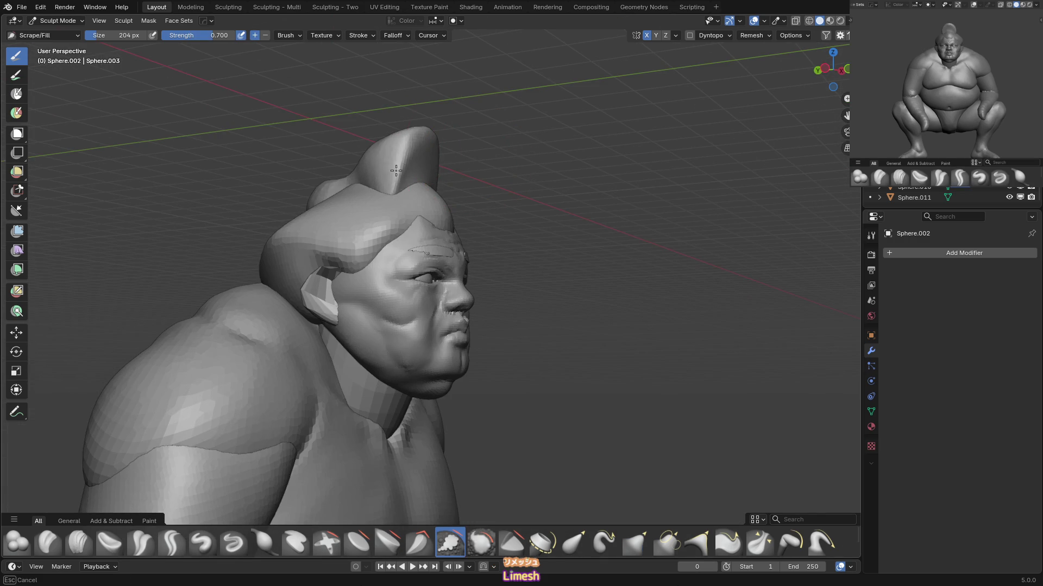
# Pull the tip of the topknot upward into a taller, rounded bun.
pyautogui.moveTo(396, 171); pyautogui.dragTo(478, 136, button='middle')
pyautogui.press('g')
pyautogui.moveTo(478, 136); pyautogui.dragTo(506, 115)
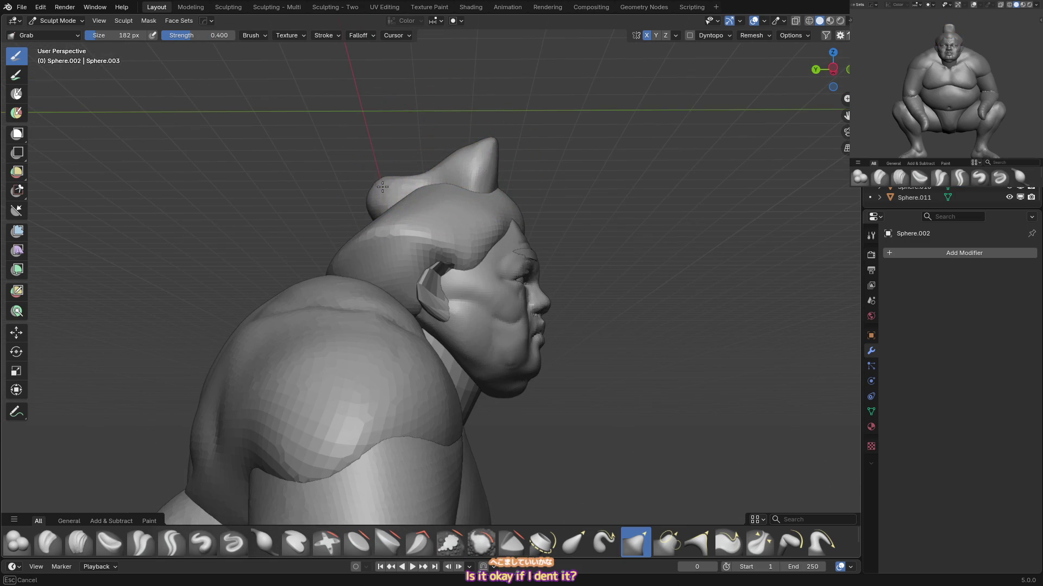
pyautogui.moveTo(472, 133); pyautogui.dragTo(431, 175, button='middle')
pyautogui.press('g')
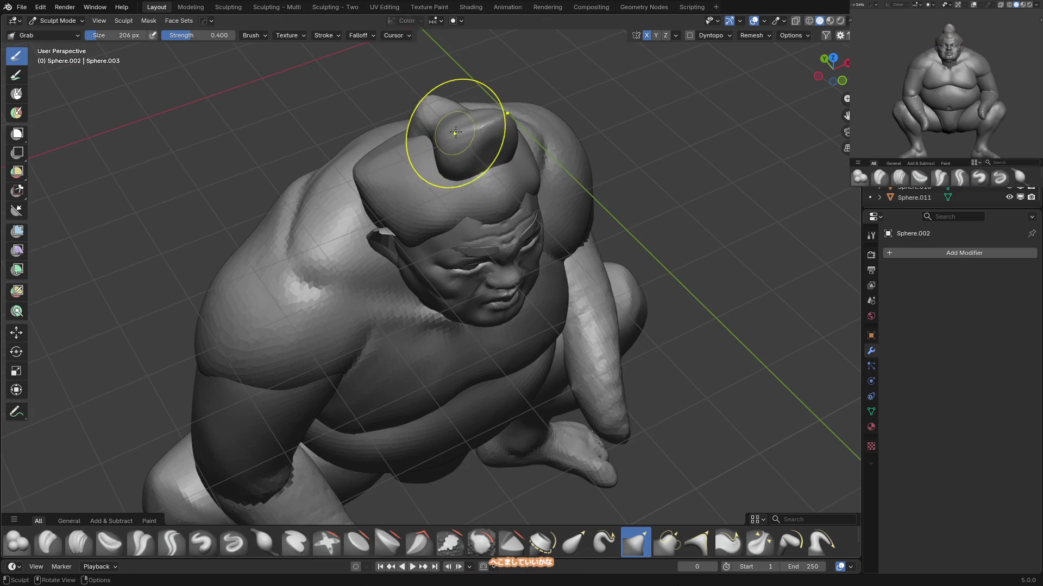
pyautogui.moveTo(472, 115); pyautogui.dragTo(518, 218, button='middle')
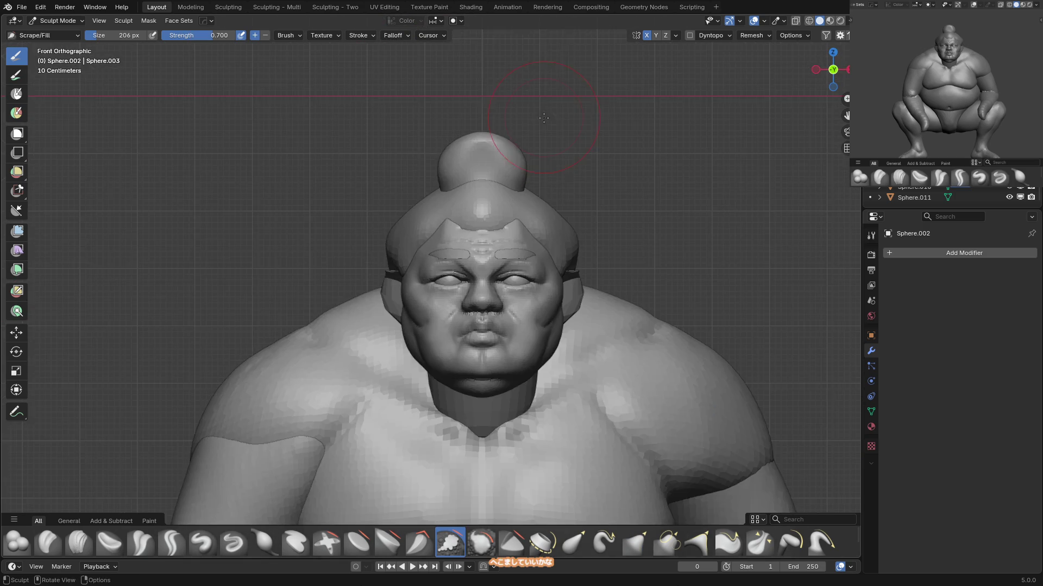
pyautogui.scroll(-4, 517, 218)
pyautogui.scroll(3, 517, 218)
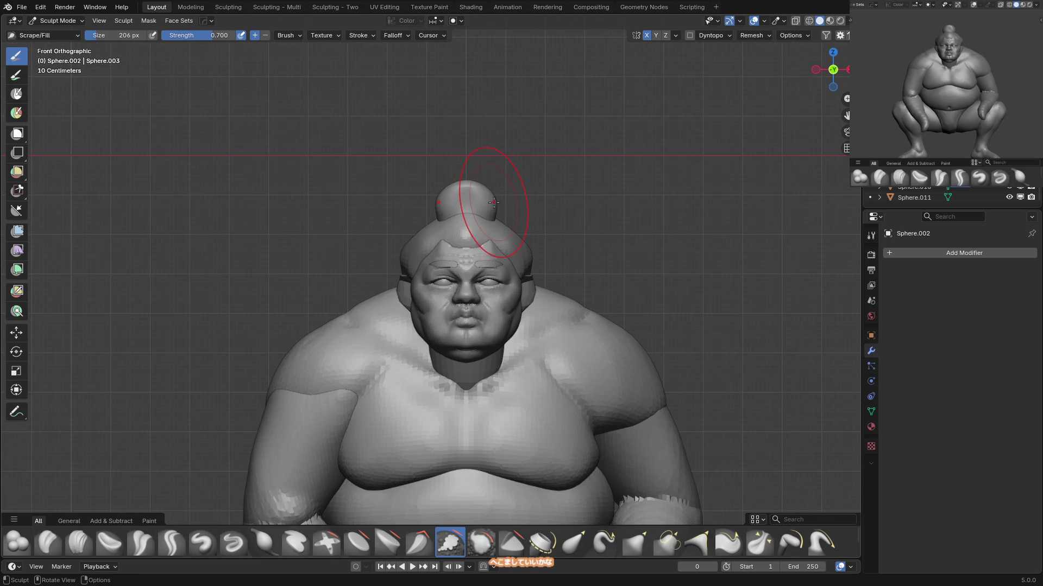
pyautogui.scroll(1, 495, 214)
pyautogui.press('g')
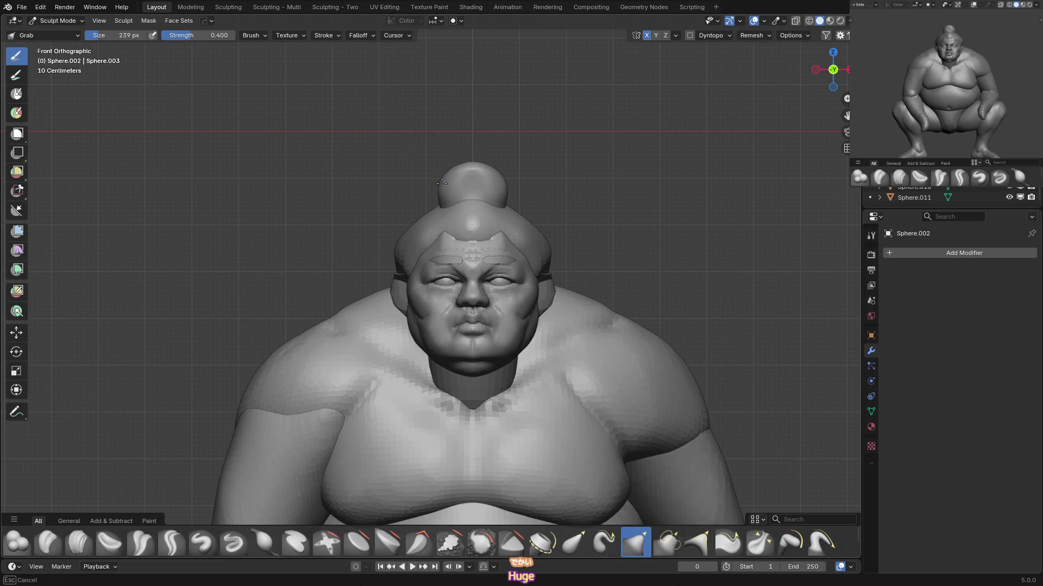
pyautogui.scroll(1, 476, 206)
pyautogui.hotkey('alt', 'q')
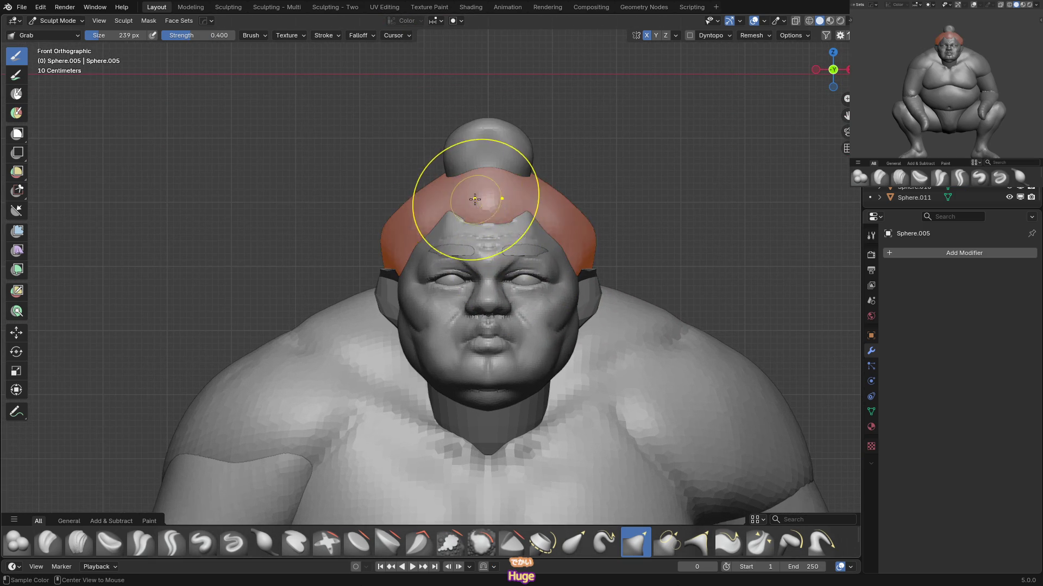
# Carve a Crease Sharp groove along the top edge of the hair cap.
pyautogui.moveTo(475, 200); pyautogui.dragTo(500, 222, button='middle')
pyautogui.hotkey('shift', 'c')
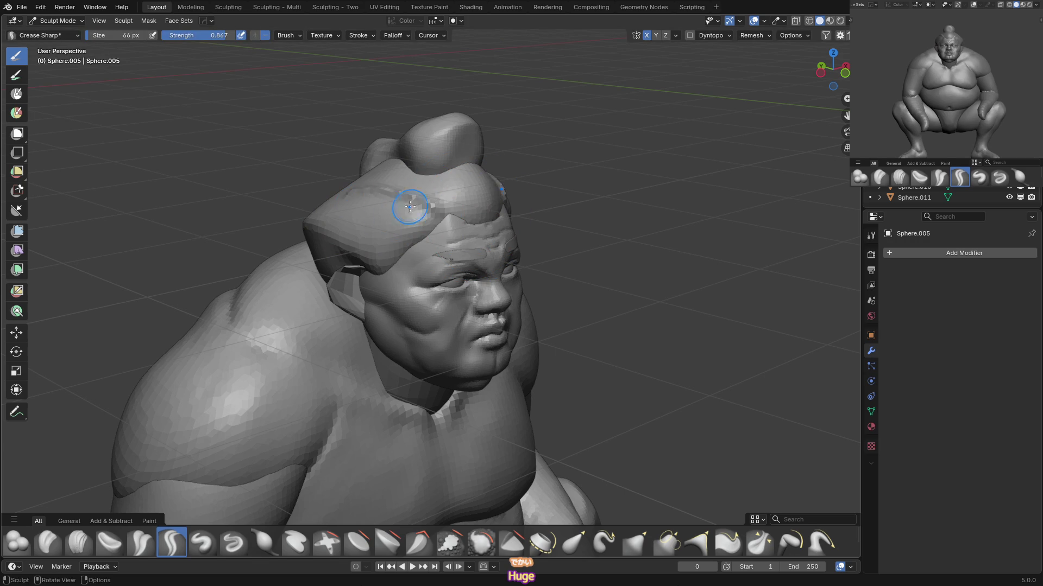
pyautogui.moveTo(448, 214); pyautogui.dragTo(426, 224)
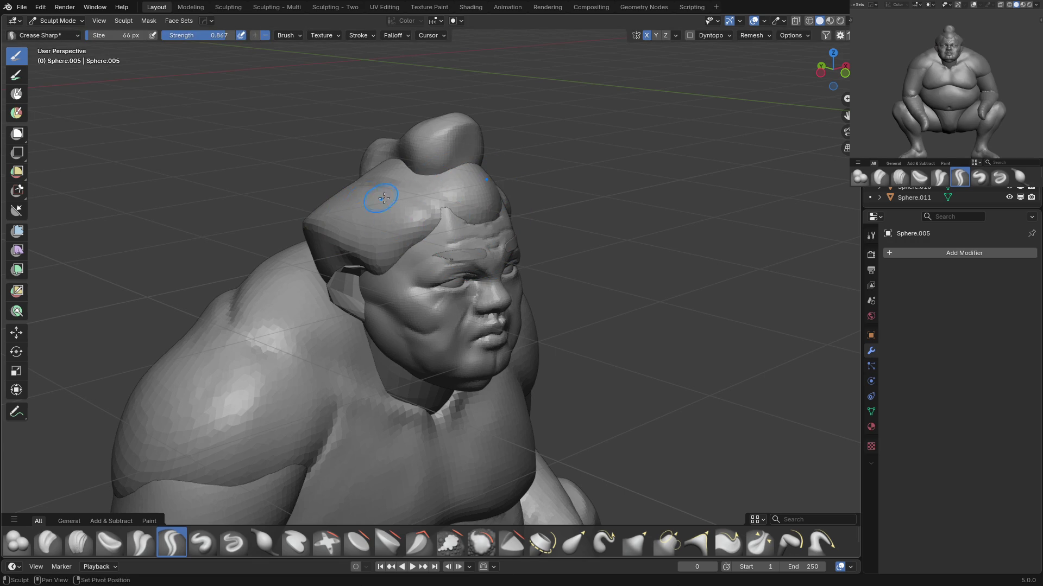
pyautogui.press('KP_1')
pyautogui.press('r')
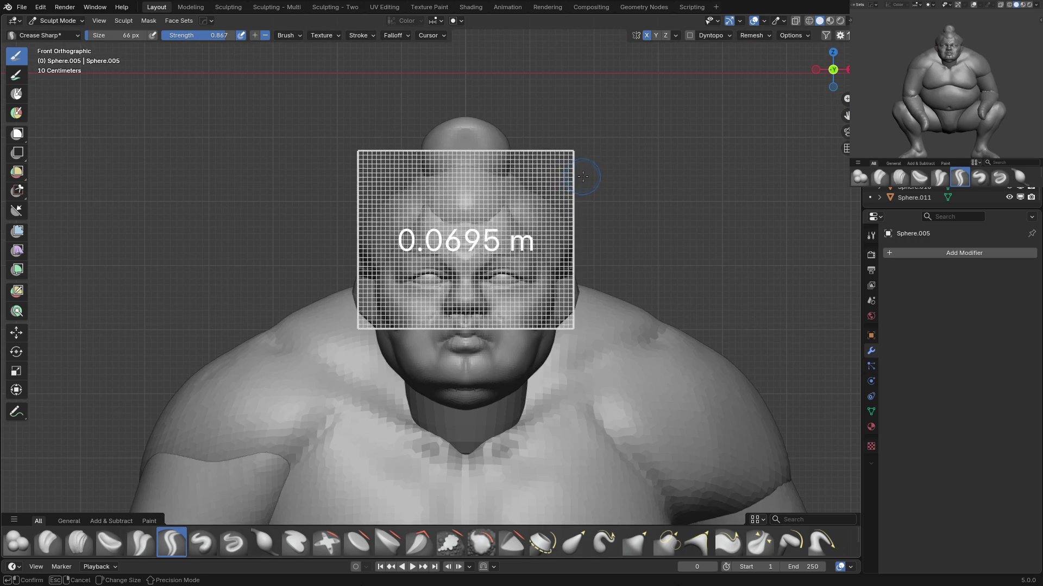
pyautogui.click(592, 154)
pyautogui.scroll(-5, 592, 154)
pyautogui.scroll(2, 635, 266)
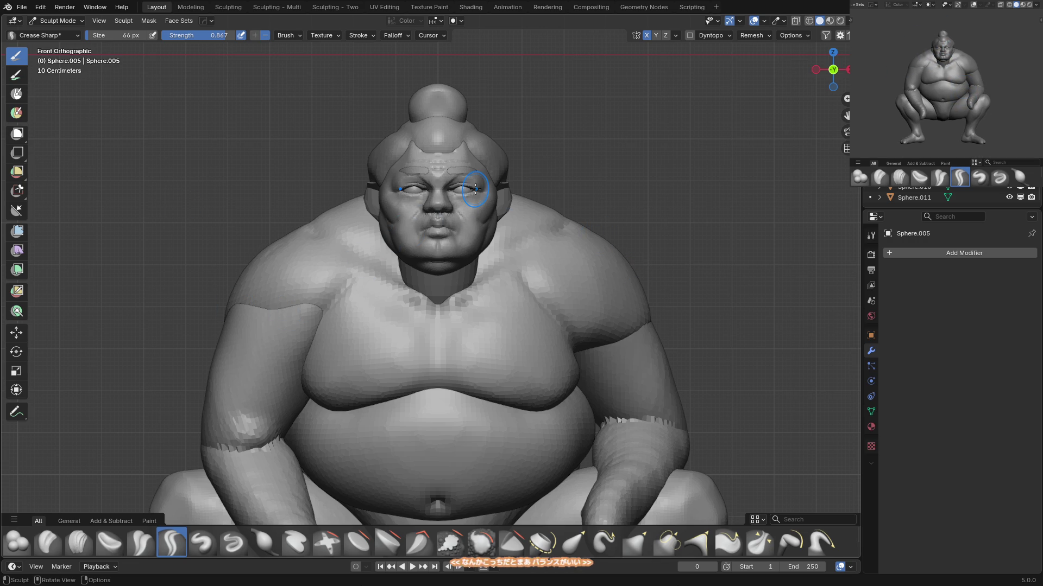
pyautogui.scroll(-2, 426, 218)
pyautogui.moveTo(430, 214)
pyautogui.mouseDown(button='middle')
pyautogui.moveTo(488, 217)
pyautogui.moveTo(426, 220)
pyautogui.mouseUp(button='middle')
pyautogui.scroll(-2, 426, 220)
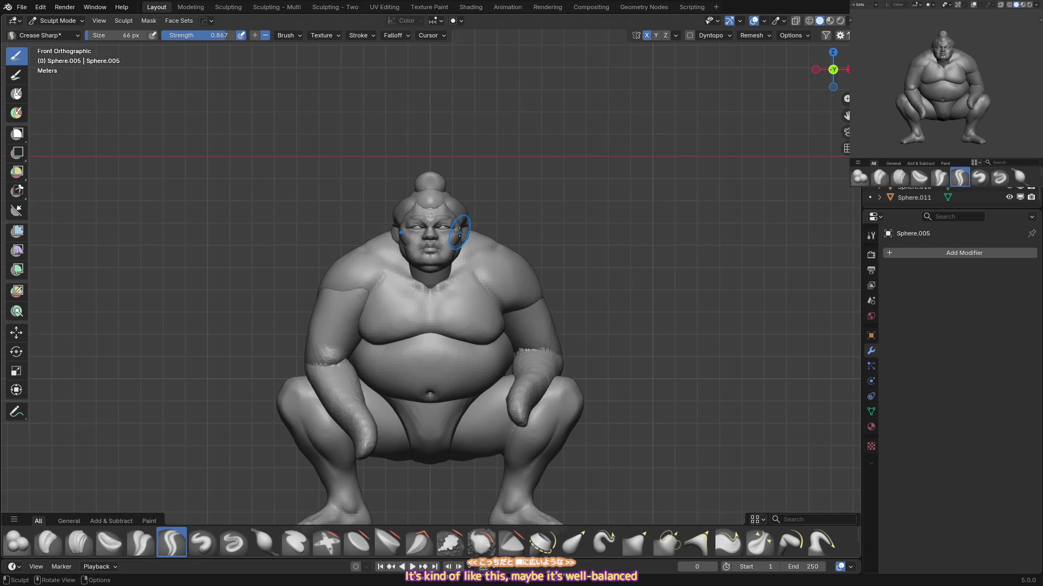
pyautogui.scroll(-2, 459, 233)
# Switch the viewport shading to the second MatCap.
pyautogui.click(850, 21)
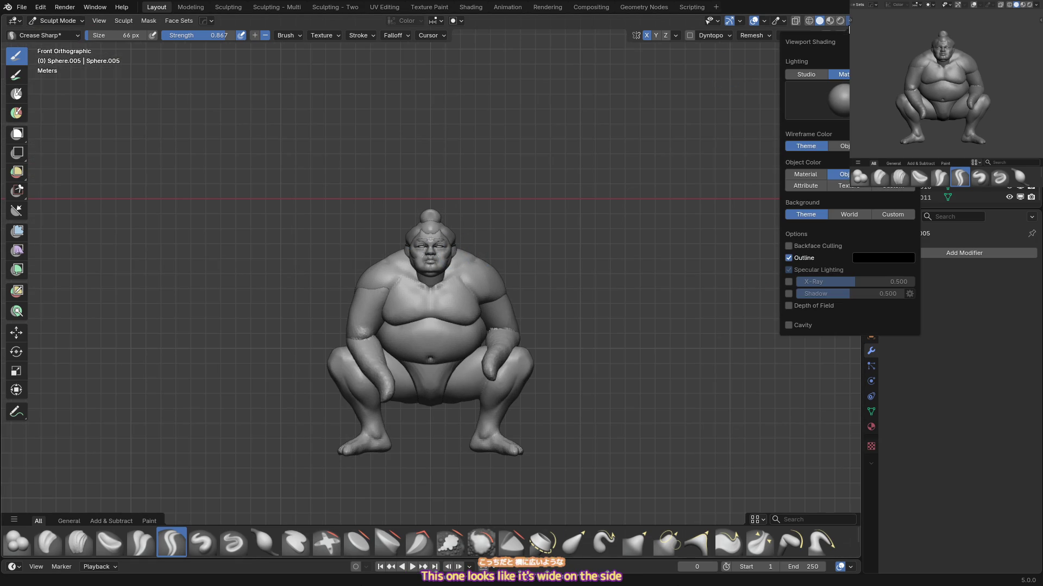
pyautogui.click(824, 99)
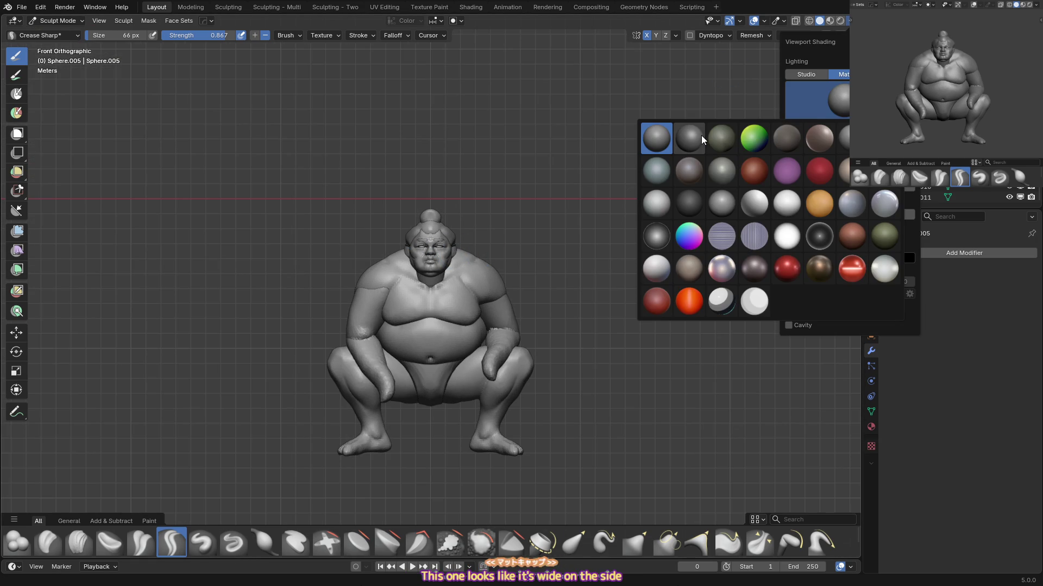
pyautogui.click(702, 135)
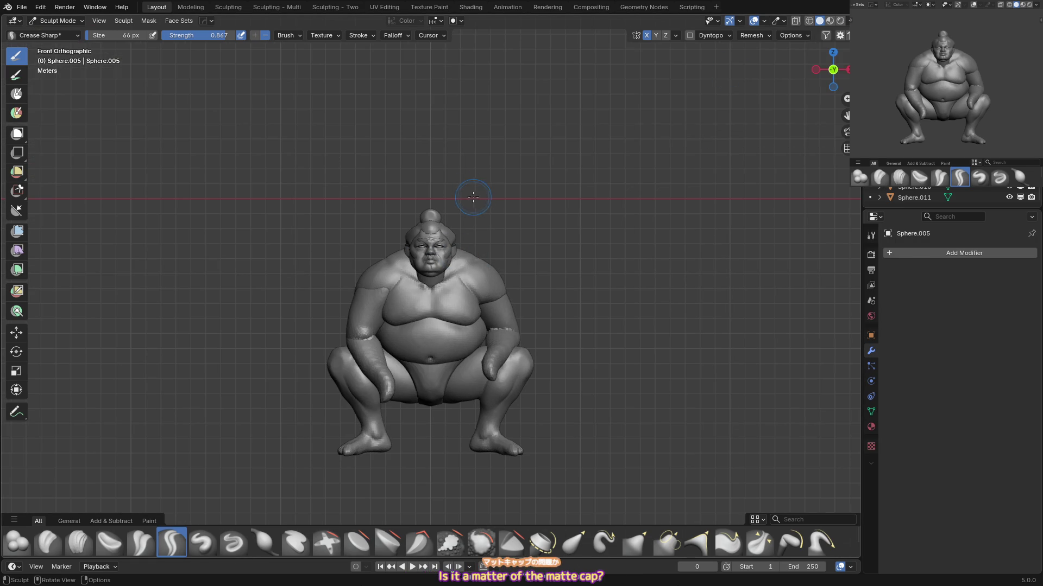
pyautogui.scroll(5, 461, 170)
pyautogui.moveTo(461, 170)
pyautogui.mouseDown(button='middle')
pyautogui.moveTo(489, 179)
pyautogui.moveTo(437, 223)
pyautogui.mouseUp(button='middle')
# Return to Object Mode and select the head as its own object.
pyautogui.hotkey('ctrl', 'Tab')
pyautogui.click(434, 243)
pyautogui.click(441, 213)
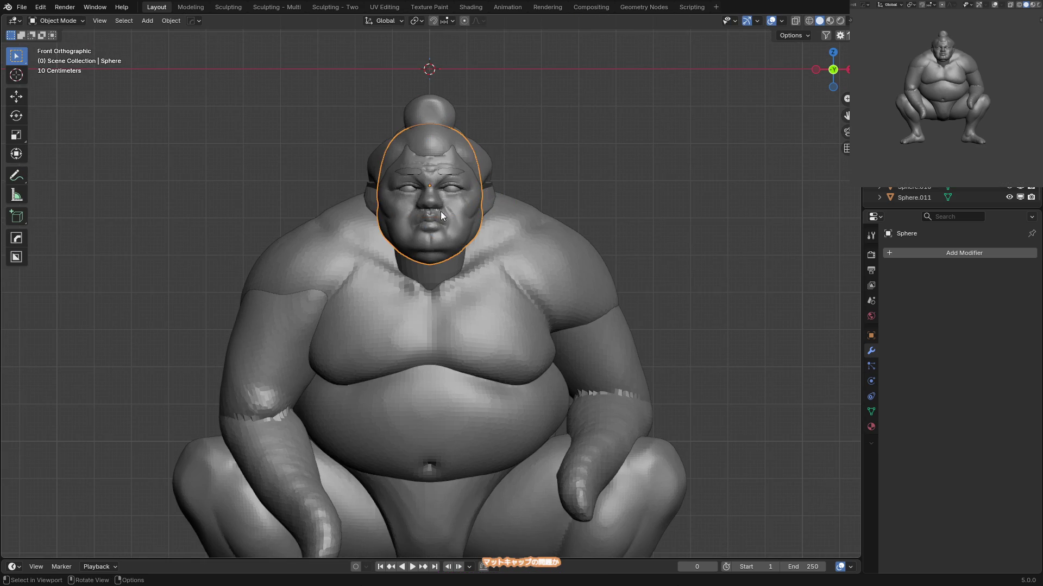
# Re-enter Sculpt Mode on the head and set up a smaller Scrape/Fill brush for the face.
pyautogui.hotkey('ctrl', 'Tab')
pyautogui.press('g')
pyautogui.moveTo(419, 221); pyautogui.dragTo(452, 243, button='middle')
pyautogui.press('f')
pyautogui.click(367, 217)
pyautogui.moveTo(367, 217)
pyautogui.mouseDown(button='middle')
pyautogui.moveTo(473, 196)
pyautogui.moveTo(396, 204)
pyautogui.mouseUp(button='middle')
pyautogui.hotkey('shift', 's')
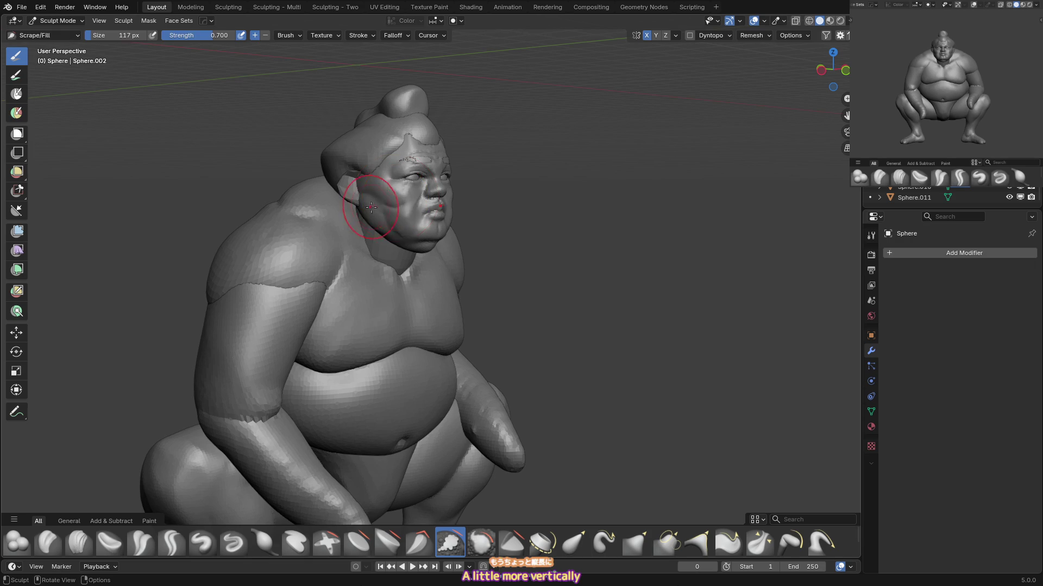
pyautogui.press('f')
pyautogui.click(399, 212)
pyautogui.moveTo(394, 195); pyautogui.dragTo(442, 205, button='middle')
pyautogui.press('f')
pyautogui.click(427, 218)
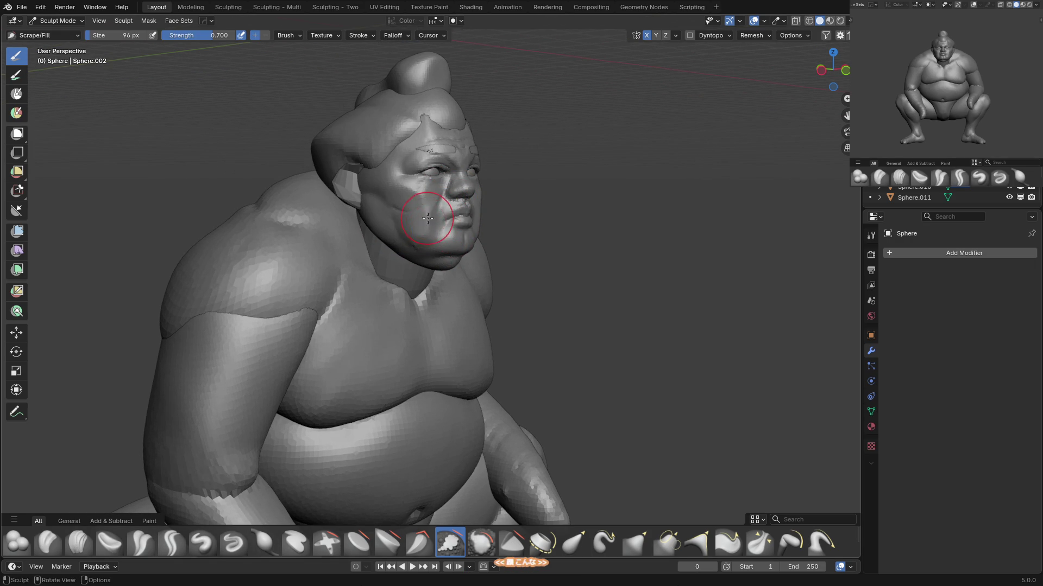
# Resize Grab, then switch to Clay Strips at 49 px, strength 0.500, in front view.
pyautogui.moveTo(402, 222); pyautogui.dragTo(426, 198, button='middle')
pyautogui.press('g')
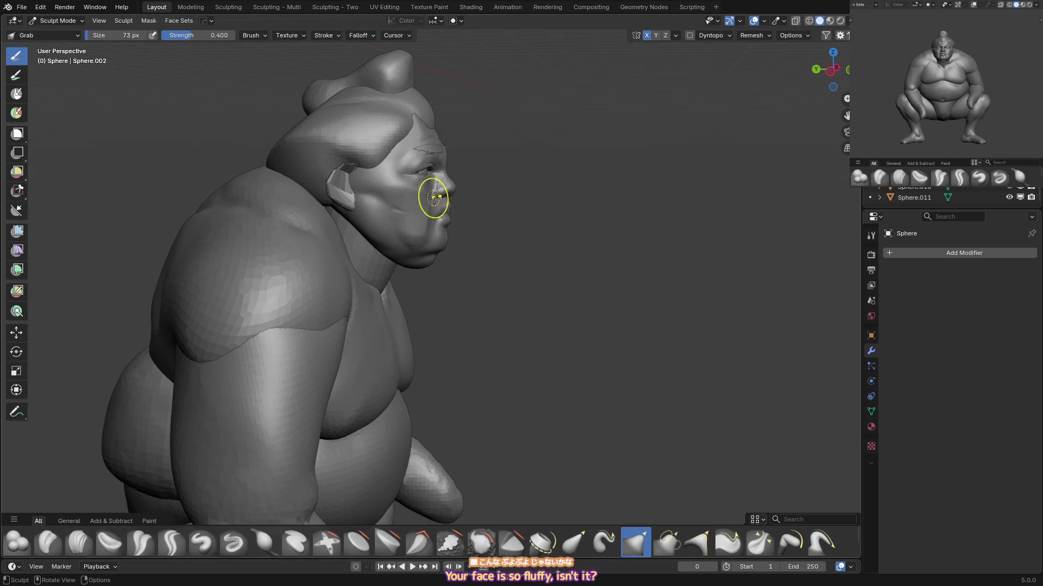
pyautogui.press('f')
pyautogui.click(447, 194)
pyautogui.moveTo(522, 210); pyautogui.dragTo(349, 216, button='middle')
pyautogui.press('f')
pyautogui.click(395, 196)
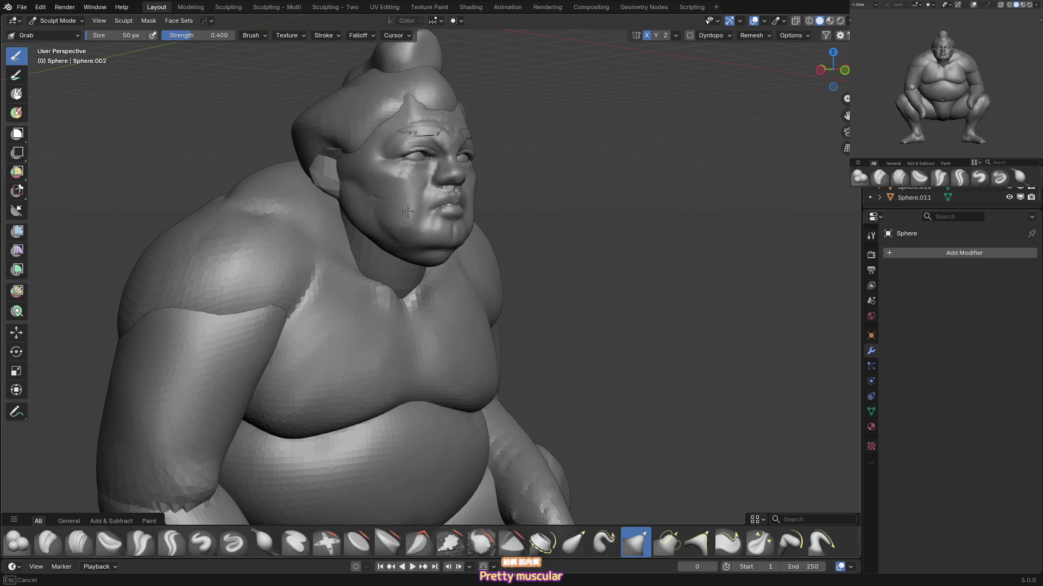
pyautogui.press('c')
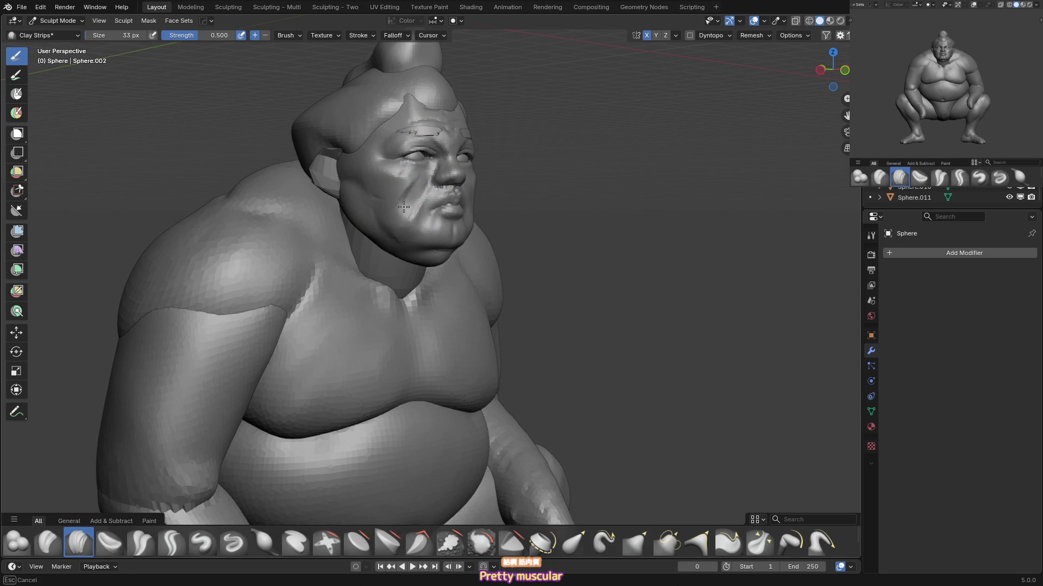
pyautogui.moveTo(430, 189)
pyautogui.press('KP_1')
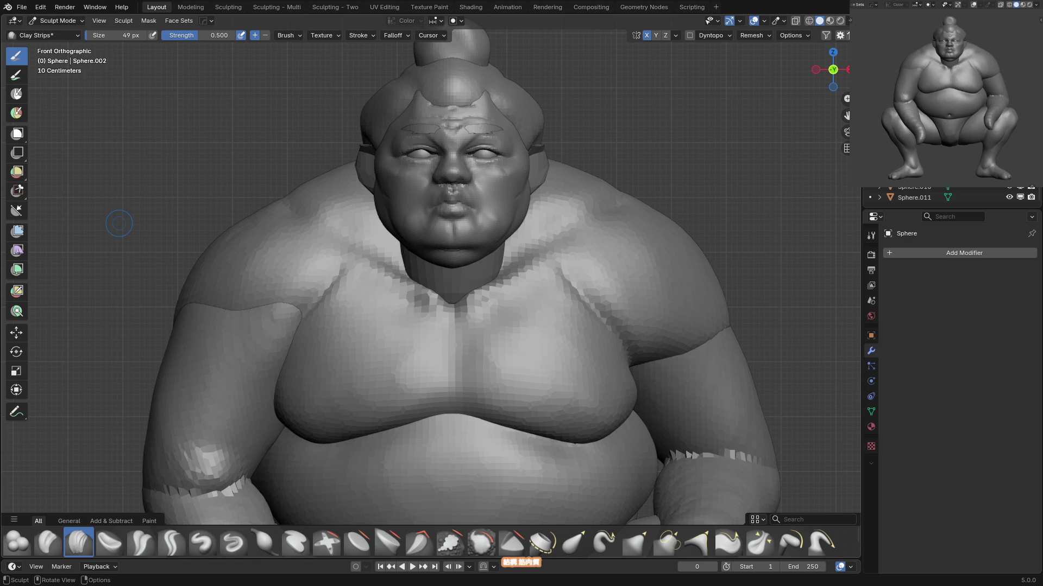
pyautogui.scroll(3, 493, 158)
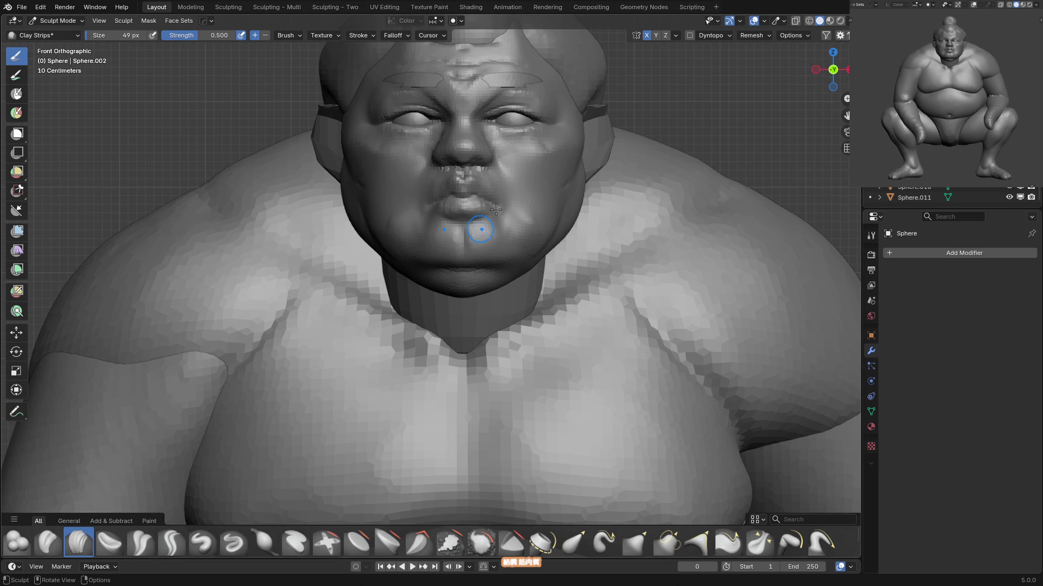
# Set the main viewport's object color to Attribute to show the painted vertex colours.
pyautogui.click(850, 20)
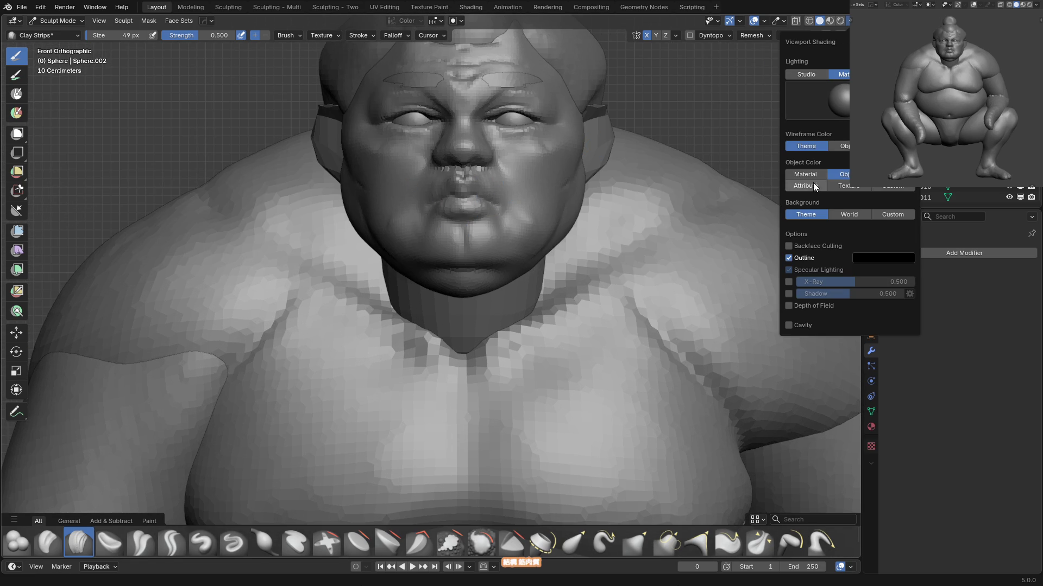
pyautogui.click(813, 186)
pyautogui.scroll(-3, 521, 253)
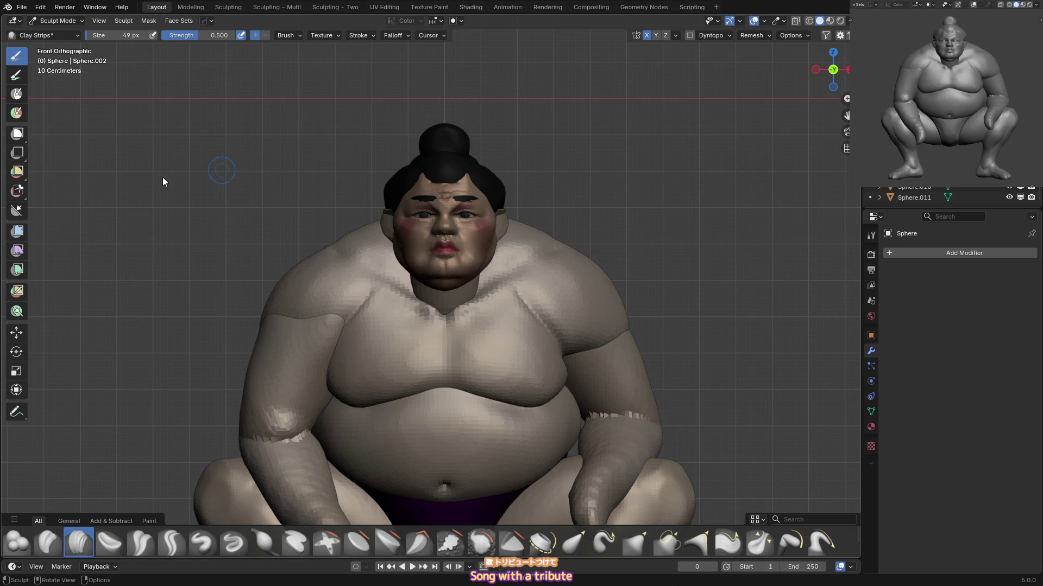
# Set the top-right preview viewport's object color to Attribute as well.
pyautogui.click(1039, 6)
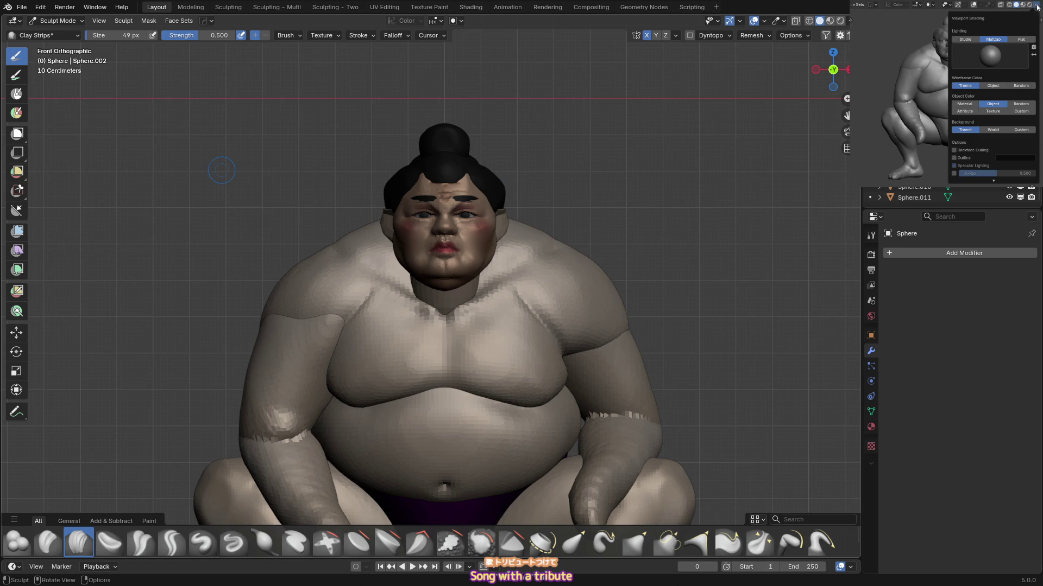
pyautogui.click(964, 111)
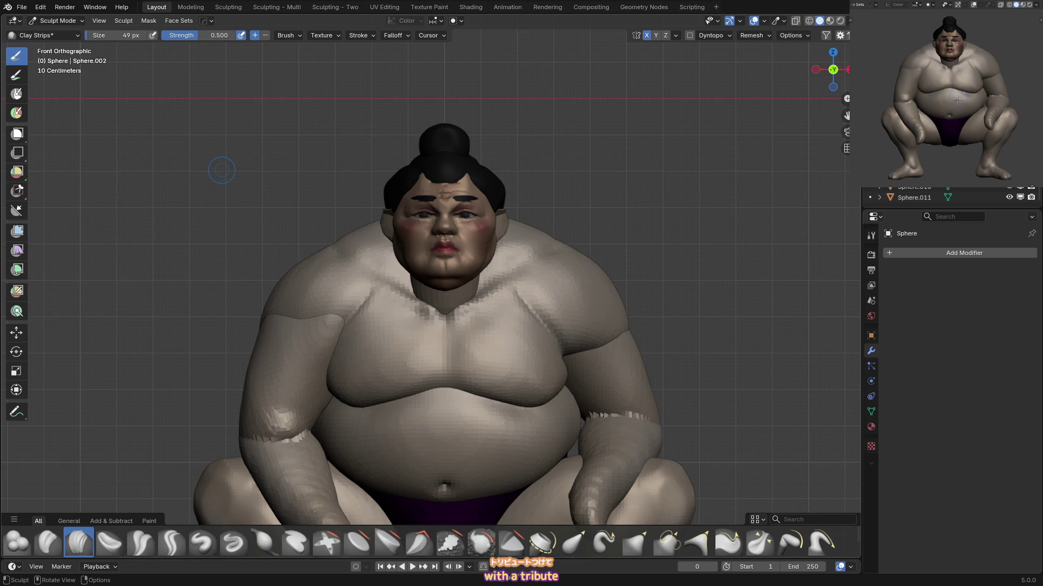
pyautogui.scroll(-2, 957, 100)
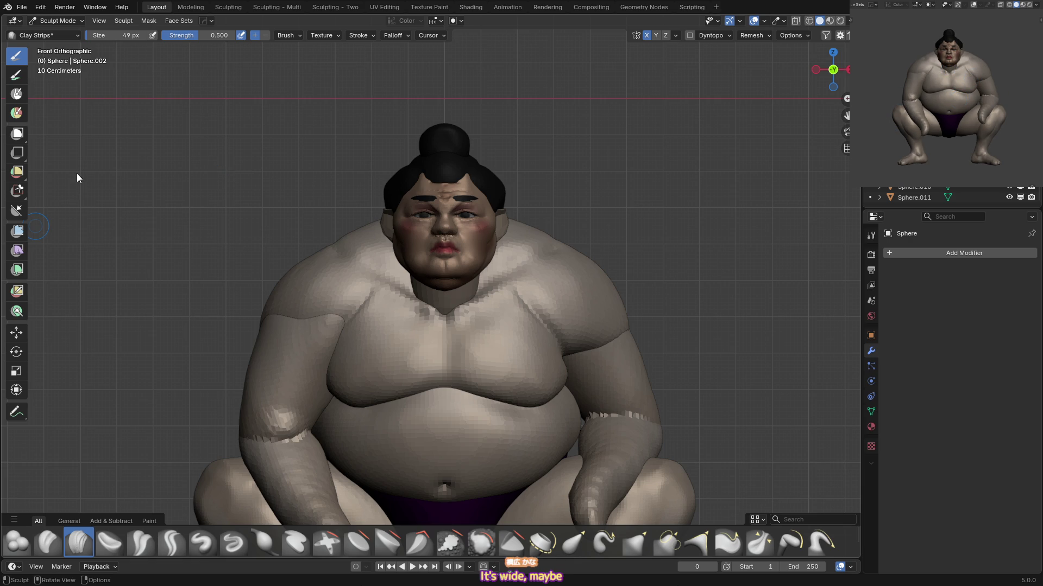
pyautogui.scroll(2, 373, 266)
# Select the Grab brush and size it larger, then smaller, for the face.
pyautogui.press('g')
pyautogui.press('f')
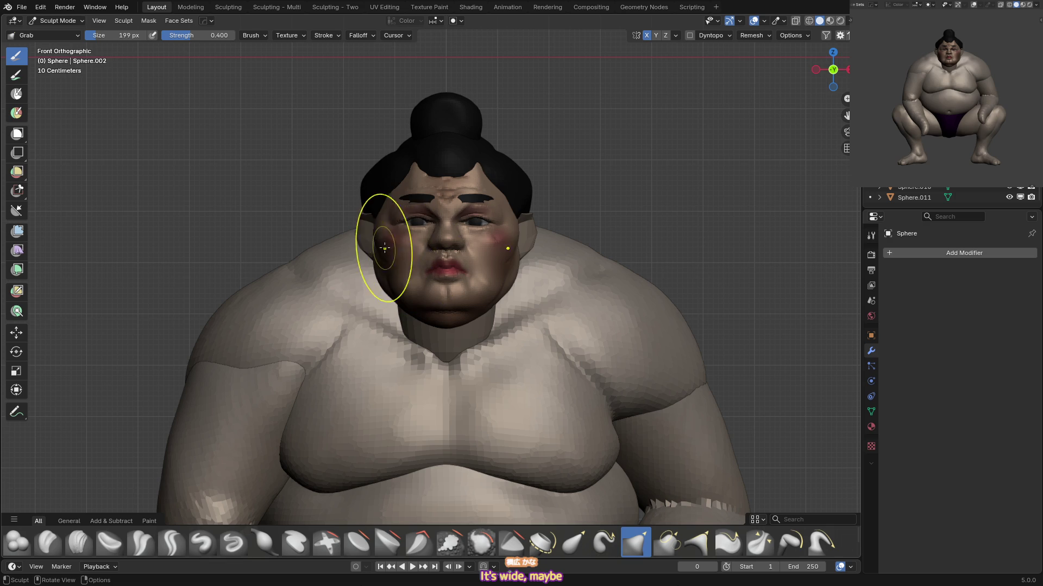
pyautogui.click(376, 267)
pyautogui.press('f')
pyautogui.click(380, 267)
pyautogui.press('f')
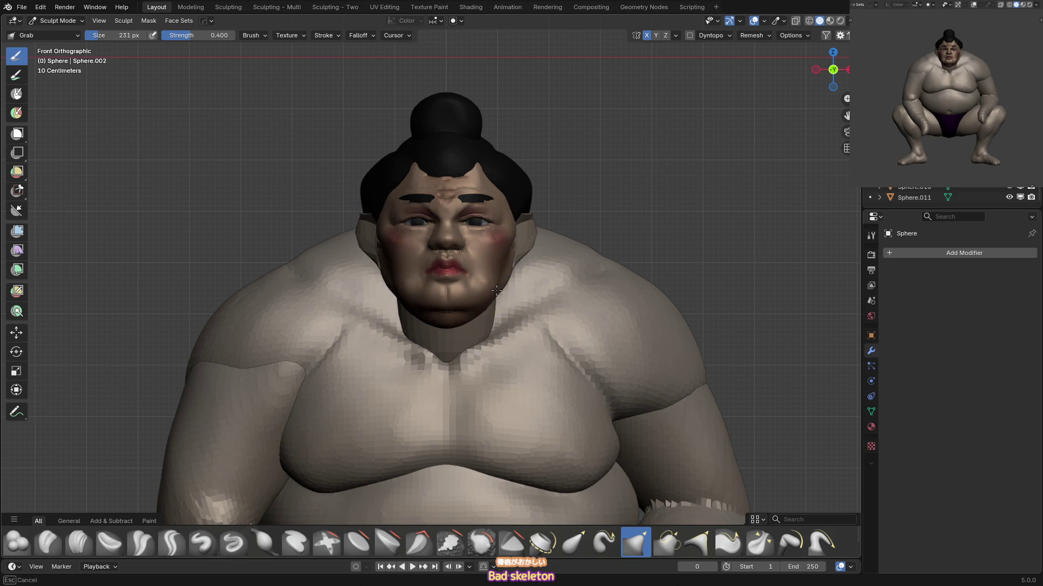
pyautogui.moveTo(513, 231)
pyautogui.mouseDown(button='middle')
pyautogui.moveTo(461, 233)
pyautogui.moveTo(516, 209)
pyautogui.mouseUp(button='middle')
# Try the Inflate brush, then return to Grab and zoom in with a resized brush.
pyautogui.press('x')
pyautogui.press('i')
pyautogui.moveTo(489, 244)
pyautogui.mouseDown(button='middle')
pyautogui.moveTo(521, 244)
pyautogui.moveTo(461, 270)
pyautogui.mouseUp(button='middle')
pyautogui.scroll(1, 461, 270)
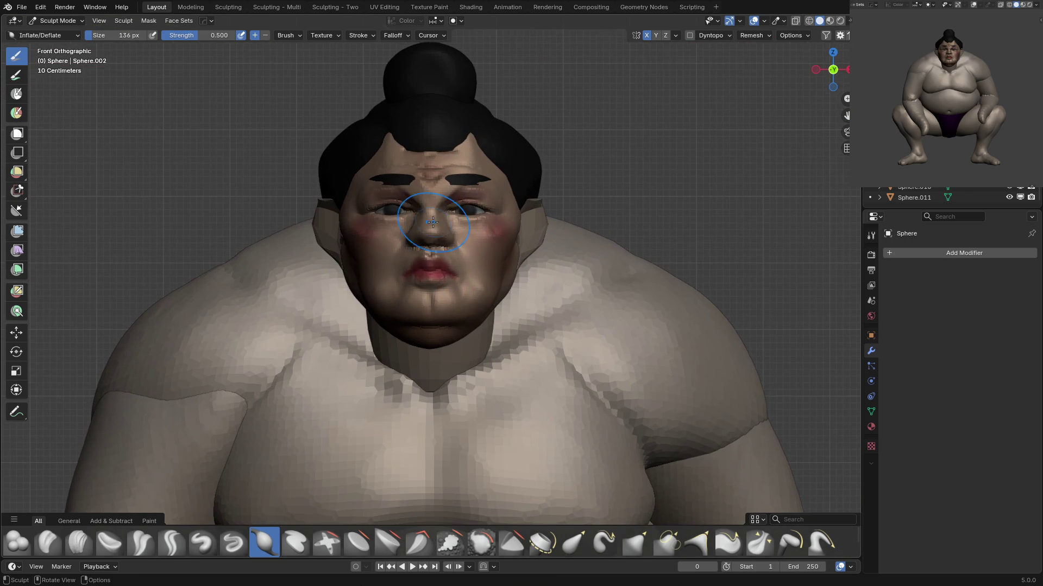
pyautogui.press('g')
pyautogui.scroll(1, 435, 253)
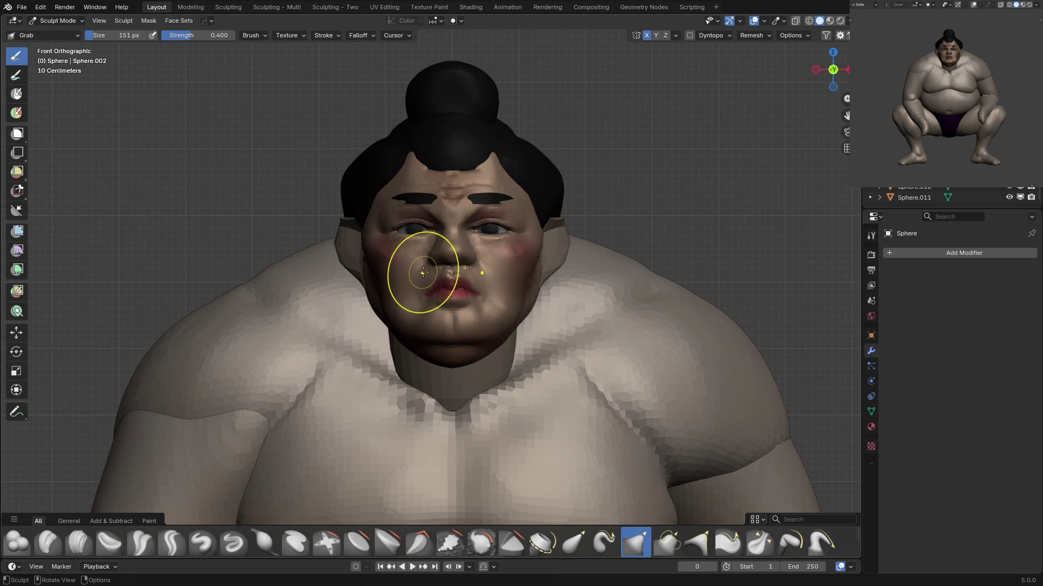
pyautogui.press('f')
pyautogui.click(453, 273)
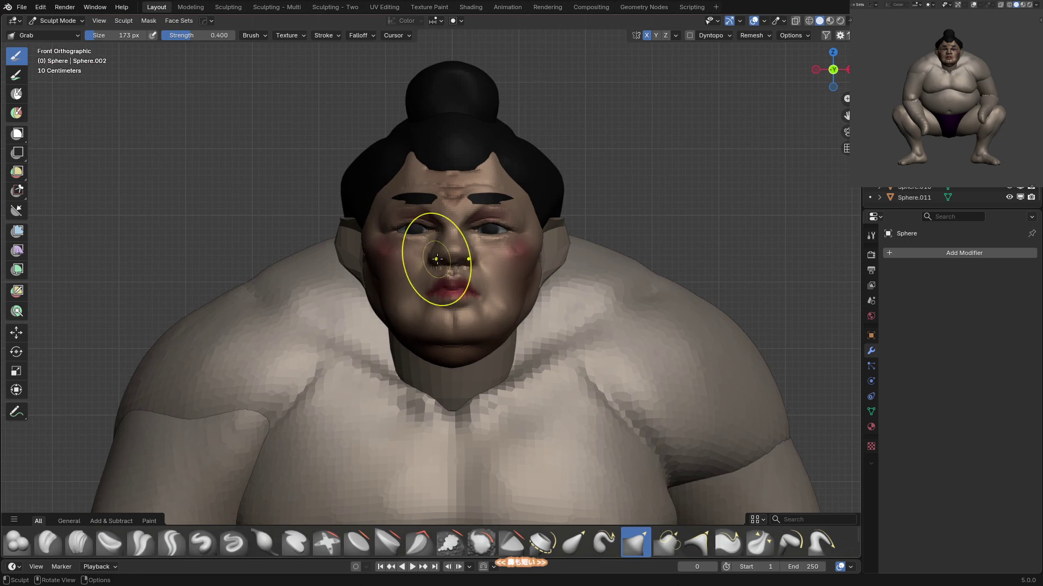
pyautogui.press('f')
pyautogui.click(435, 259)
# Pull the nose out longer with a smaller Grab brush, checking it in profile.
pyautogui.moveTo(438, 260)
pyautogui.mouseDown(button='middle')
pyautogui.moveTo(381, 264)
pyautogui.moveTo(445, 267)
pyautogui.mouseUp(button='middle')
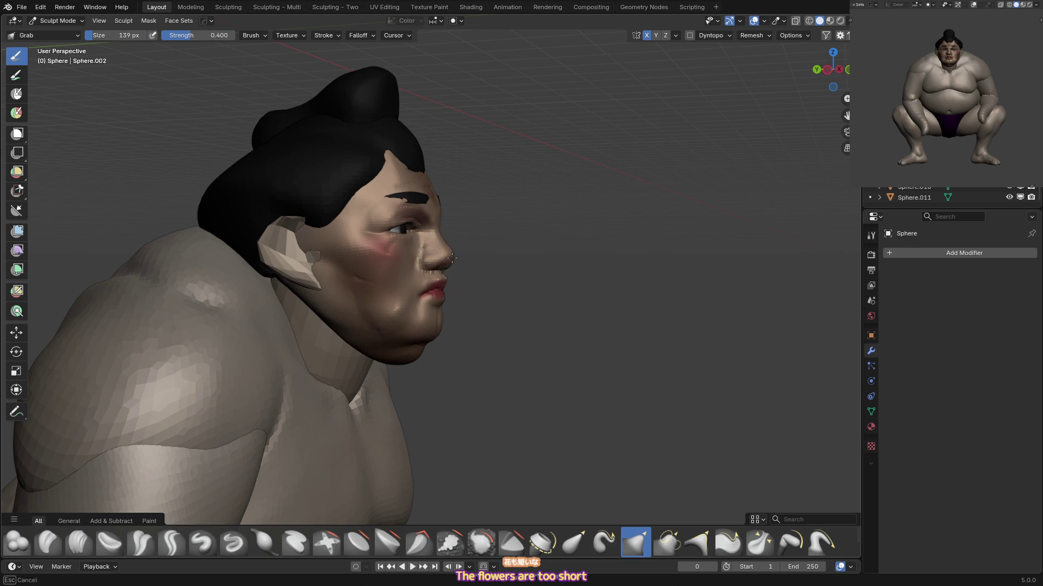
pyautogui.moveTo(451, 265)
pyautogui.mouseDown(button='middle')
pyautogui.moveTo(430, 268)
pyautogui.moveTo(457, 258)
pyautogui.moveTo(399, 278)
pyautogui.moveTo(466, 258)
pyautogui.mouseUp(button='middle')
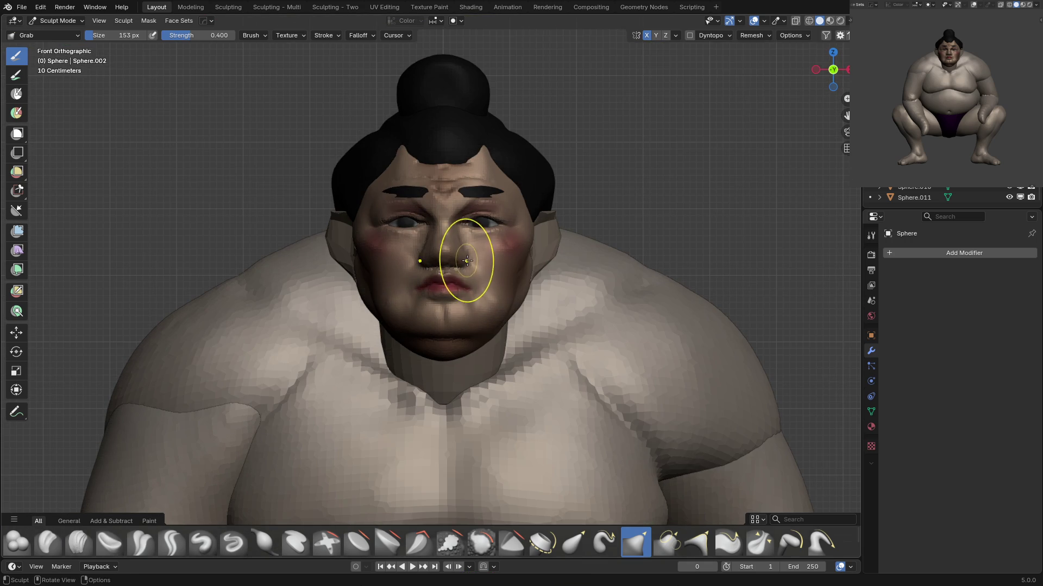
pyautogui.click(416, 293)
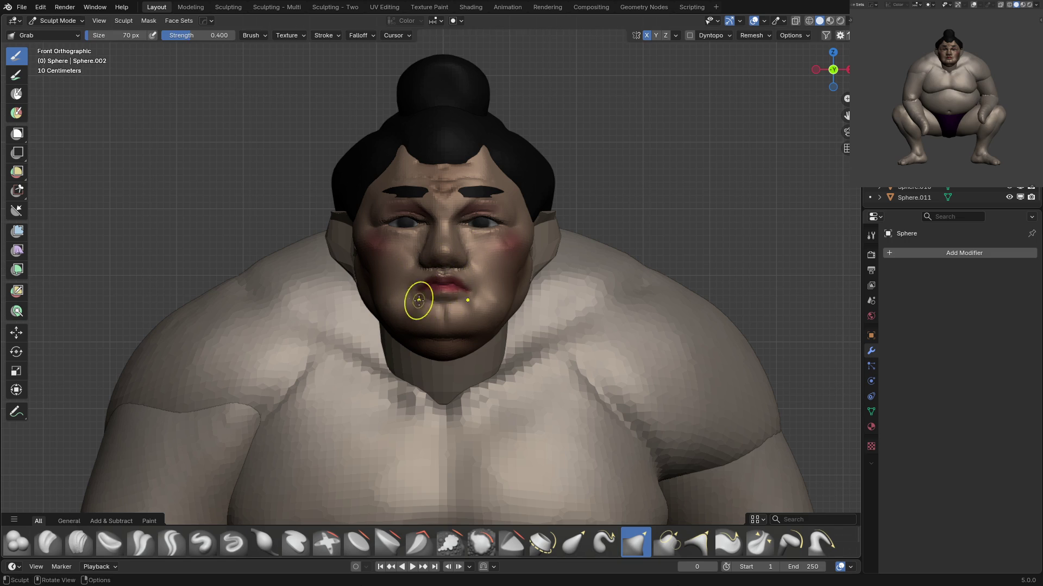
pyautogui.scroll(2, 449, 292)
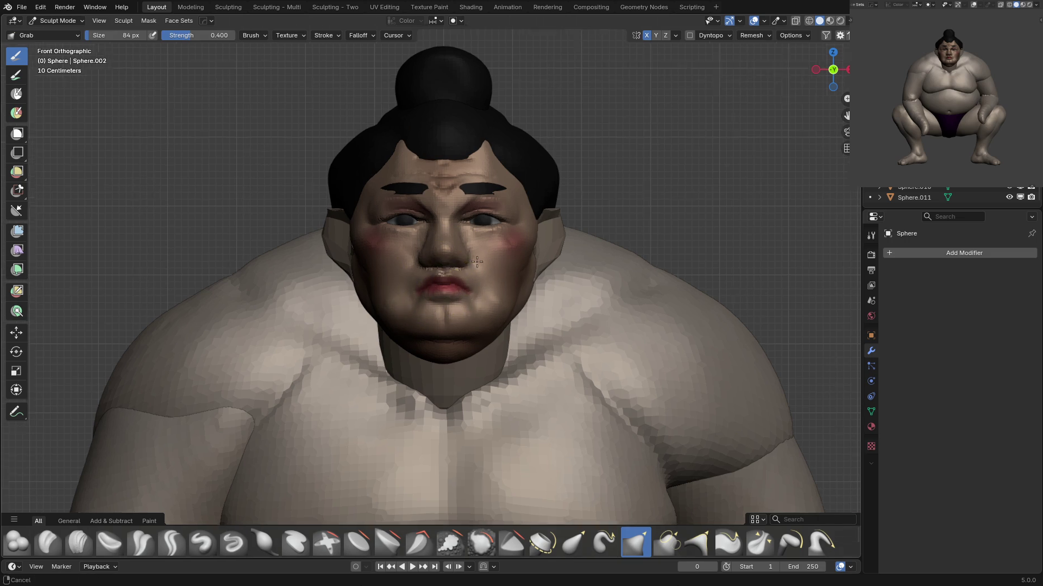
pyautogui.press('[')
pyautogui.press('[')
pyautogui.moveTo(440, 296); pyautogui.dragTo(456, 264, button='middle')
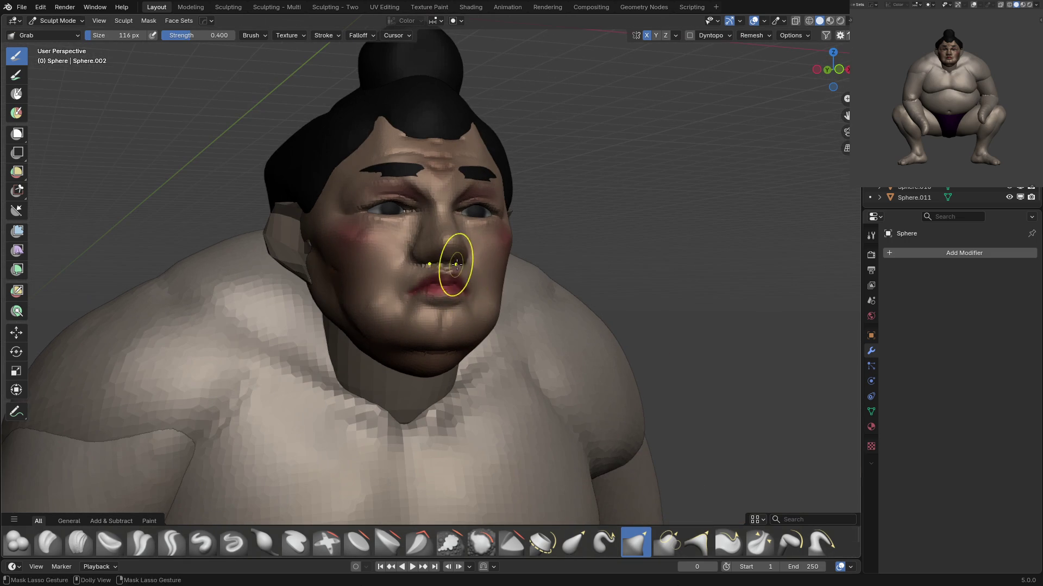
# Lasso-mask part of the face, adjust the mask, then clear it.
pyautogui.moveTo(442, 193); pyautogui.dragTo(442, 193)
pyautogui.press('KP_1')
pyautogui.scroll(-2, 516, 175)
pyautogui.press('a')
pyautogui.click(418, 317)
pyautogui.press('f')
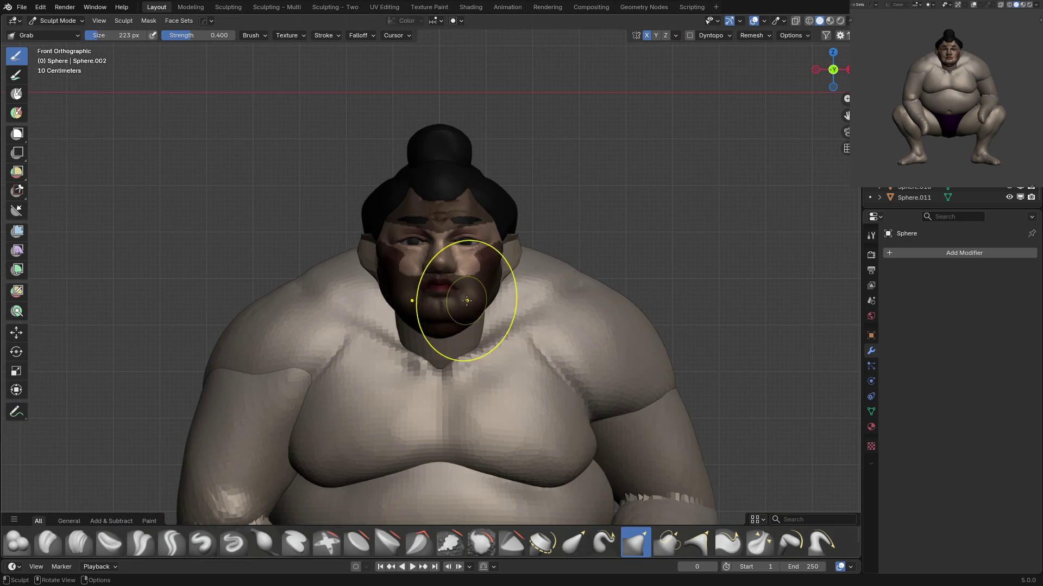
pyautogui.click(463, 305)
pyautogui.scroll(2, 410, 288)
pyautogui.hotkey('alt', 'm')
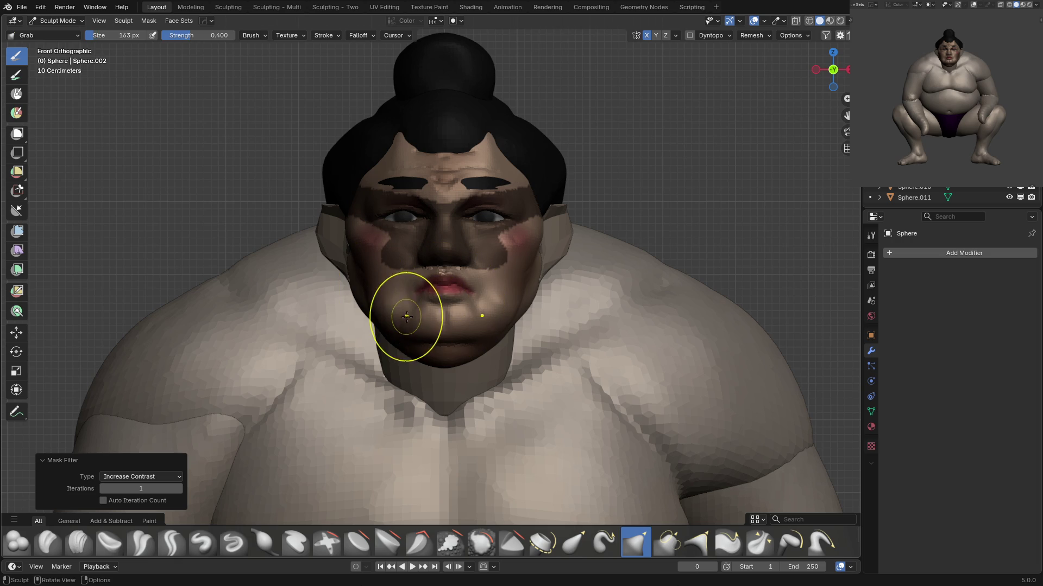
# Drag the mouth and chin downward with a large Grab brush, then review the side view.
pyautogui.press('f')
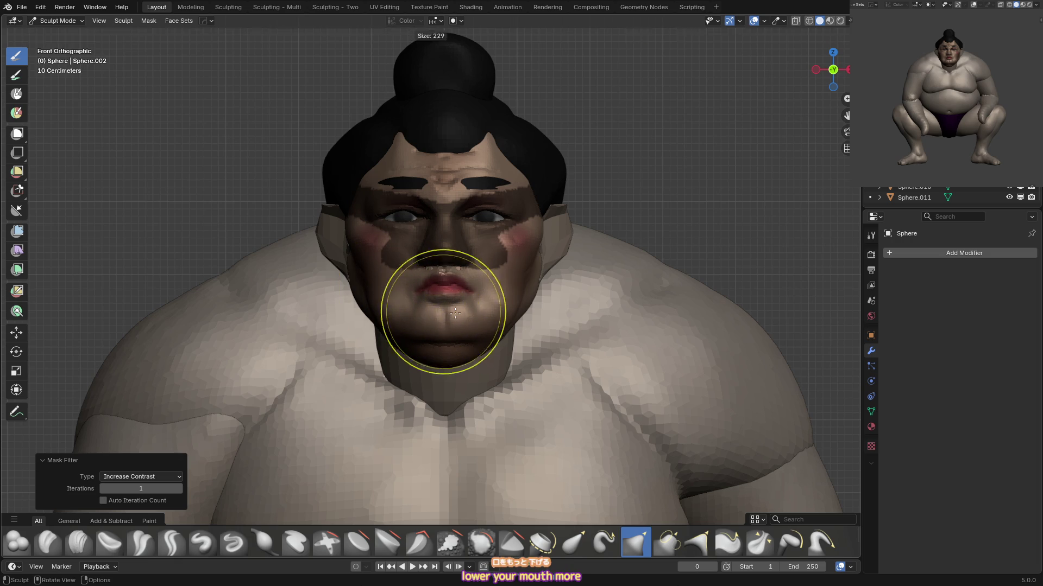
pyautogui.click(448, 307)
pyautogui.moveTo(448, 307); pyautogui.dragTo(457, 311)
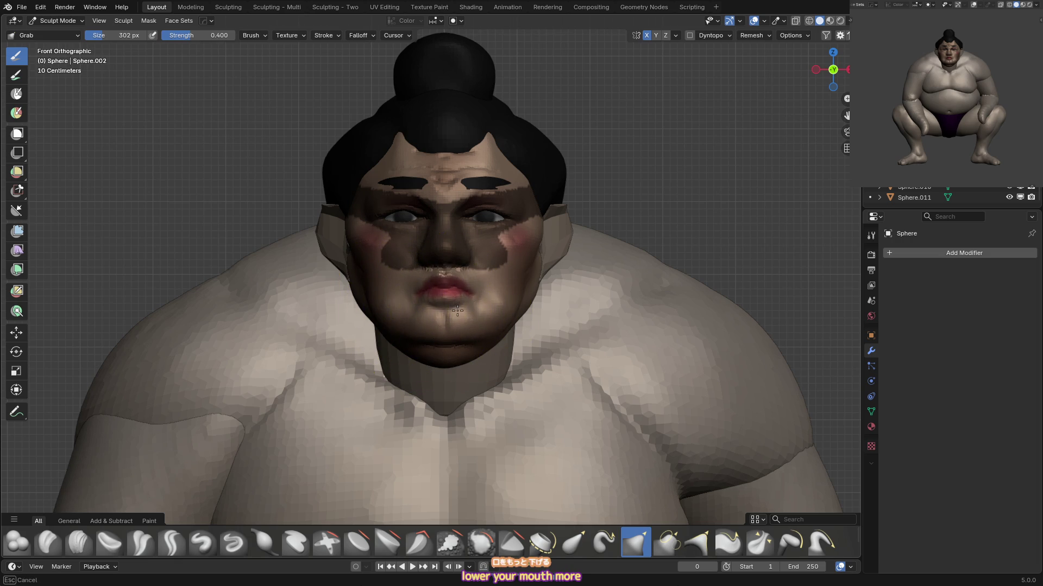
pyautogui.press('[')
pyautogui.press('[')
pyautogui.press('[')
pyautogui.moveTo(303, 279)
pyautogui.mouseDown(button='middle')
pyautogui.moveTo(490, 258)
pyautogui.moveTo(477, 225)
pyautogui.moveTo(511, 243)
pyautogui.moveTo(454, 256)
pyautogui.moveTo(493, 251)
pyautogui.mouseUp(button='middle')
pyautogui.press(']')
pyautogui.press(']')
pyautogui.press(']')
pyautogui.press('[')
pyautogui.press('[')
pyautogui.press('[')
pyautogui.press('[')
pyautogui.press('[')
pyautogui.press('[')
pyautogui.press('[')
pyautogui.scroll(-6, 493, 251)
# Rework the cheeks and nose with the Inflate/Deflate, Scrape/Fill and Crease Sharp brushes.
pyautogui.keyDown('shift'); pyautogui.moveTo(610, 261); pyautogui.dragTo(602, 272, button='middle'); pyautogui.keyUp('shift')
pyautogui.scroll(5, 467, 311)
pyautogui.press('i')
pyautogui.moveTo(467, 311); pyautogui.dragTo(489, 292, button='middle')
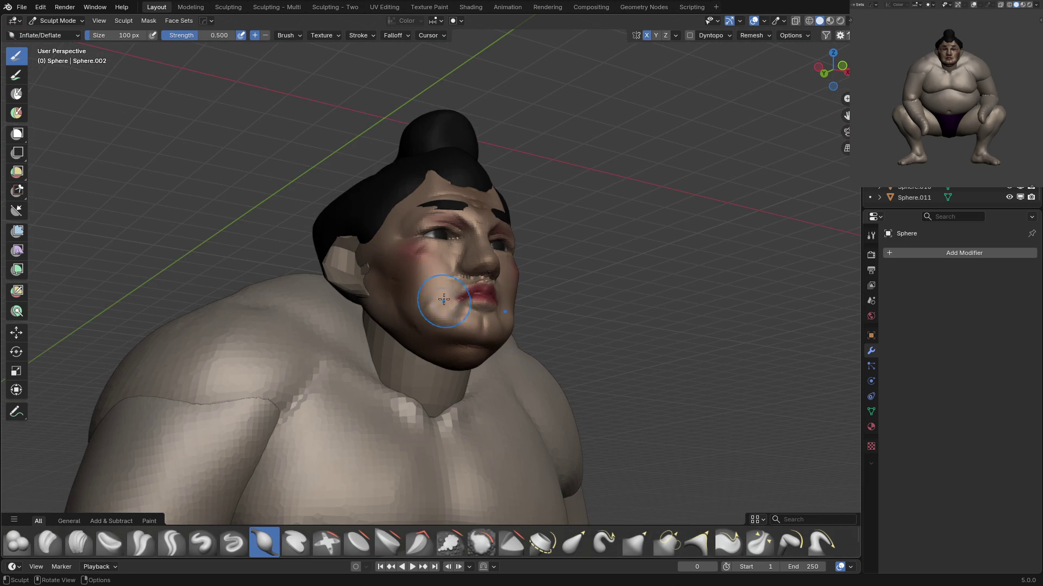
pyautogui.hotkey('shift', 't')
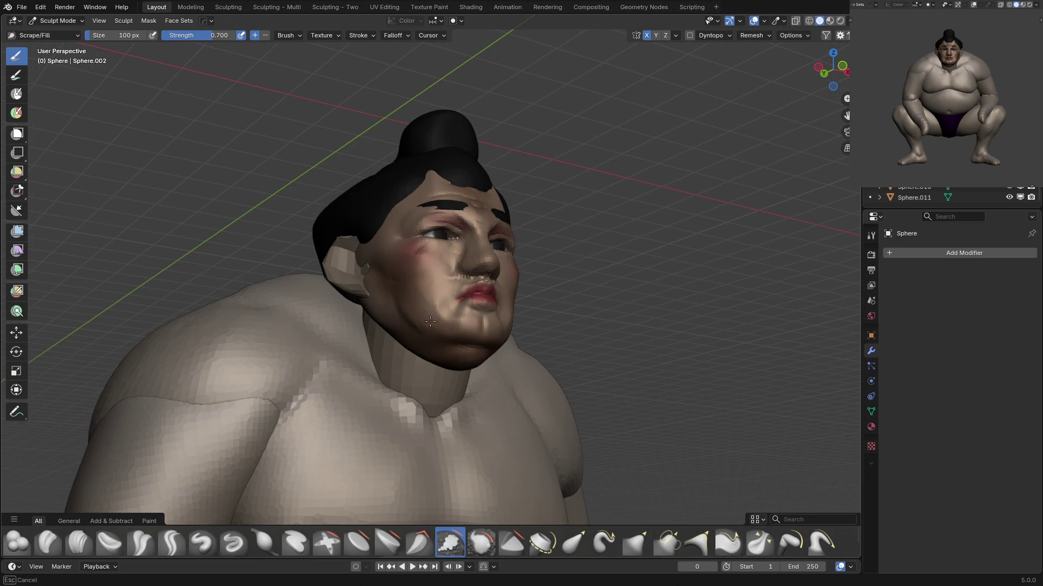
pyautogui.moveTo(472, 310); pyautogui.dragTo(409, 276, button='middle')
pyautogui.press('i')
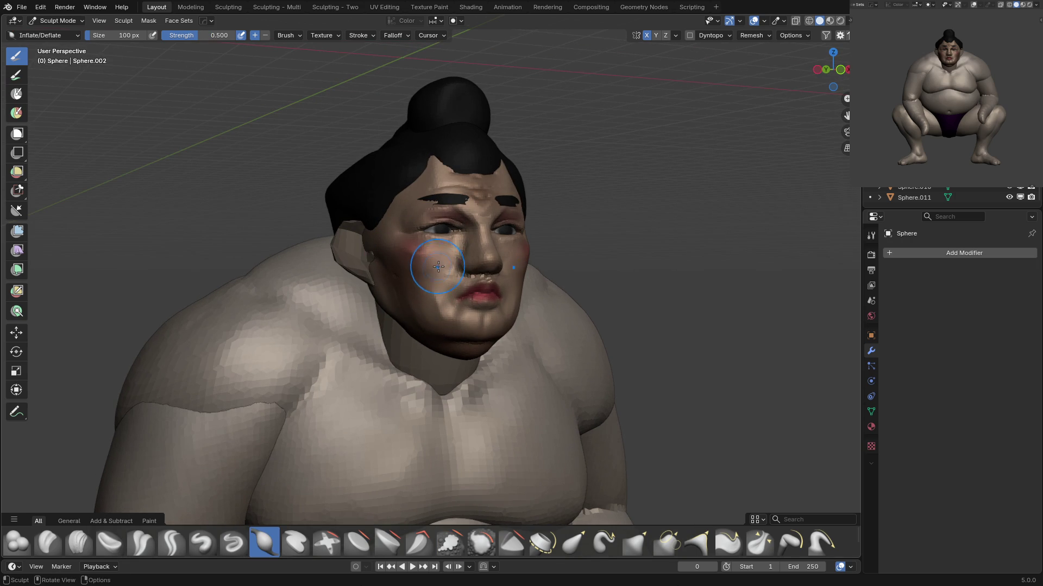
pyautogui.hotkey('shift', 'c')
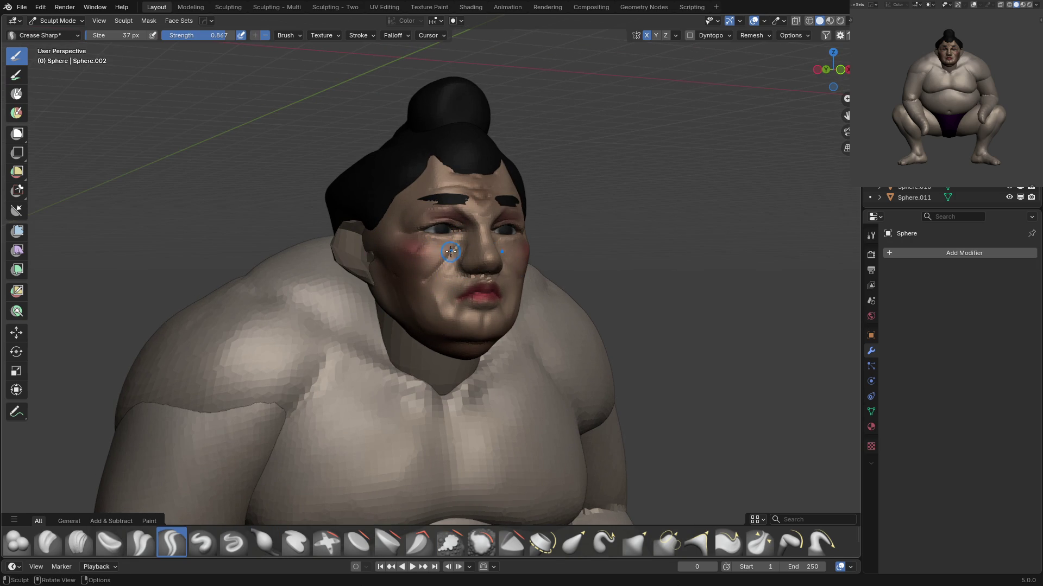
pyautogui.press('KP_1')
# Set the Grab brush to 105 px, then 61 px, and leave Sculpt Mode.
pyautogui.press('g')
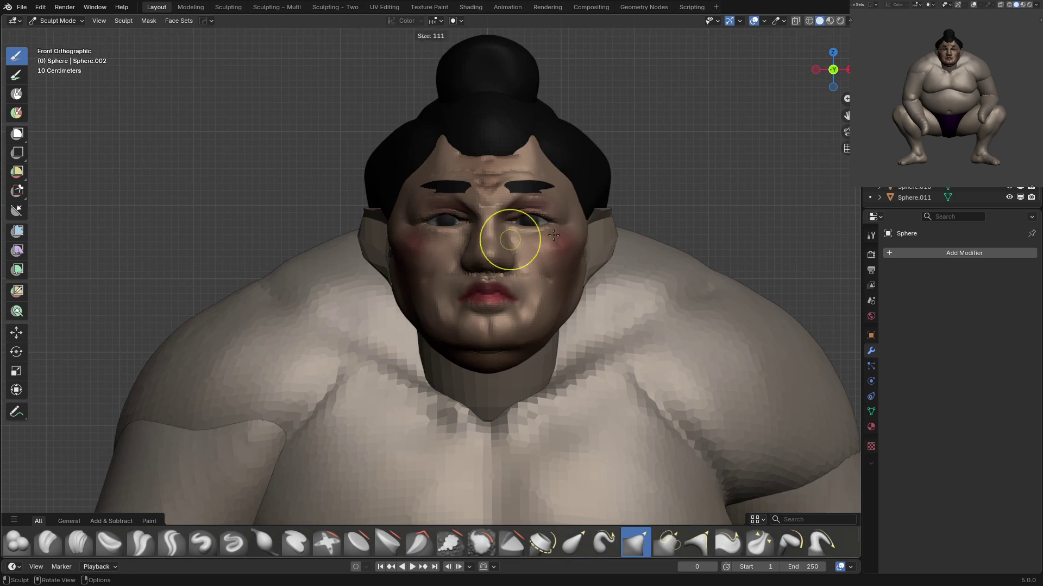
pyautogui.click(532, 232)
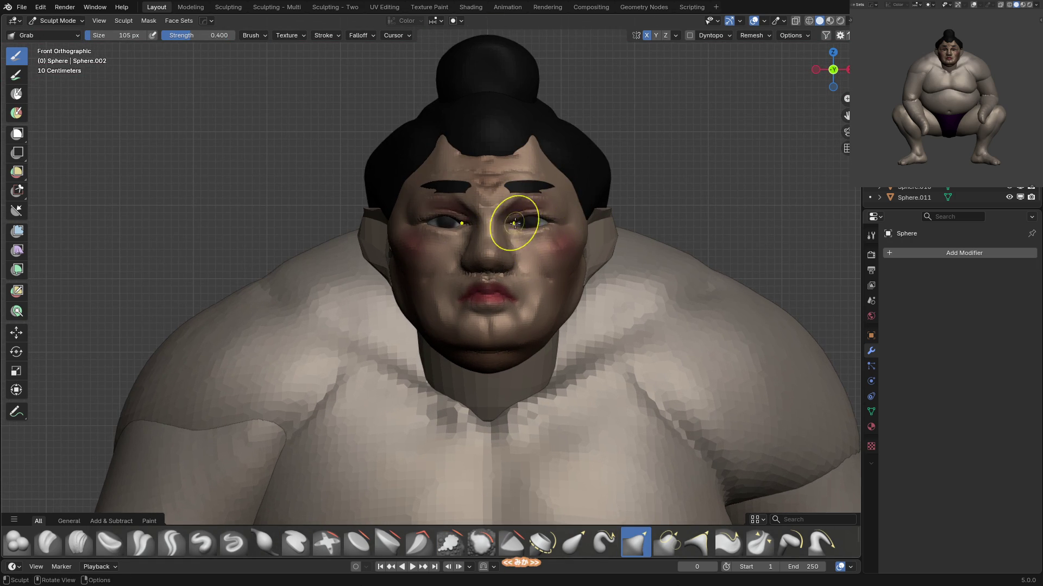
pyautogui.press('f')
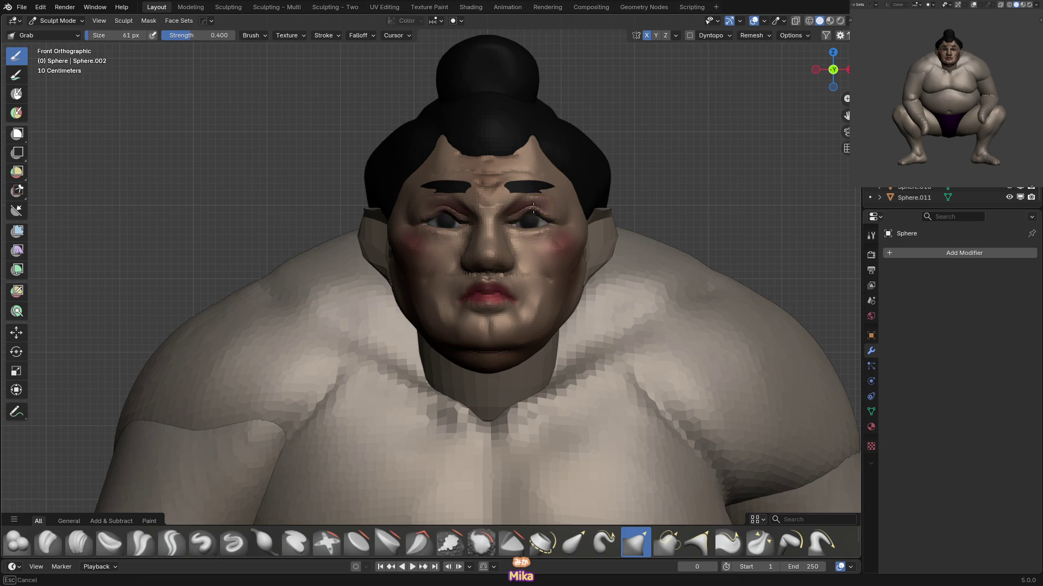
pyautogui.click(535, 194)
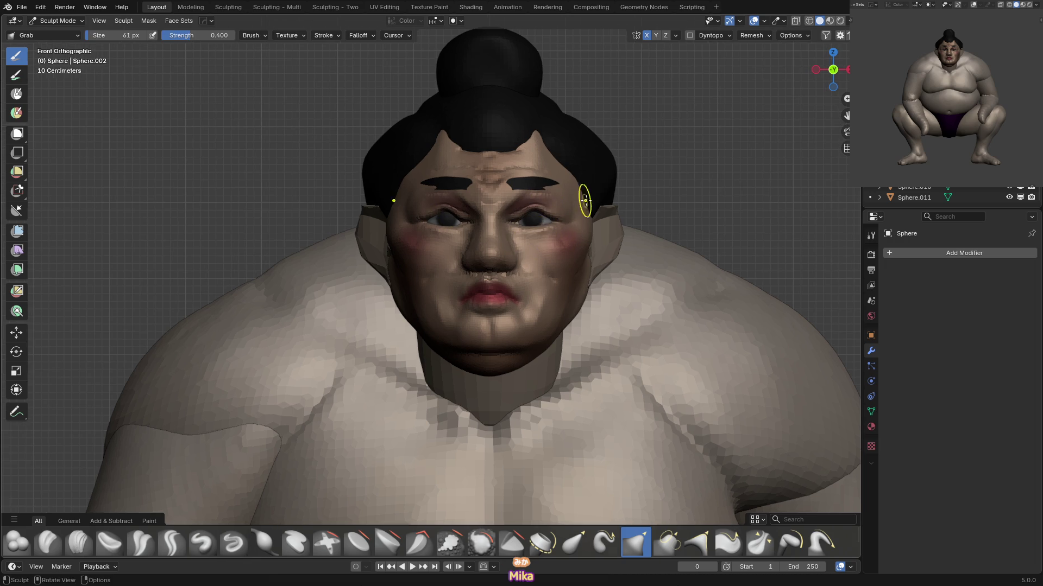
pyautogui.hotkey('ctrl', 'Tab')
# Select the eye sphere, then the head object, checking side and front views.
pyautogui.click(527, 223)
pyautogui.press('KP_3')
pyautogui.press('KP_1')
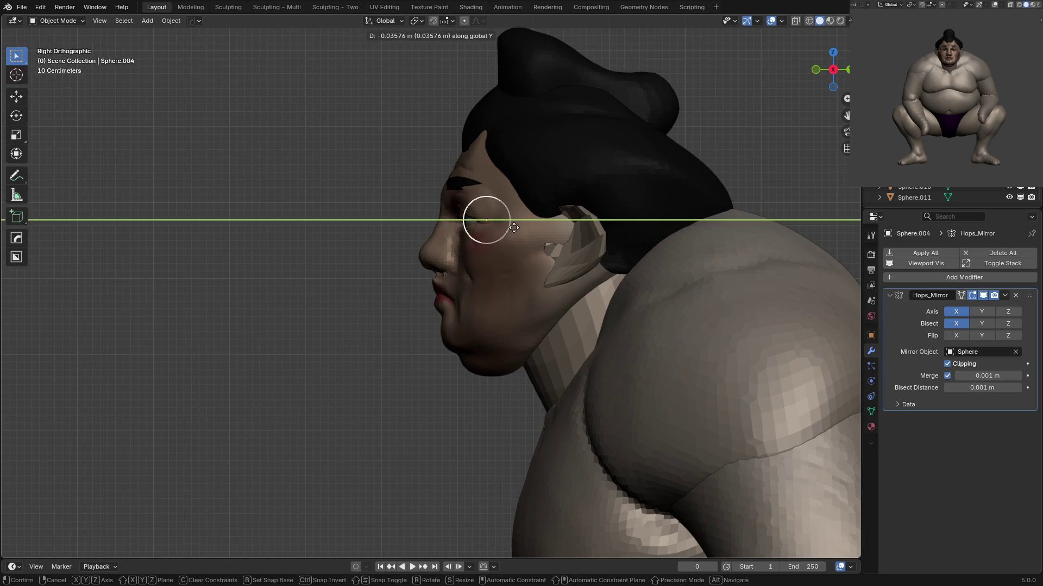
pyautogui.click(543, 220)
pyautogui.hotkey('ctrl', 'Tab')
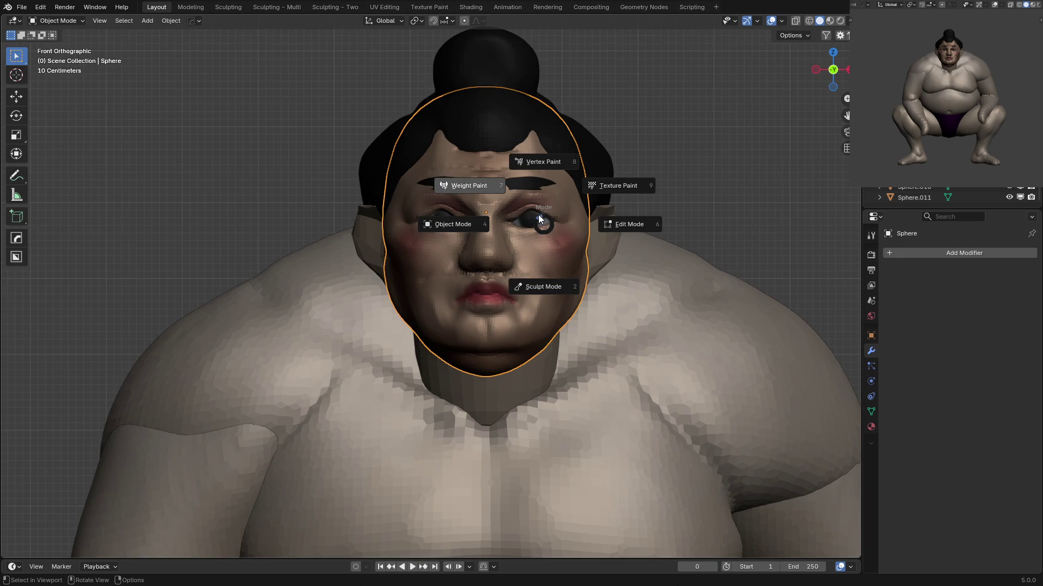
pyautogui.press('Escape')
# Grab-reshape the area around the right eye, then return to Object Mode.
pyautogui.click(558, 207)
pyautogui.click(542, 220)
pyautogui.hotkey('ctrl', 'Tab')
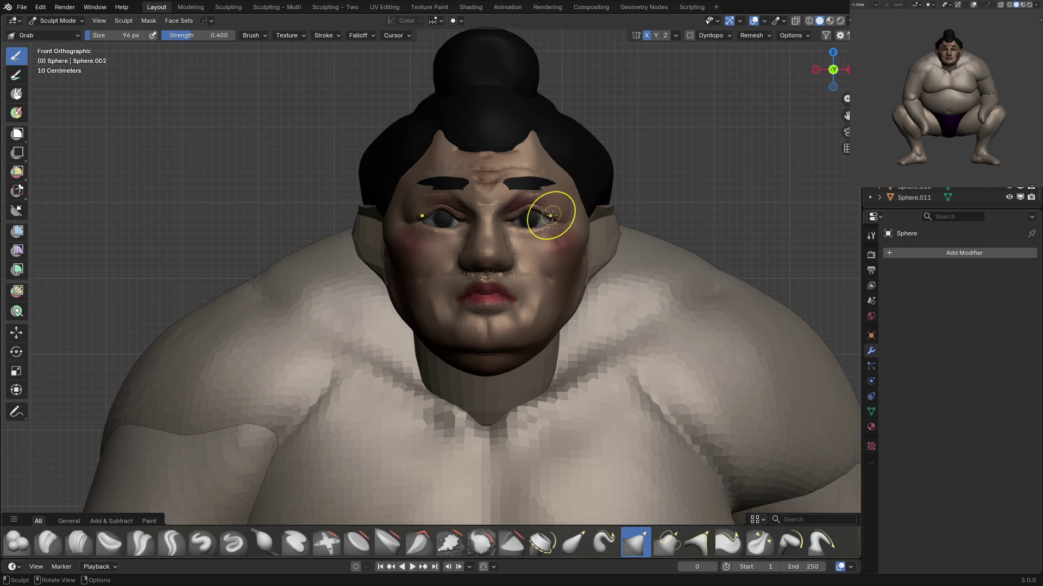
pyautogui.moveTo(526, 214); pyautogui.dragTo(516, 215)
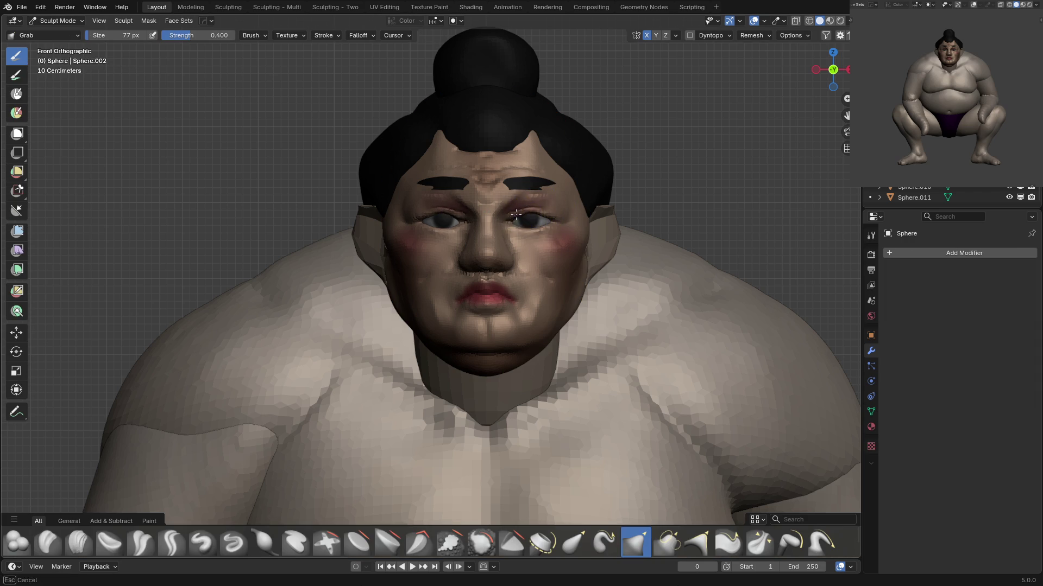
pyautogui.scroll(-5, 548, 220)
pyautogui.hotkey('ctrl', 'Tab')
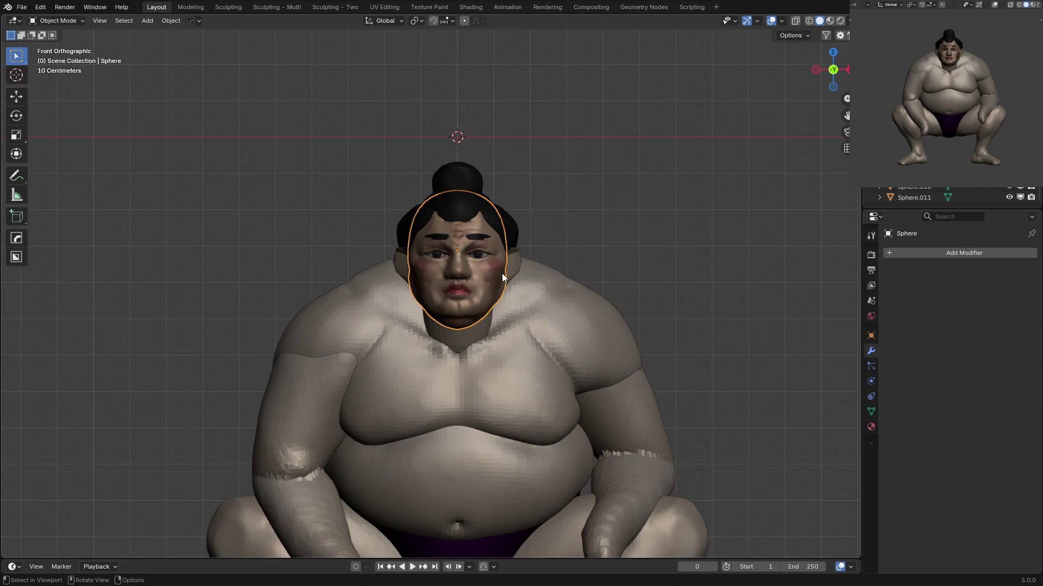
# Save the sumo file and zoom the view out.
pyautogui.hotkey('ctrl', 's')
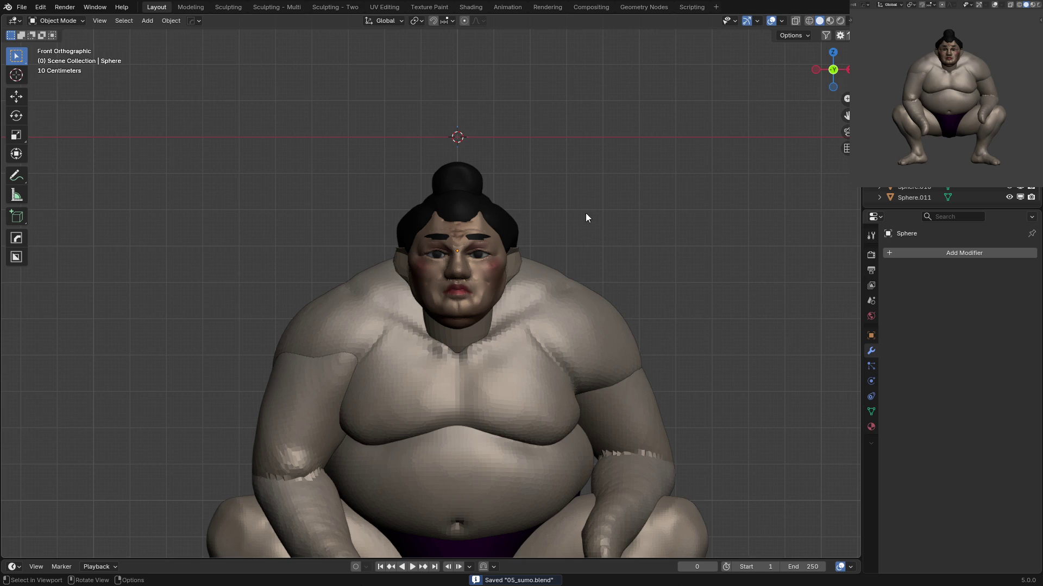
pyautogui.keyDown('shift'); pyautogui.scroll(-3, 586, 217); pyautogui.keyUp('shift')
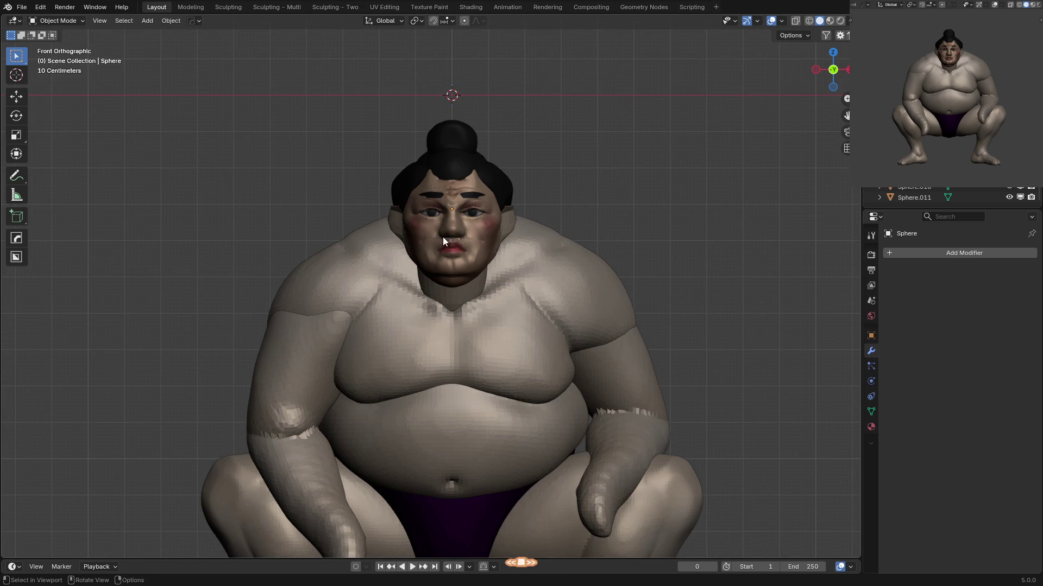
pyautogui.scroll(-1, 951, 117)
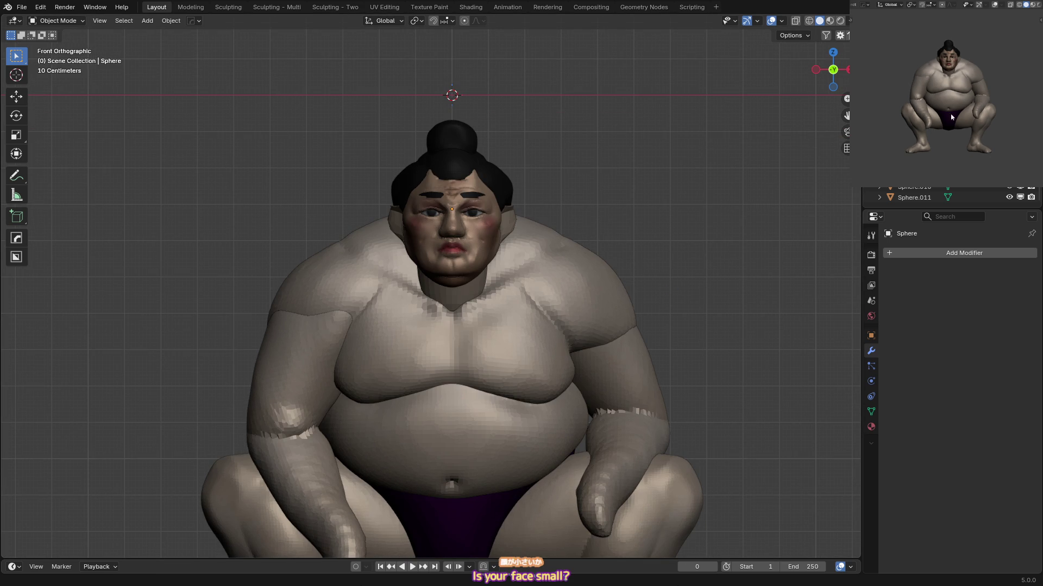
pyautogui.scroll(-2, 460, 389)
# Move only the head back onto the body in the right side view.
pyautogui.moveTo(405, 93)
pyautogui.mouseDown()
pyautogui.moveTo(458, 178)
pyautogui.moveTo(484, 175)
pyautogui.mouseUp()
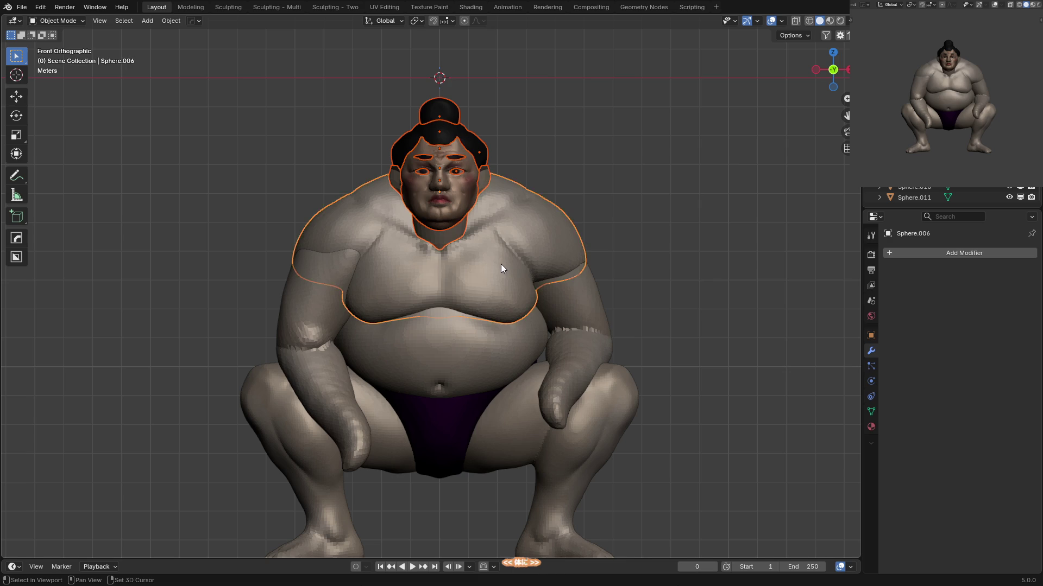
pyautogui.keyDown('shift'); pyautogui.click(501, 264); pyautogui.keyUp('shift')
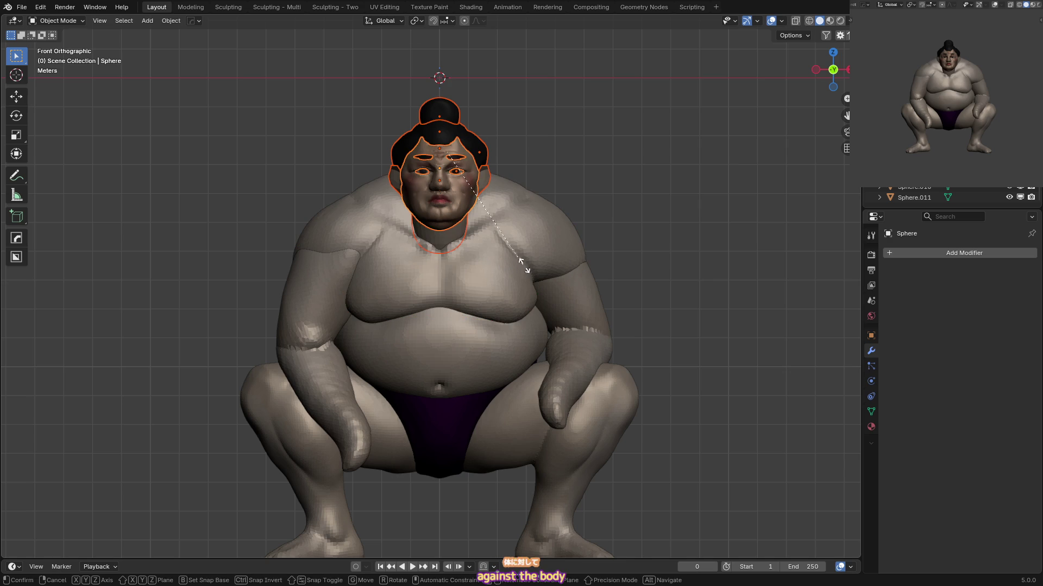
pyautogui.press('KP_3')
pyautogui.press('g')
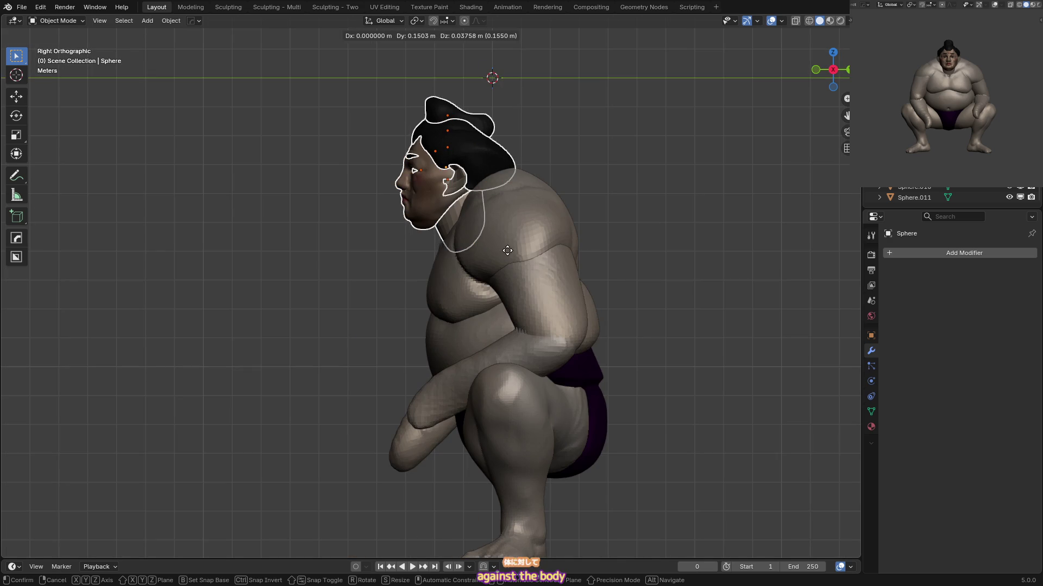
pyautogui.click(457, 226)
# Sculpt the torso with a Grab brush sized from 190 px down to 119 px.
pyautogui.click(453, 223)
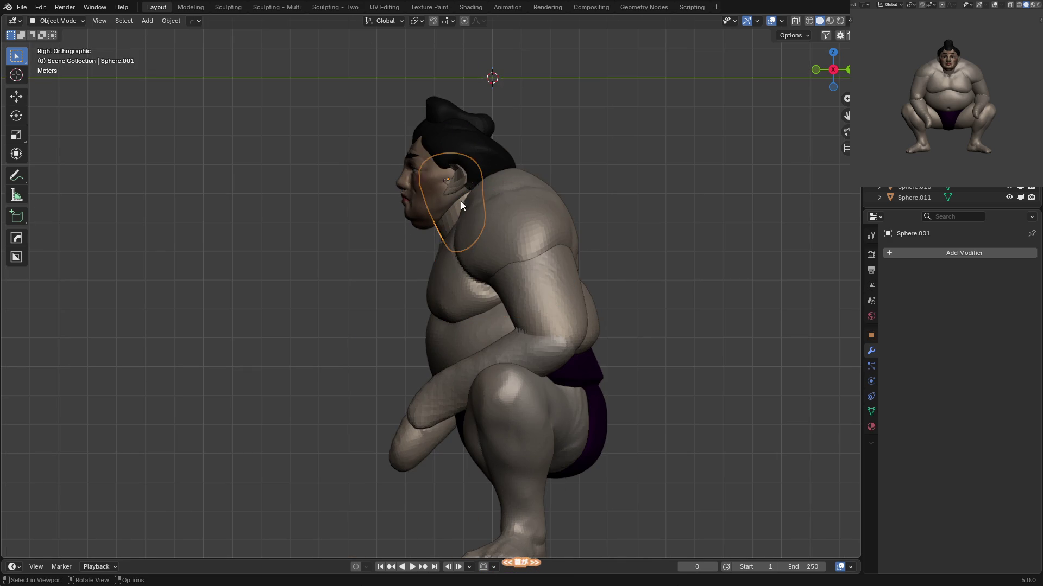
pyautogui.hotkey('ctrl', 'Tab')
pyautogui.press('g')
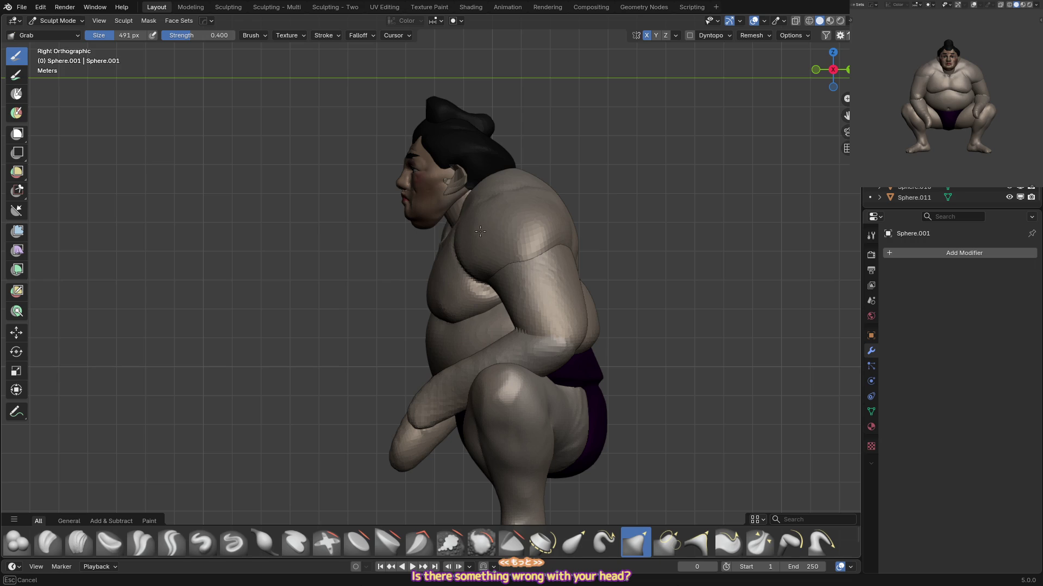
pyautogui.press('f')
pyautogui.click(410, 202)
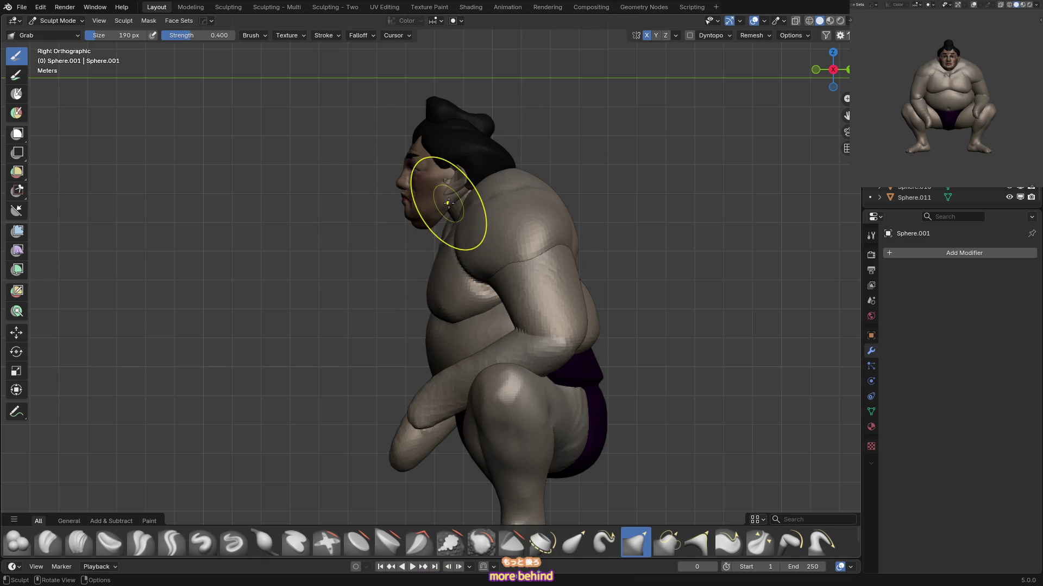
pyautogui.press('f')
pyautogui.click(416, 238)
pyautogui.press('KP_1')
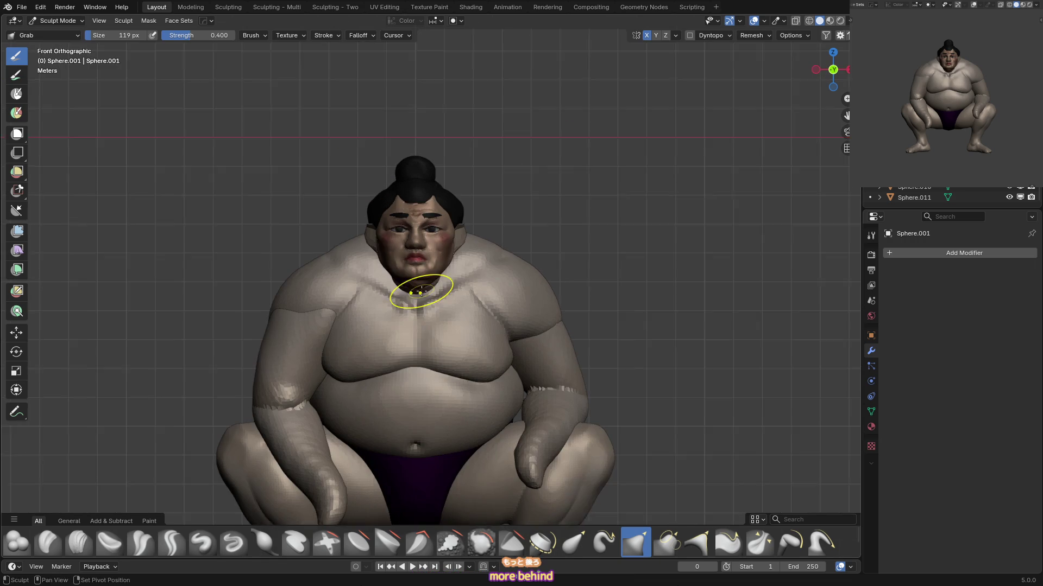
pyautogui.moveTo(422, 257)
pyautogui.mouseDown(button='middle')
pyautogui.moveTo(492, 235)
pyautogui.moveTo(419, 244)
pyautogui.moveTo(373, 234)
pyautogui.moveTo(339, 286)
pyautogui.moveTo(376, 304)
pyautogui.moveTo(355, 316)
pyautogui.moveTo(337, 303)
pyautogui.moveTo(339, 287)
pyautogui.mouseUp(button='middle')
# Flatten the lower back above the purple belt with Scrape/Fill, then resize the brush to 131 px.
pyautogui.scroll(-3, 404, 236)
pyautogui.hotkey('alt', 'q')
pyautogui.hotkey('alt', 'q')
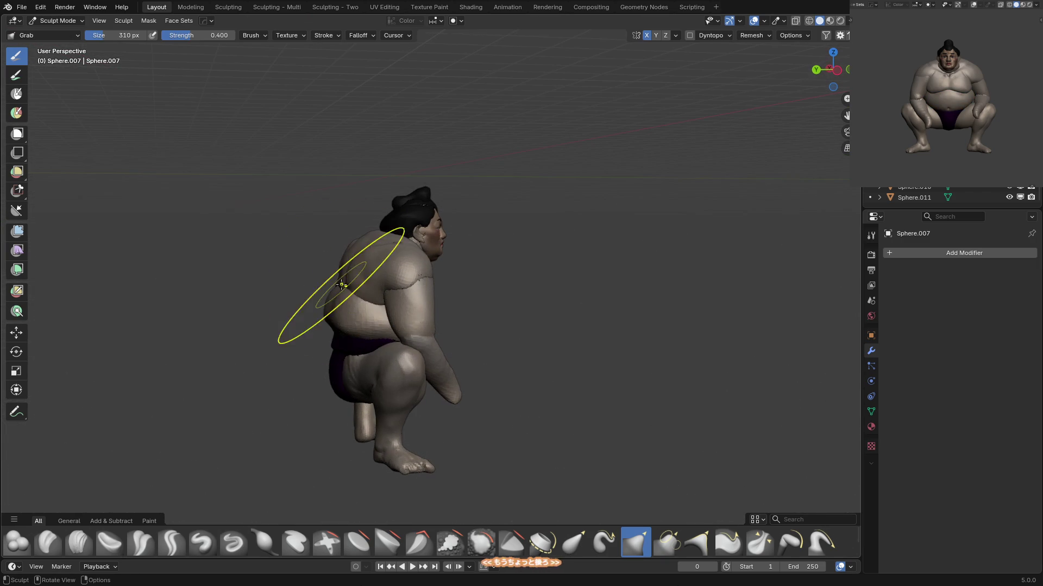
pyautogui.hotkey('shift', 't')
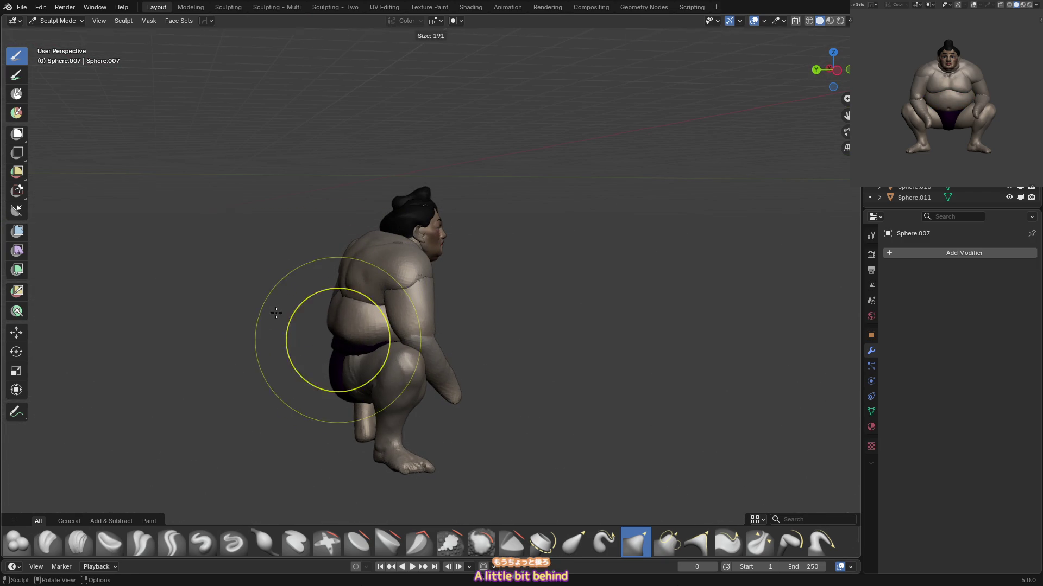
pyautogui.moveTo(343, 334)
pyautogui.mouseDown(button='middle')
pyautogui.moveTo(405, 307)
pyautogui.moveTo(383, 307)
pyautogui.mouseUp(button='middle')
pyautogui.moveTo(383, 308); pyautogui.dragTo(326, 311)
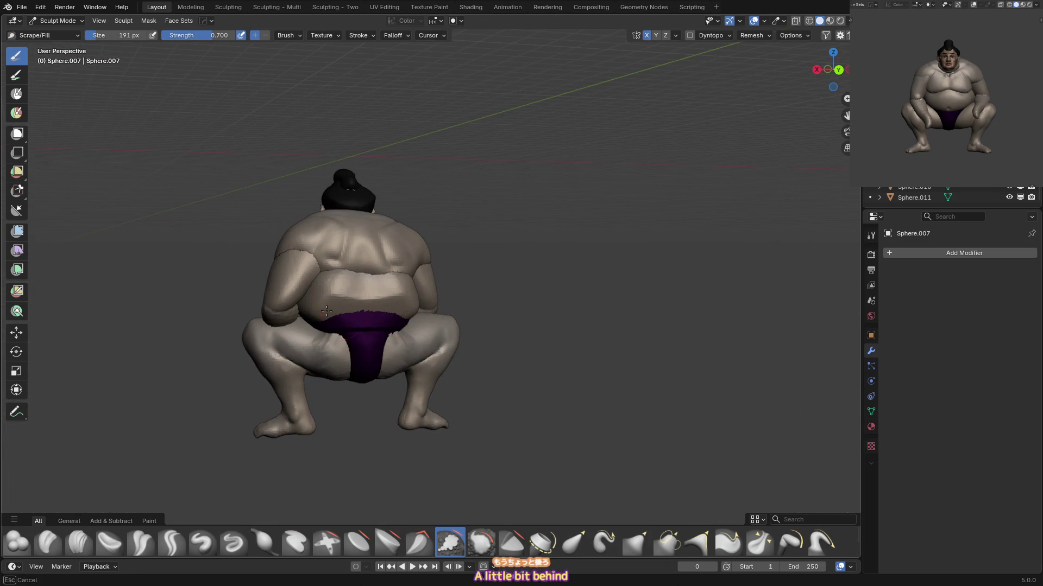
pyautogui.moveTo(355, 270)
pyautogui.mouseDown(button='middle')
pyautogui.moveTo(495, 255)
pyautogui.moveTo(454, 245)
pyautogui.mouseUp(button='middle')
pyautogui.press('f')
pyautogui.click(495, 256)
# Grab the belt into shape, resize the brush to 126 px, and return to Object Mode.
pyautogui.hotkey('alt', 'q')
pyautogui.press('g')
pyautogui.moveTo(442, 251); pyautogui.dragTo(439, 249)
pyautogui.moveTo(442, 268); pyautogui.dragTo(442, 233, button='middle')
pyautogui.press('f')
pyautogui.click(441, 237)
pyautogui.press('KP_1')
pyautogui.hotkey('ctrl', 'Tab')
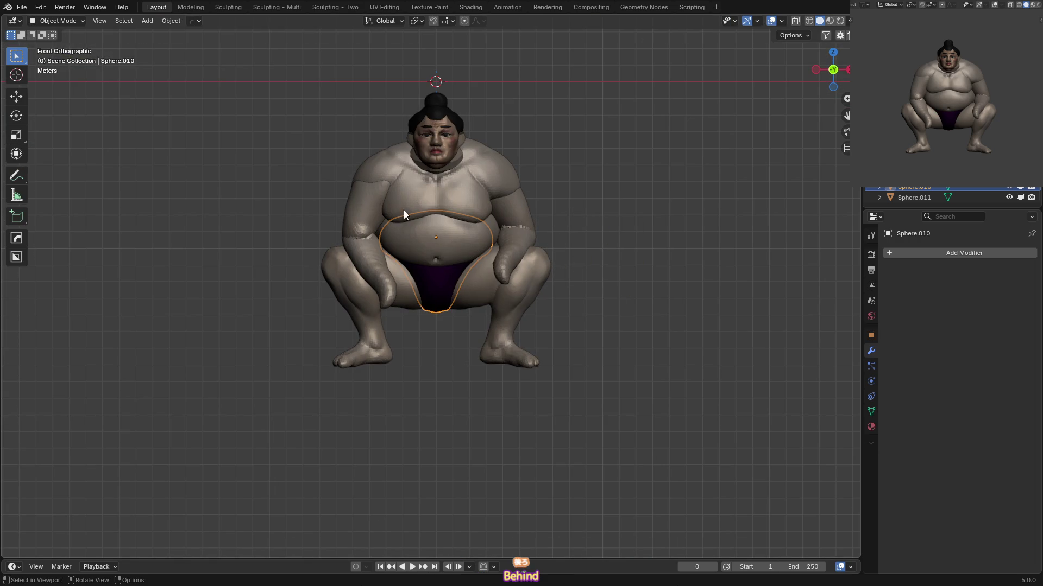
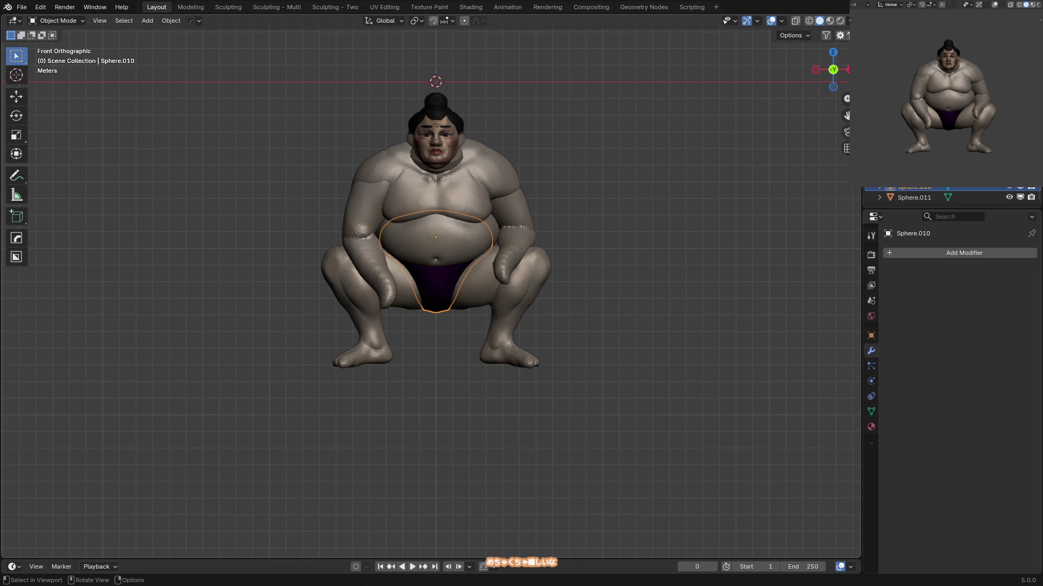
# Select the head and neck piece Sphere.001 and start sculpting it with a resized brush.
pyautogui.keyDown('shift'); pyautogui.moveTo(466, 215); pyautogui.dragTo(459, 244, button='middle'); pyautogui.keyUp('shift')
pyautogui.scroll(5, 475, 246)
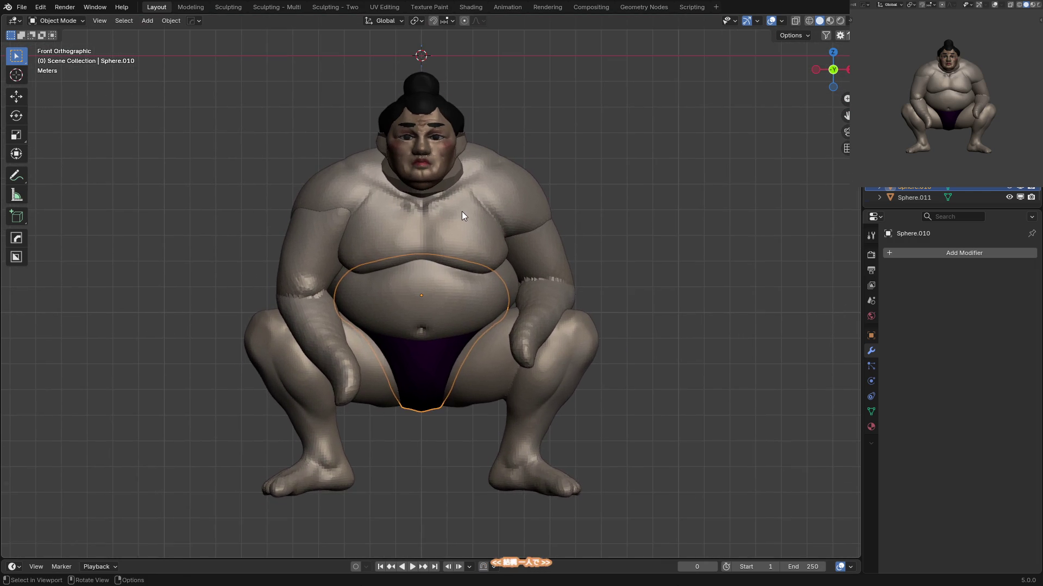
pyautogui.click(465, 132)
pyautogui.moveTo(465, 132)
pyautogui.mouseDown(button='middle')
pyautogui.moveTo(438, 172)
pyautogui.moveTo(465, 158)
pyautogui.moveTo(438, 150)
pyautogui.mouseUp(button='middle')
pyautogui.hotkey('ctrl', 'Tab')
pyautogui.press('KP_1')
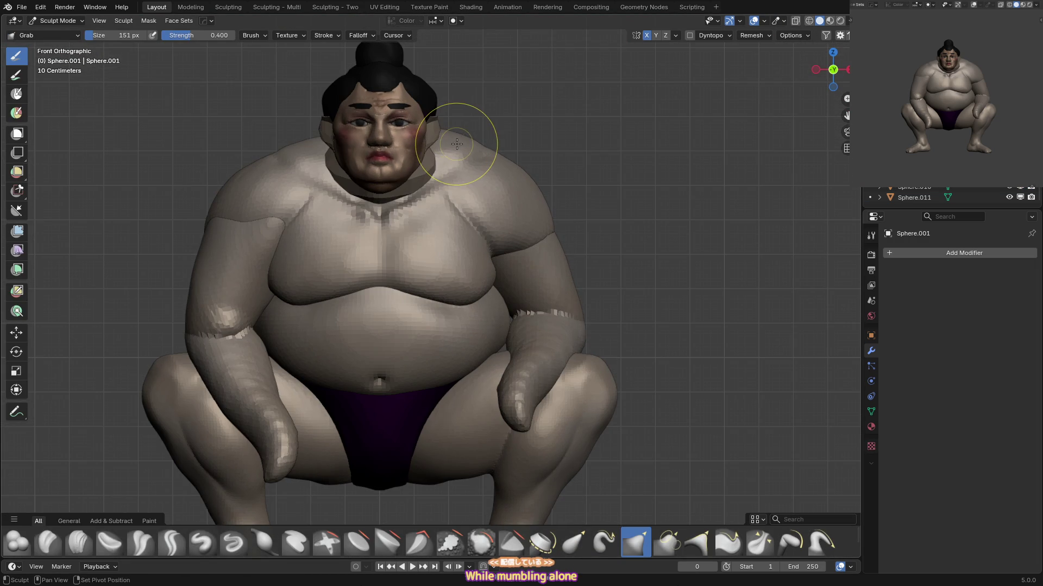
pyautogui.press('f')
pyautogui.click(458, 143)
# Grab-shape the neck from the front and angled views.
pyautogui.press('ctrl+KP_4')
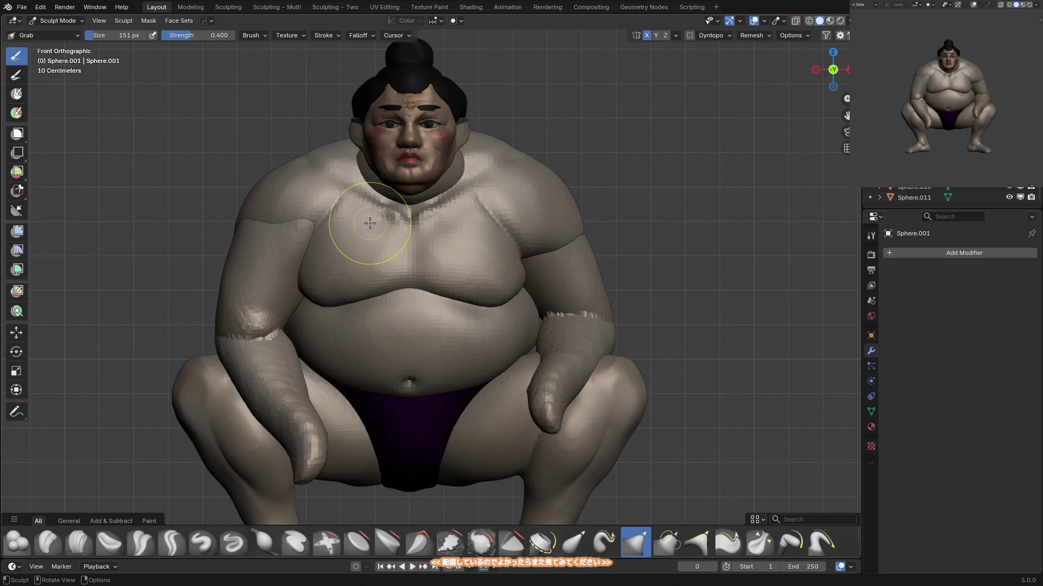
pyautogui.press('ctrl+KP_4')
pyautogui.press('ctrl+KP_2')
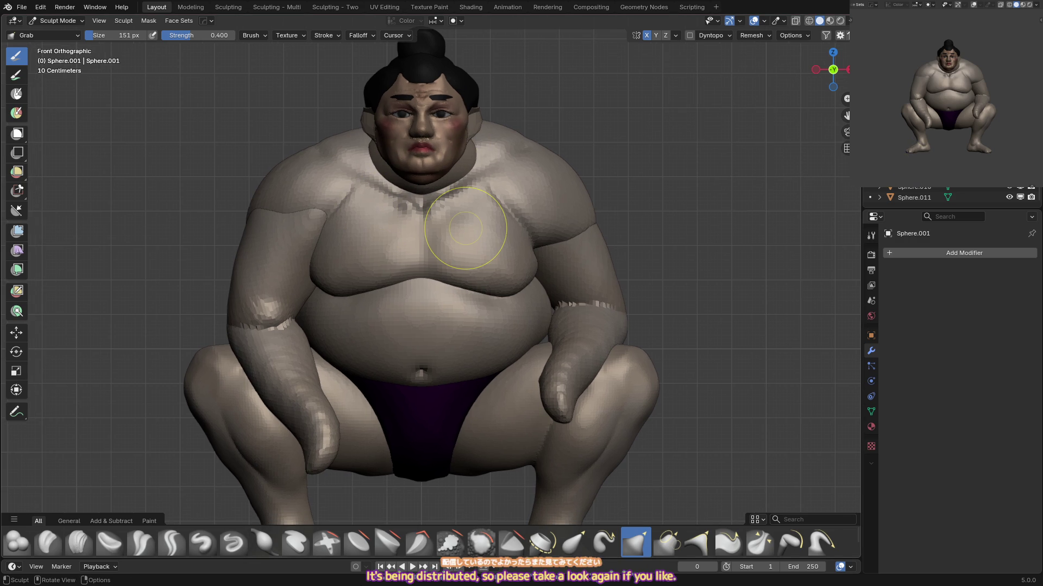
pyautogui.moveTo(465, 228)
pyautogui.mouseDown(button='middle')
pyautogui.moveTo(430, 158)
pyautogui.moveTo(446, 186)
pyautogui.moveTo(422, 214)
pyautogui.moveTo(478, 175)
pyautogui.mouseUp(button='middle')
pyautogui.press('KP_1')
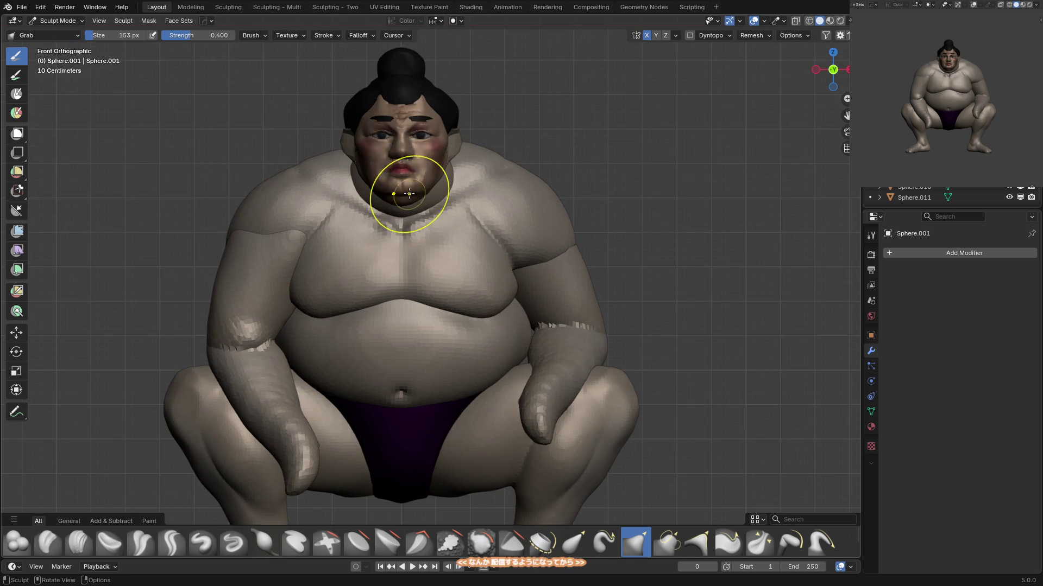
pyautogui.moveTo(393, 170)
pyautogui.mouseDown(button='middle')
pyautogui.moveTo(410, 201)
pyautogui.moveTo(400, 216)
pyautogui.moveTo(368, 165)
pyautogui.moveTo(391, 179)
pyautogui.mouseUp(button='middle')
# Scrape the face flatter, then return to the Grab brush at 170 px.
pyautogui.click(450, 541)
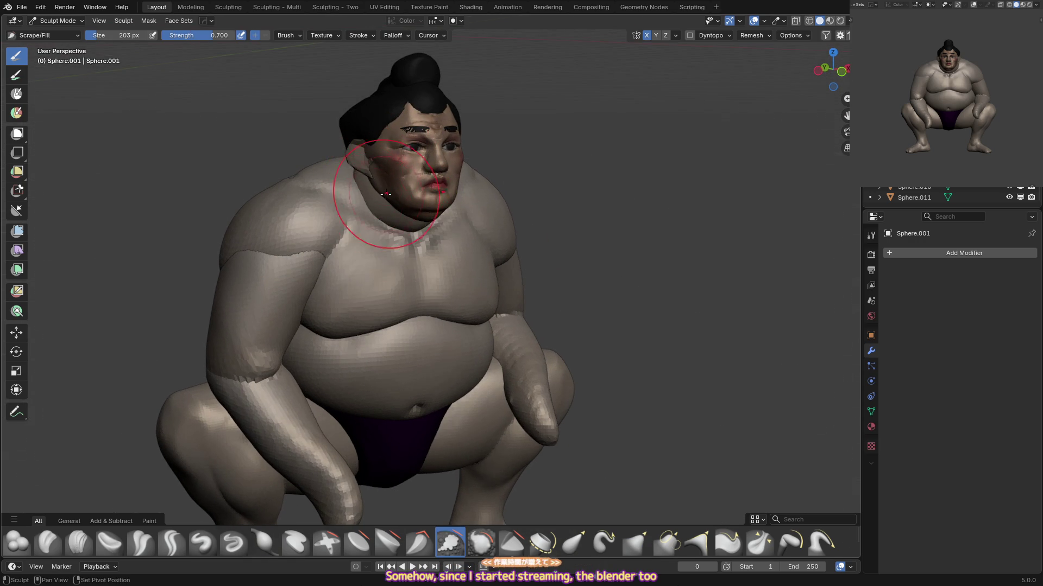
pyautogui.press('KP_1')
pyautogui.moveTo(466, 203)
pyautogui.mouseDown(button='middle')
pyautogui.moveTo(419, 213)
pyautogui.moveTo(472, 176)
pyautogui.mouseUp(button='middle')
pyautogui.press('g')
pyautogui.press('f')
pyautogui.click(451, 195)
# Return to the front view and switch back to Object Mode.
pyautogui.press('KP_1')
pyautogui.scroll(-2, 431, 232)
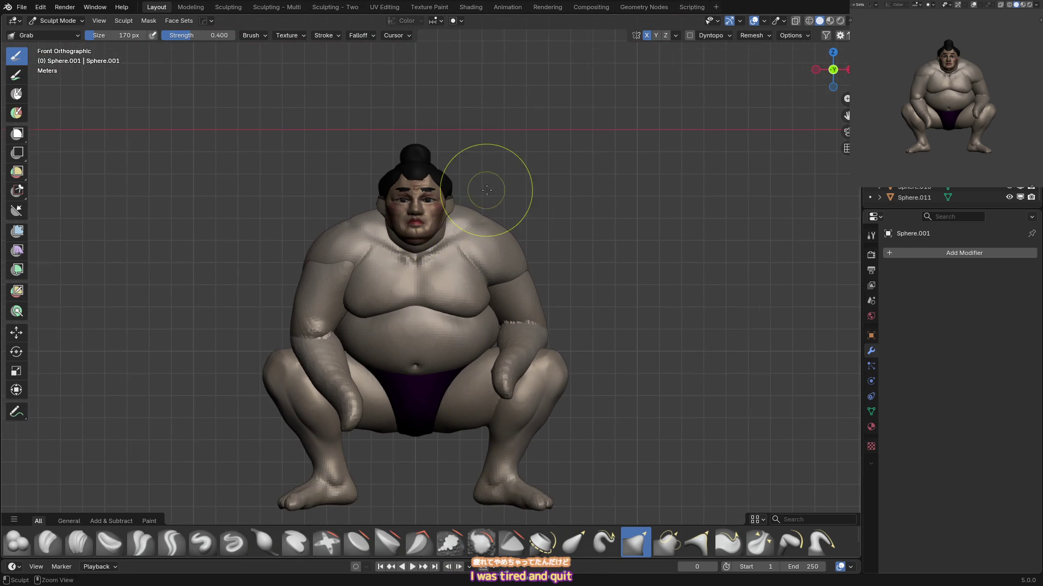
pyautogui.scroll(-1, 494, 228)
pyautogui.hotkey('ctrl', 'Tab')
pyautogui.keyDown('shift'); pyautogui.moveTo(457, 303); pyautogui.dragTo(458, 260, button='middle'); pyautogui.keyUp('shift')
# Select the torso piece and enter Sculpt Mode on it.
pyautogui.click(458, 233)
pyautogui.hotkey('ctrl', 'Tab')
pyautogui.click(467, 265)
pyautogui.rightClick(485, 176)
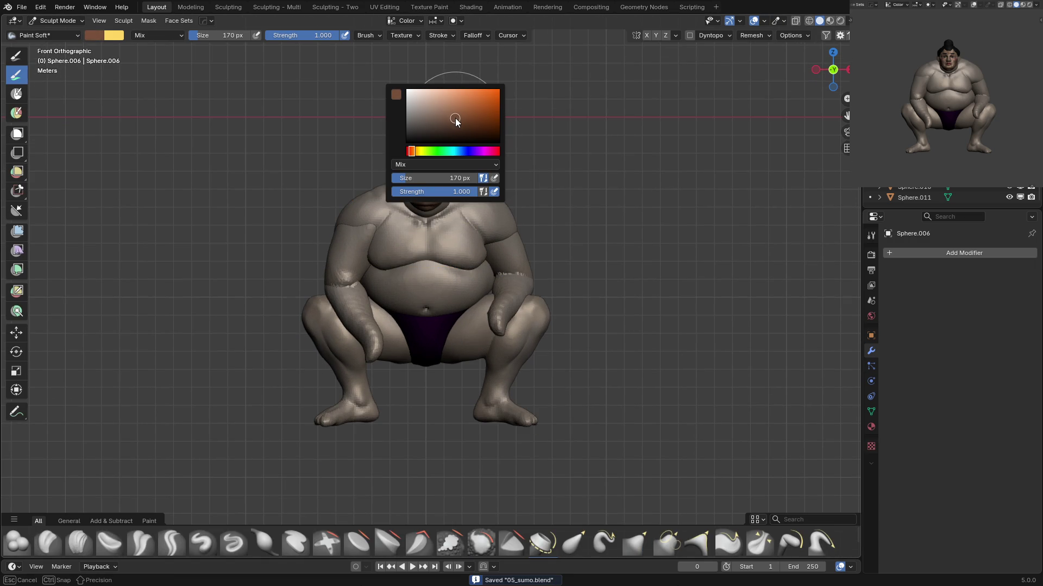
# Shrink the brush to 49 px, shape the arm piece, and save 05_sumo.blend.
pyautogui.press('f')
pyautogui.click(423, 257)
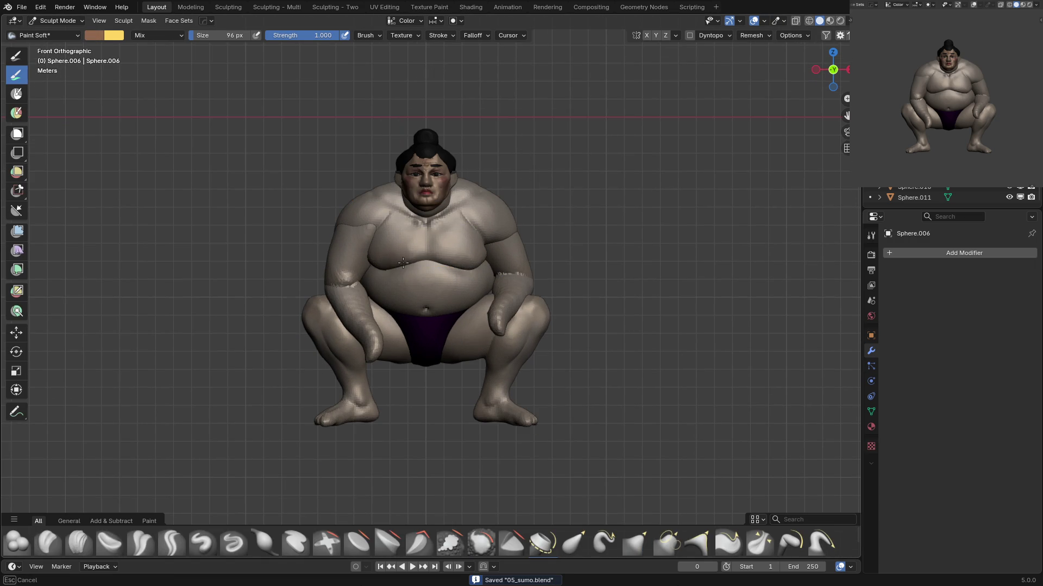
pyautogui.click(427, 232)
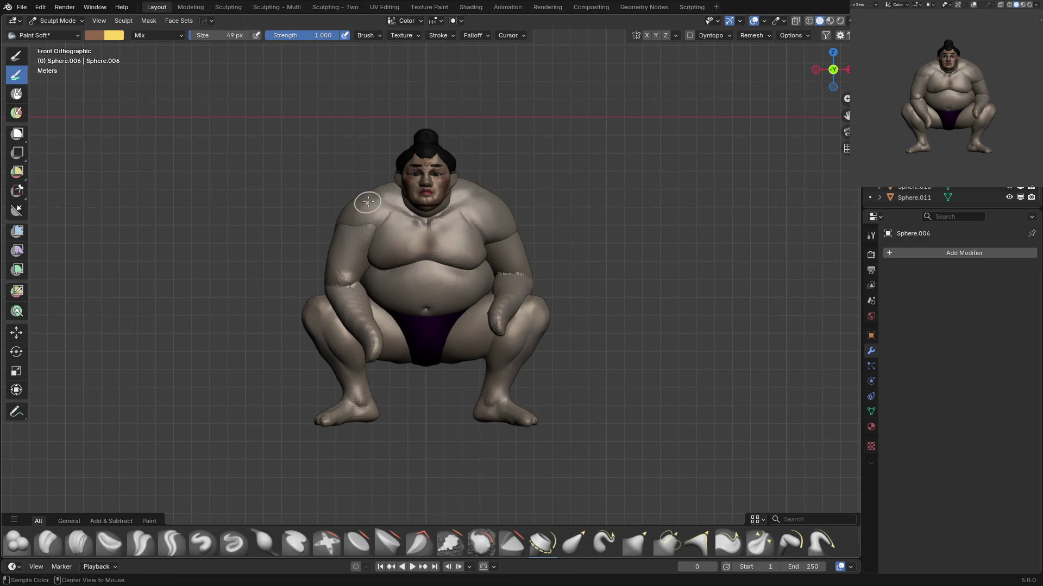
pyautogui.moveTo(368, 202); pyautogui.dragTo(374, 227, button='middle')
pyautogui.hotkey('alt', 'q')
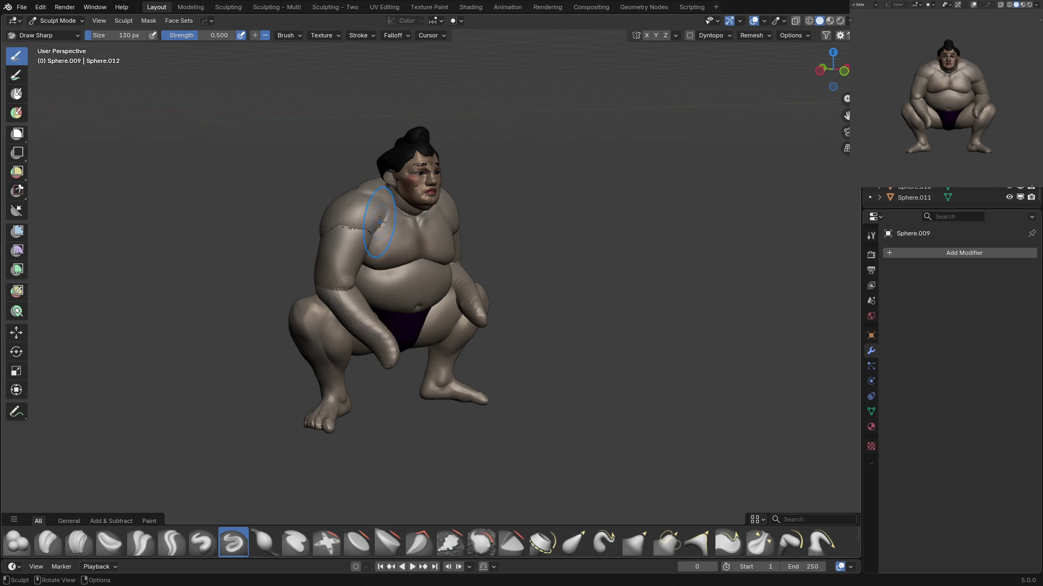
pyautogui.press('KP_1')
pyautogui.hotkey('ctrl', 'Tab')
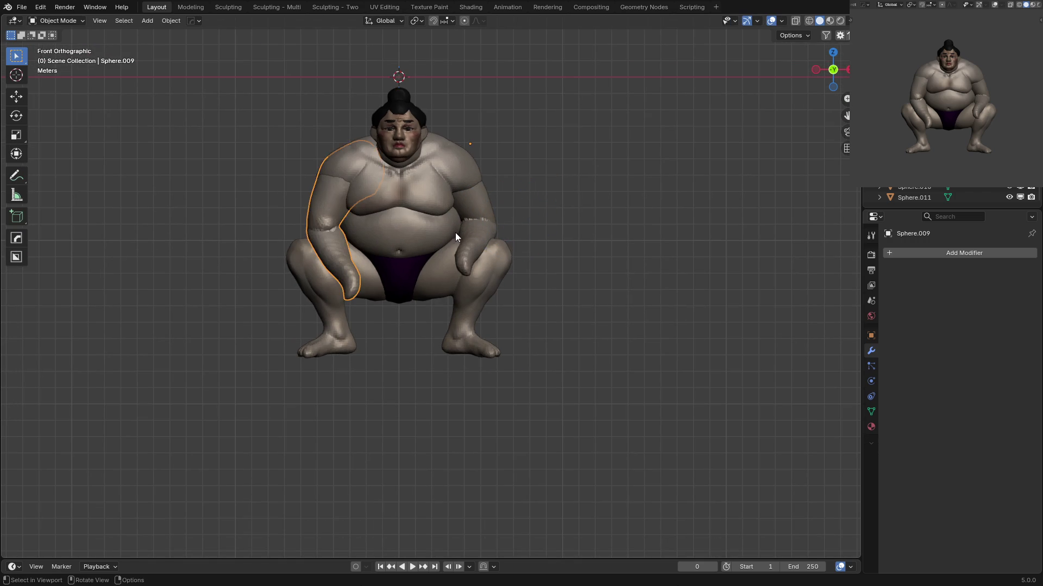
pyautogui.hotkey('ctrl', 's')
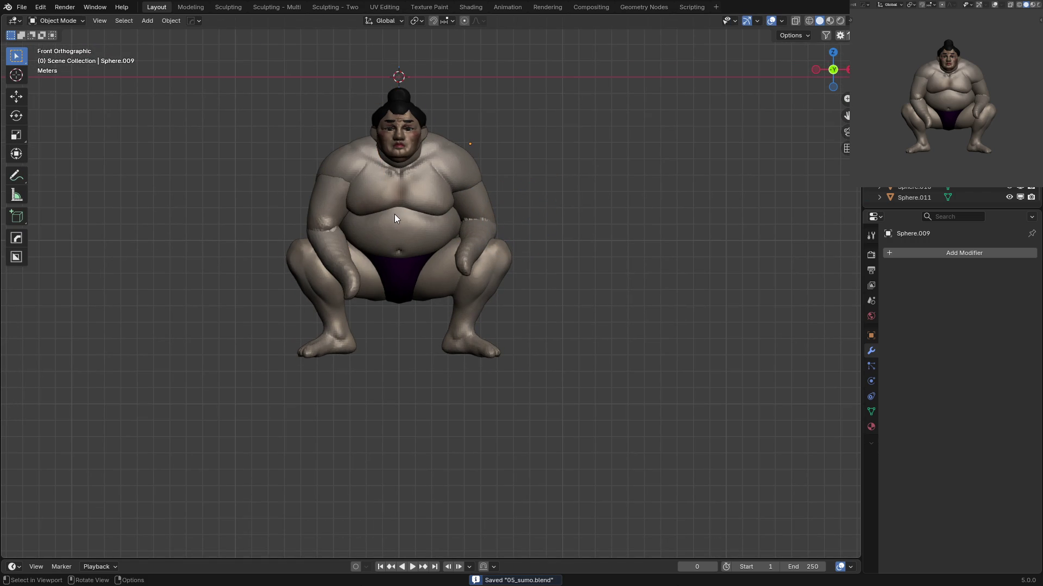
# Resume Grab sculpting on the torso Sphere.006 with a 180 px brush.
pyautogui.hotkey('ctrl', 'Tab')
pyautogui.press('g')
pyautogui.hotkey('alt', 'q')
pyautogui.hotkey('alt', 'q')
pyautogui.press('f')
pyautogui.hotkey('alt', 'q')
pyautogui.click(392, 161)
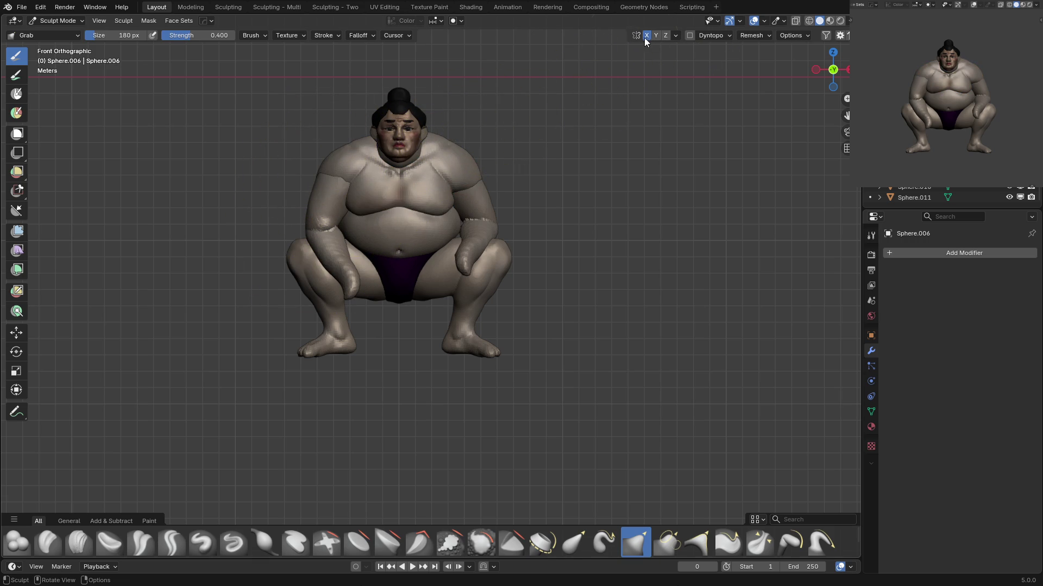
# Pull the torso into shape with the Grab brush, sizing it between 192 and 271 px.
pyautogui.keyDown('ctrl'); pyautogui.moveTo(423, 205); pyautogui.dragTo(446, 222, button='middle'); pyautogui.keyUp('ctrl')
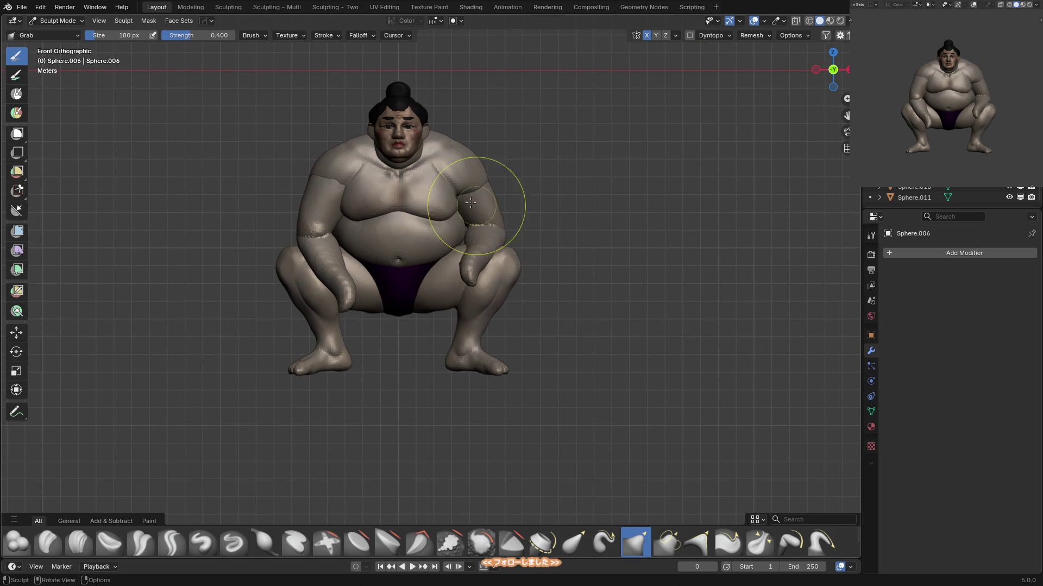
pyautogui.press(']')
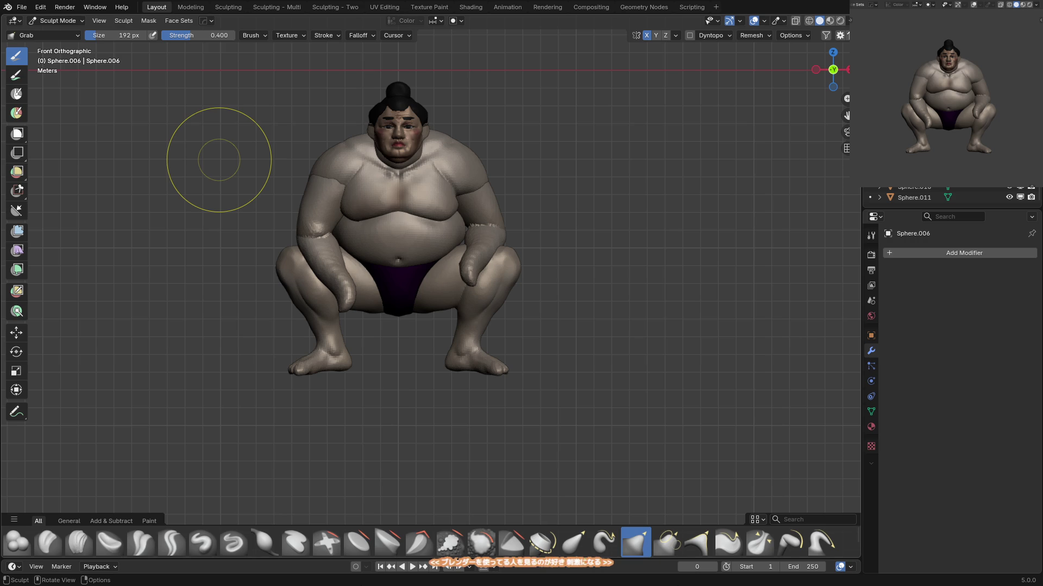
pyautogui.scroll(2, 367, 140)
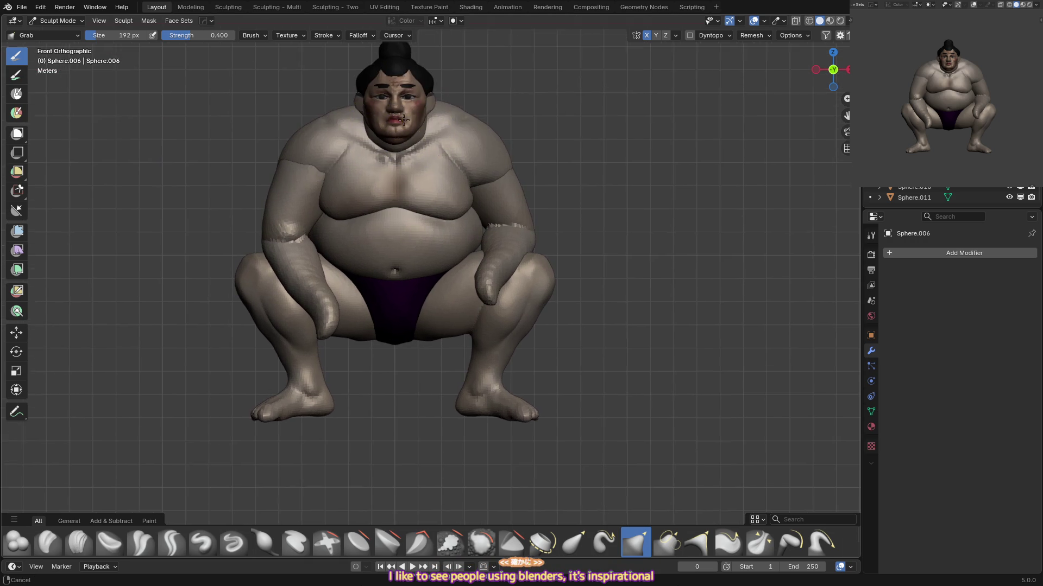
pyautogui.press('f')
pyautogui.click(366, 140)
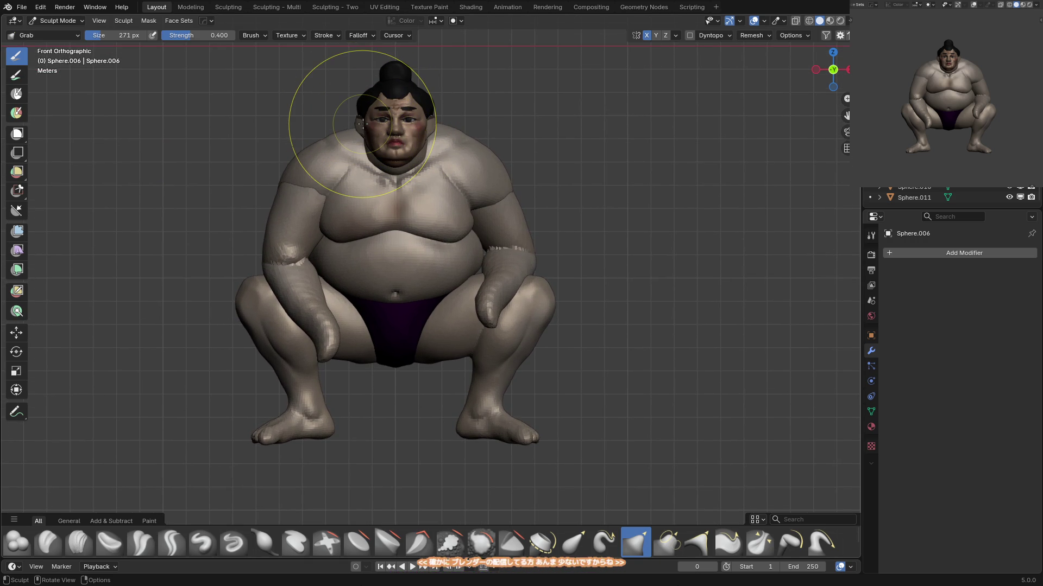
pyautogui.press('f')
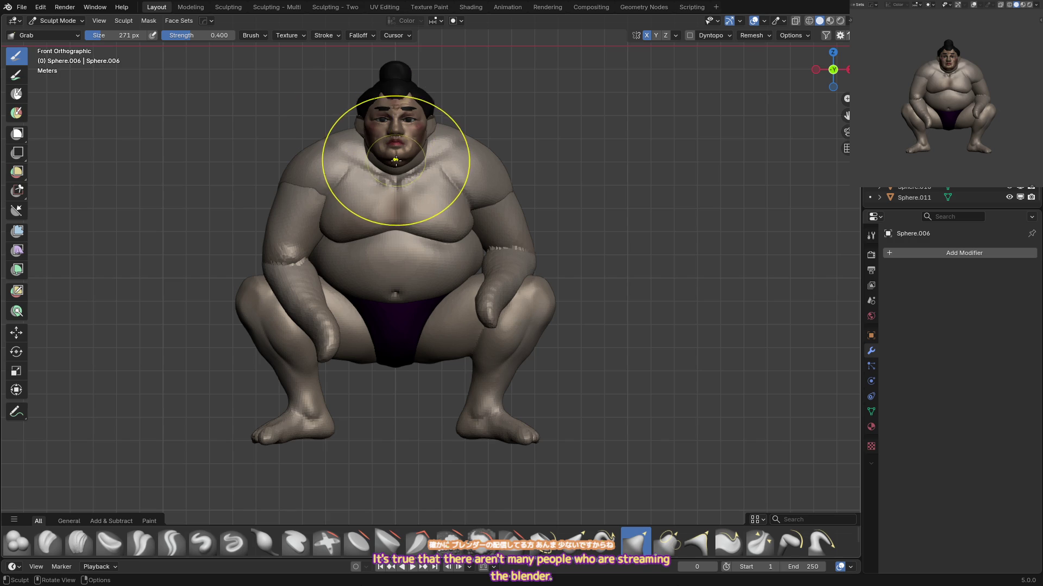
pyautogui.click(362, 136)
pyautogui.press('f')
pyautogui.click(375, 130)
# Check the sumo from the side and front, then return to Object Mode.
pyautogui.moveTo(373, 131)
pyautogui.mouseDown(button='middle')
pyautogui.moveTo(384, 132)
pyautogui.moveTo(330, 133)
pyautogui.mouseUp(button='middle')
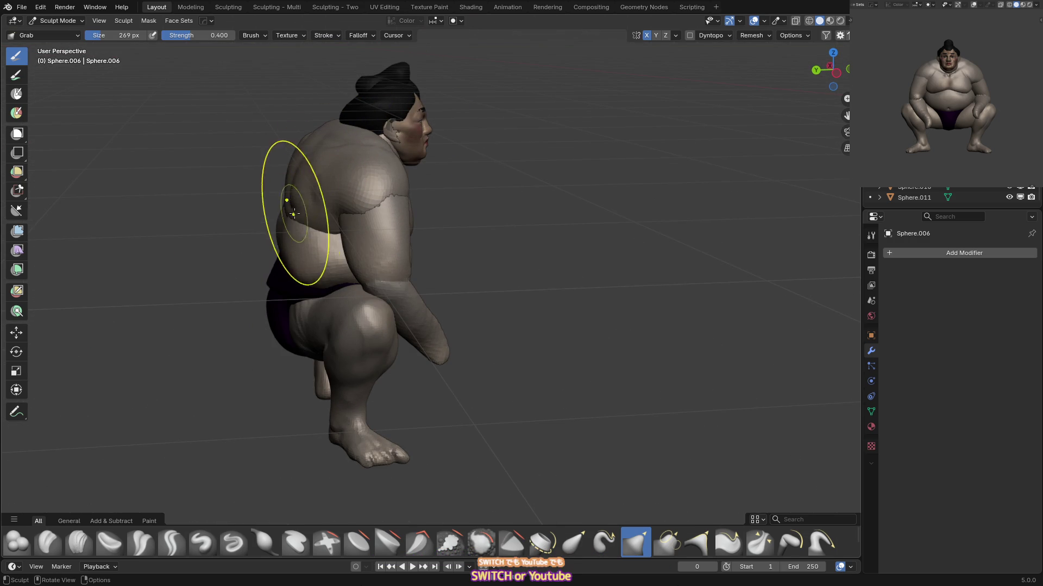
pyautogui.press('KP_1')
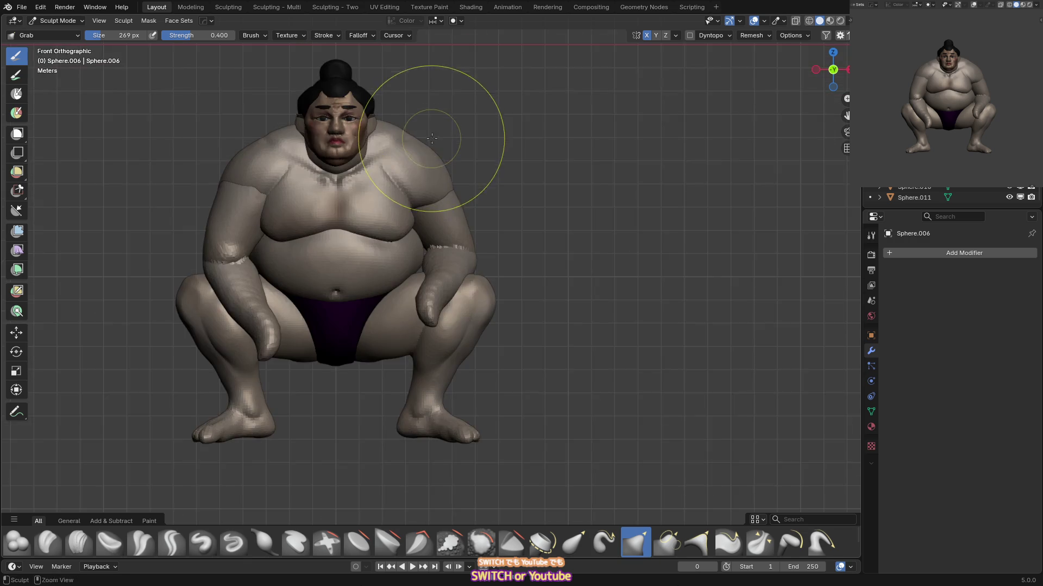
pyautogui.hotkey('ctrl', 'Tab')
pyautogui.click(365, 184)
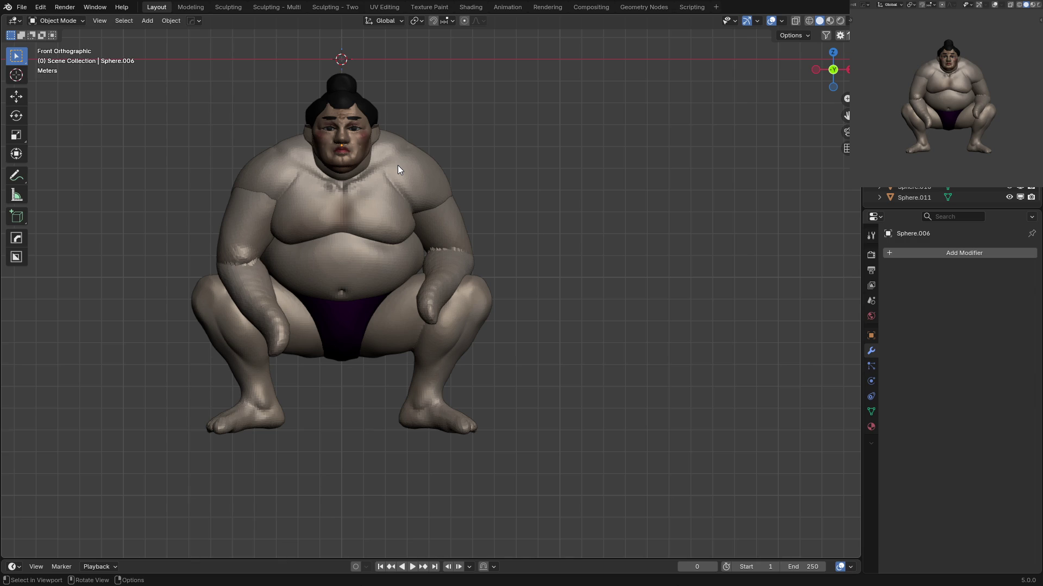
# Reselect the torso and sculpt it with a brush of 189, then 139 px.
pyautogui.keyDown('shift'); pyautogui.moveTo(398, 165); pyautogui.dragTo(367, 180, button='middle'); pyautogui.keyUp('shift')
pyautogui.click(321, 135)
pyautogui.hotkey('ctrl', 'Tab')
pyautogui.click(321, 193)
pyautogui.press('f')
pyautogui.click(302, 191)
pyautogui.press('[')
pyautogui.press('[')
pyautogui.press('[')
# Reshape both arm pieces with a 205 px Grab brush and some build-up strokes.
pyautogui.keyDown('ctrl'); pyautogui.moveTo(458, 162); pyautogui.dragTo(448, 187, button='middle'); pyautogui.keyUp('ctrl')
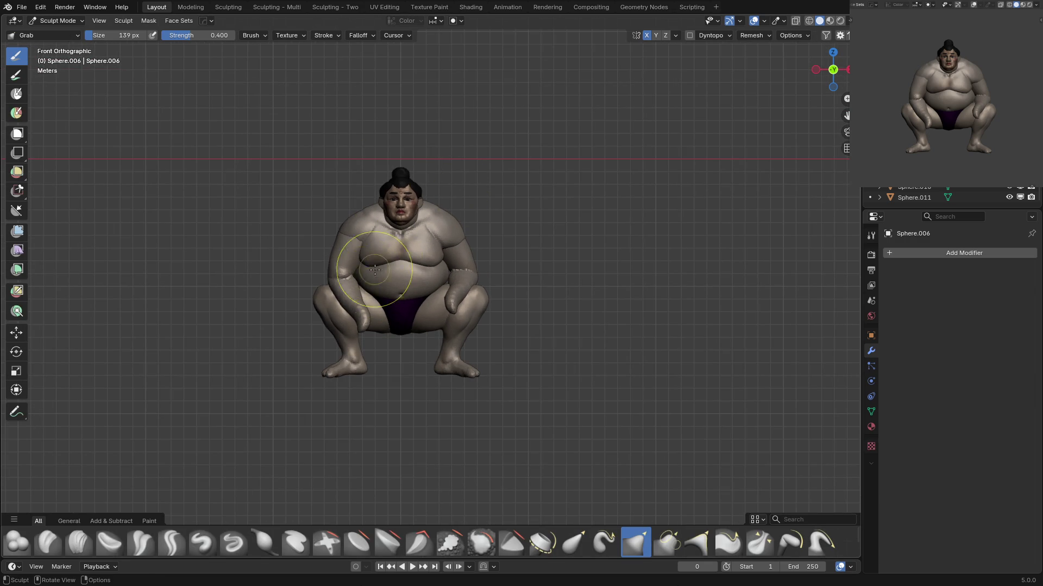
pyautogui.moveTo(369, 277)
pyautogui.mouseDown(button='middle')
pyautogui.moveTo(391, 293)
pyautogui.moveTo(488, 234)
pyautogui.moveTo(494, 247)
pyautogui.moveTo(537, 228)
pyautogui.moveTo(507, 244)
pyautogui.mouseUp(button='middle')
pyautogui.hotkey('alt', 'q')
pyautogui.press(']')
pyautogui.press(']')
pyautogui.press(']')
pyautogui.hotkey('alt', 'q')
pyautogui.press('x')
pyautogui.press('g')
pyautogui.hotkey('alt', 'q')
# Return to the front view in Object Mode, save 05_sumo.blend, and select the head.
pyautogui.moveTo(472, 205); pyautogui.dragTo(516, 191, button='middle')
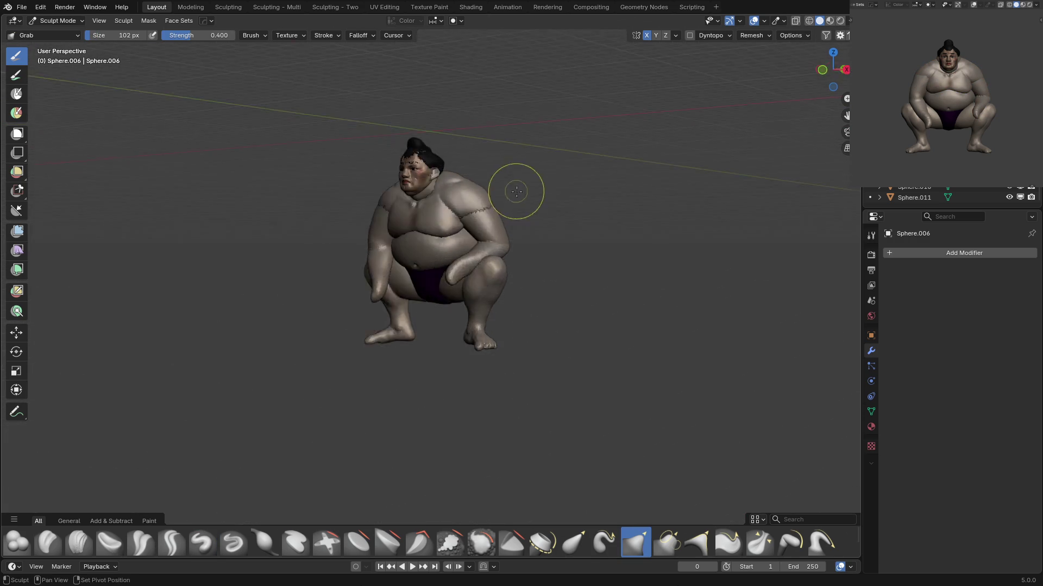
pyautogui.press('KP_1')
pyautogui.hotkey('ctrl', 'Tab')
pyautogui.hotkey('ctrl', 's')
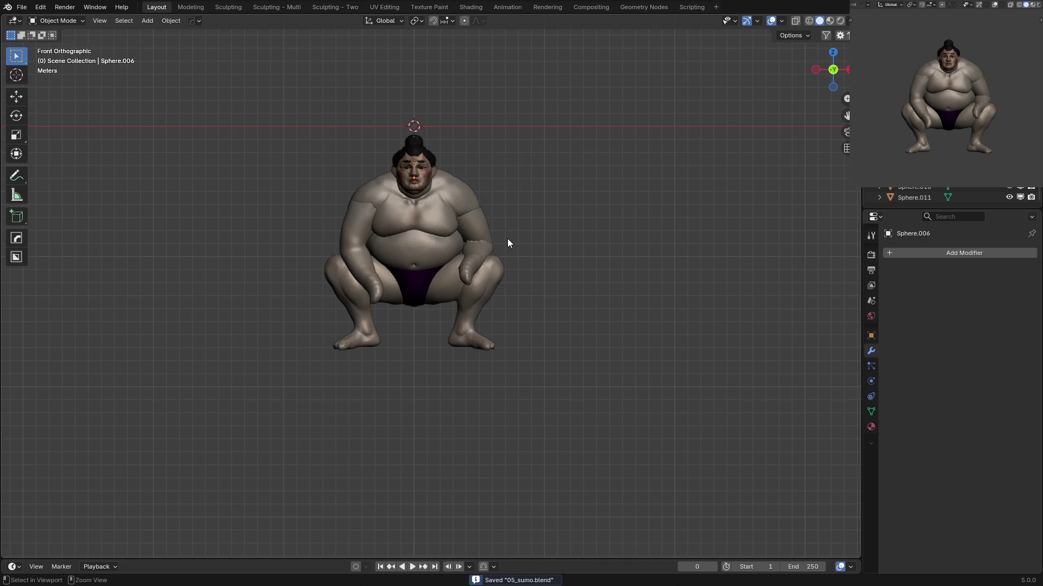
pyautogui.scroll(2, 508, 243)
pyautogui.click(444, 146)
# Inflate the neck on the head piece with a smaller brush, then save.
pyautogui.moveTo(444, 145); pyautogui.dragTo(436, 179, button='middle')
pyautogui.hotkey('ctrl', 'Tab')
pyautogui.click(436, 185)
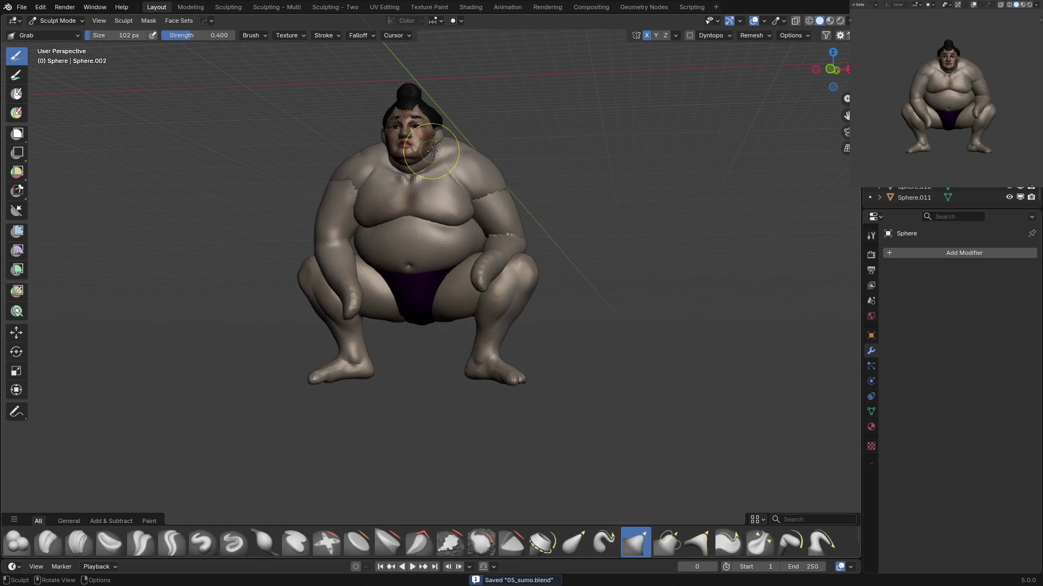
pyautogui.press('[')
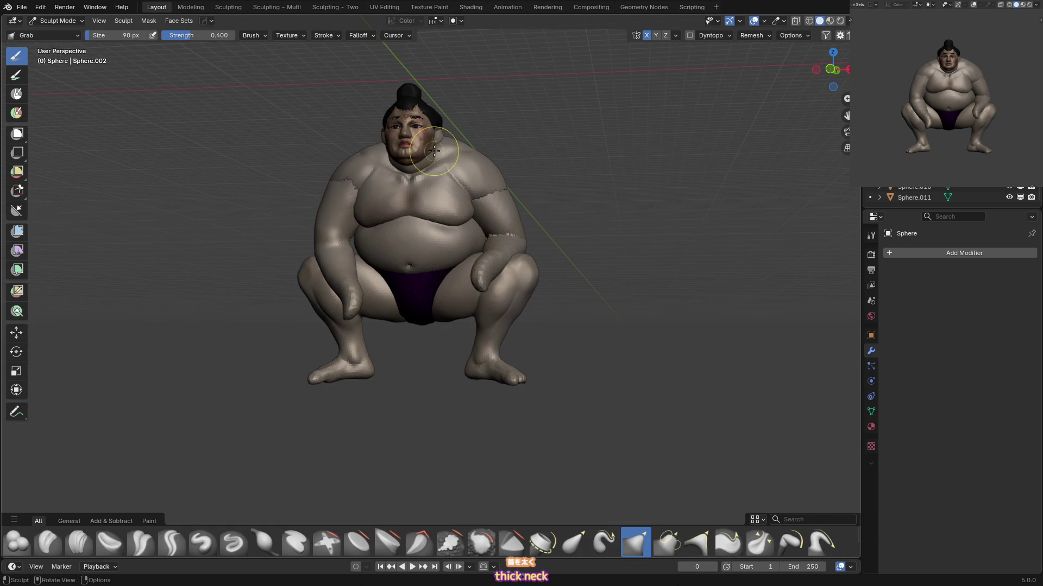
pyautogui.scroll(2, 443, 167)
pyautogui.press('i')
pyautogui.moveTo(443, 166); pyautogui.dragTo(400, 183, button='middle')
pyautogui.press('KP_1')
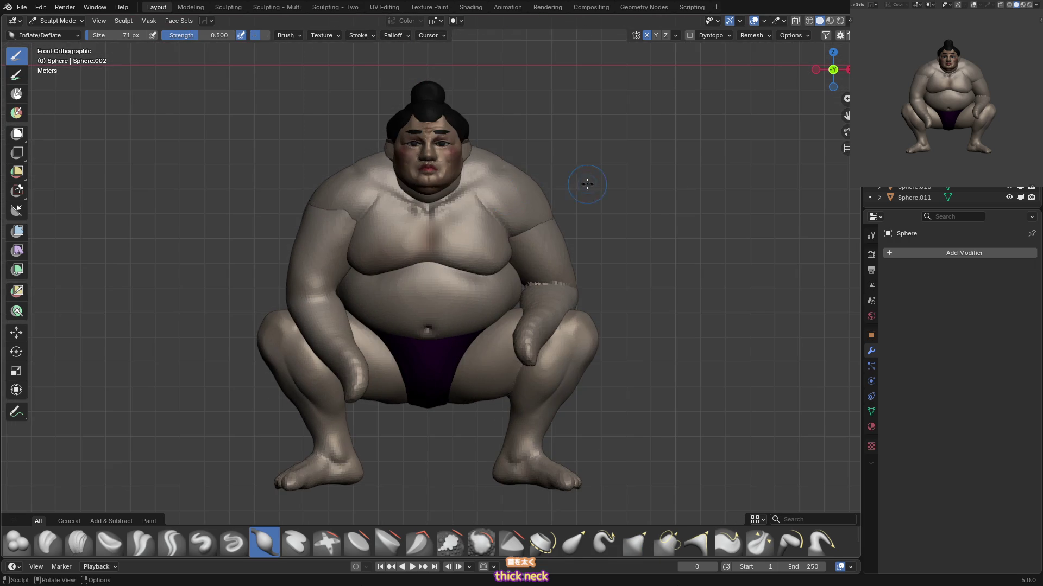
pyautogui.hotkey('ctrl', 'Tab')
pyautogui.hotkey('ctrl', 's')
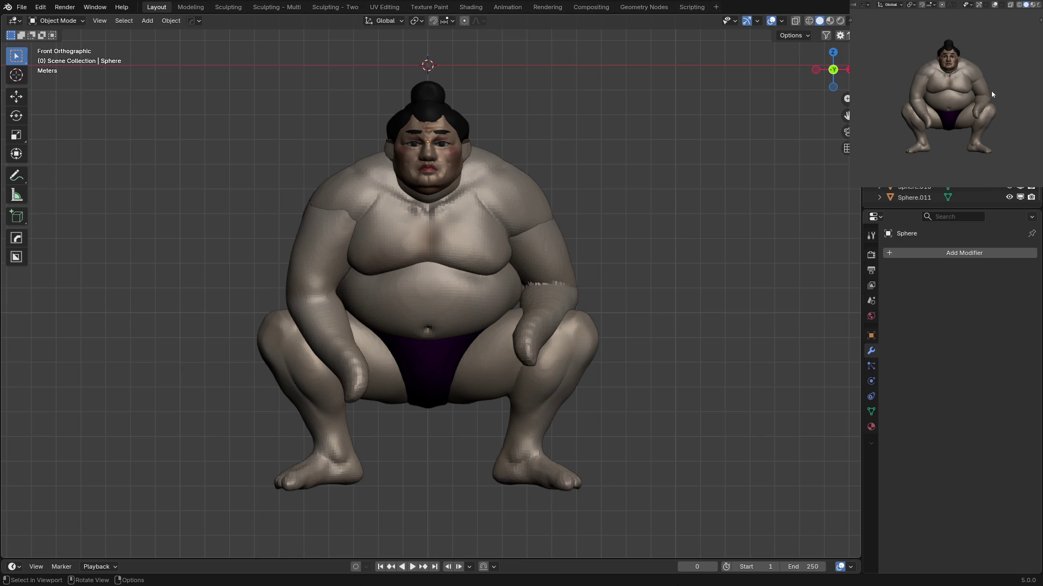
# Select Sphere.011 and start Grab sculpting on it with a resized brush.
pyautogui.scroll(-2, 547, 337)
pyautogui.click(547, 237)
pyautogui.hotkey('ctrl', 'Tab')
pyautogui.press('g')
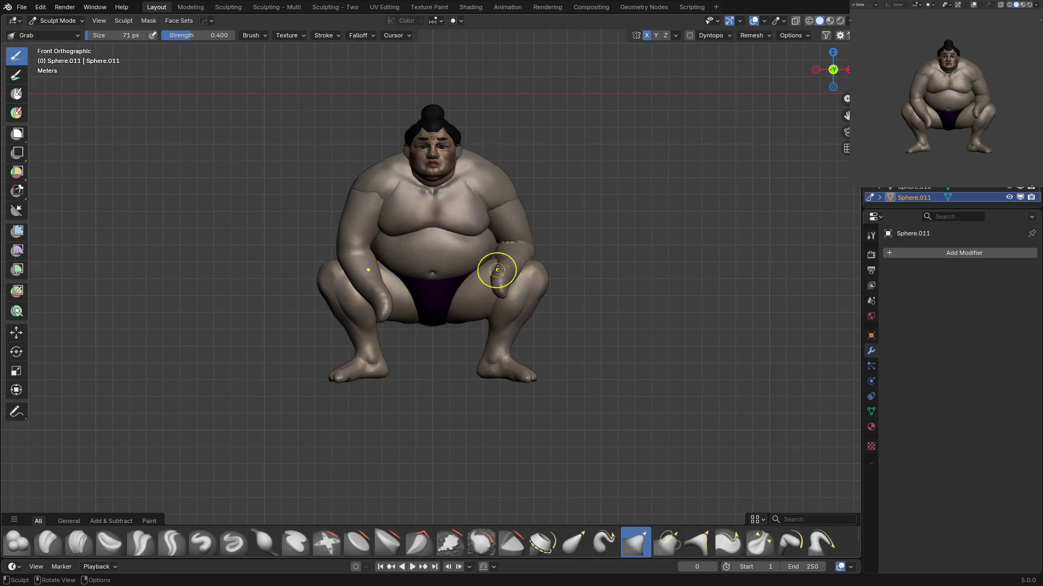
pyautogui.press('f')
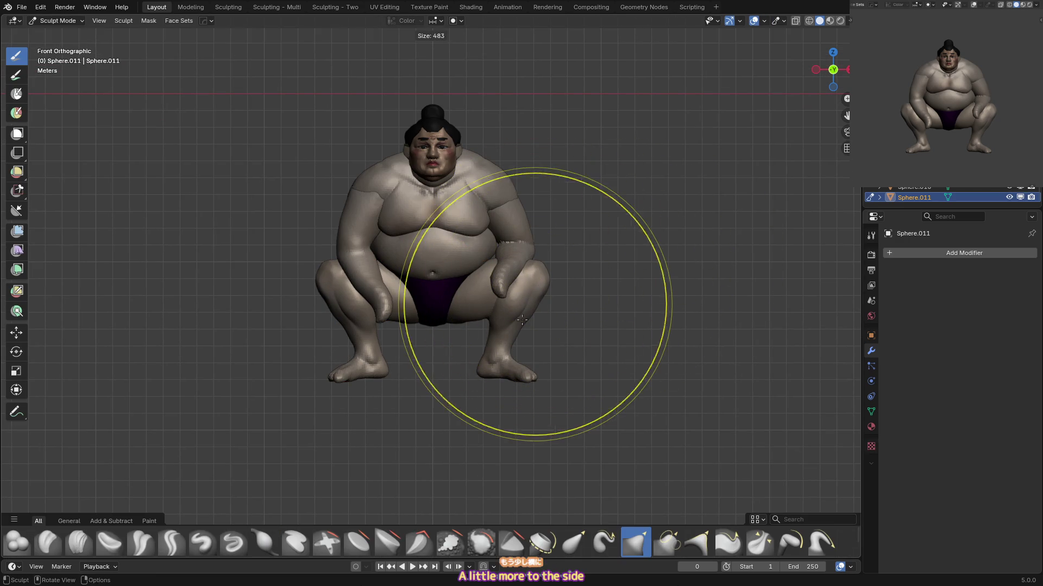
pyautogui.click(530, 334)
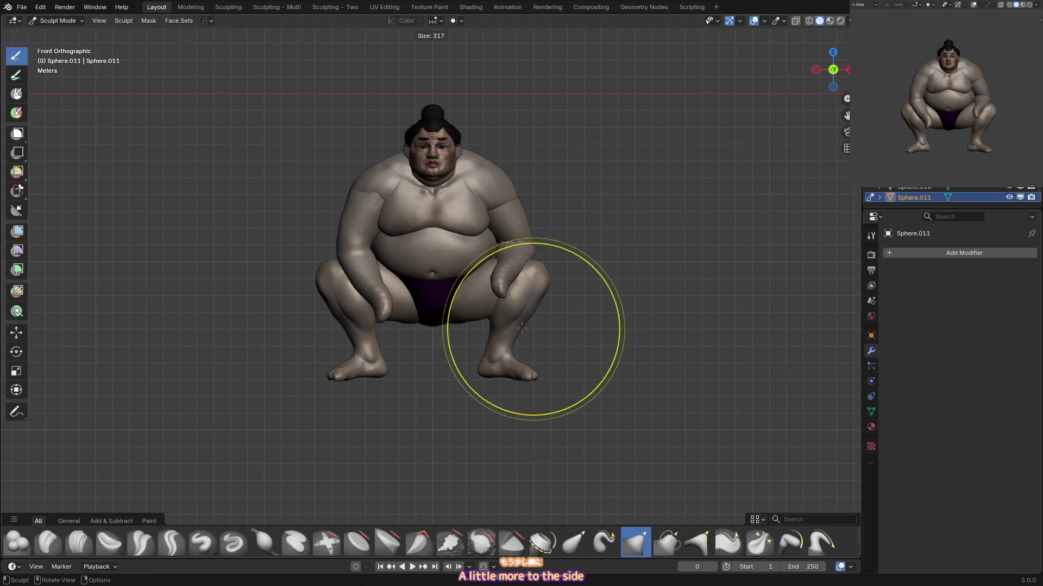
pyautogui.press('f')
pyautogui.click(545, 274)
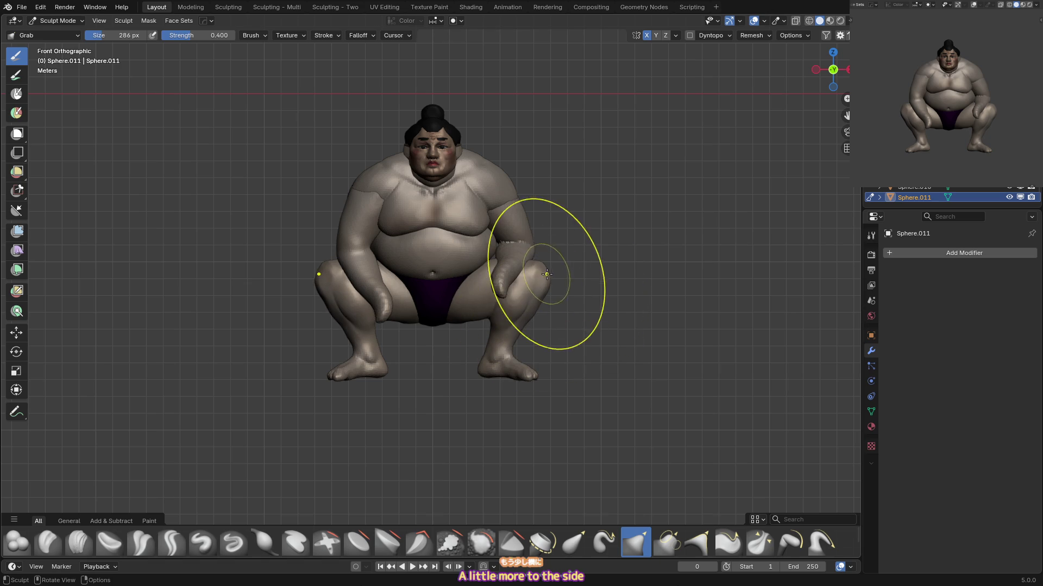
# Grab the Sphere.008 arm slightly outward, then return to front view and Object Mode.
pyautogui.hotkey('alt', 'q')
pyautogui.hotkey('alt', 'q')
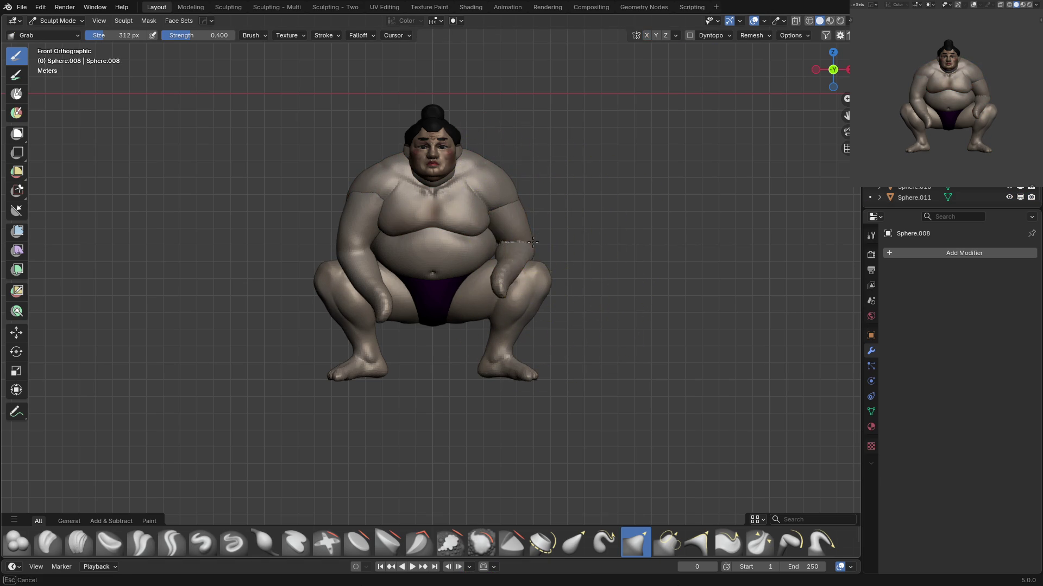
pyautogui.hotkey('alt', 'q')
pyautogui.moveTo(349, 210); pyautogui.dragTo(353, 202, button='middle')
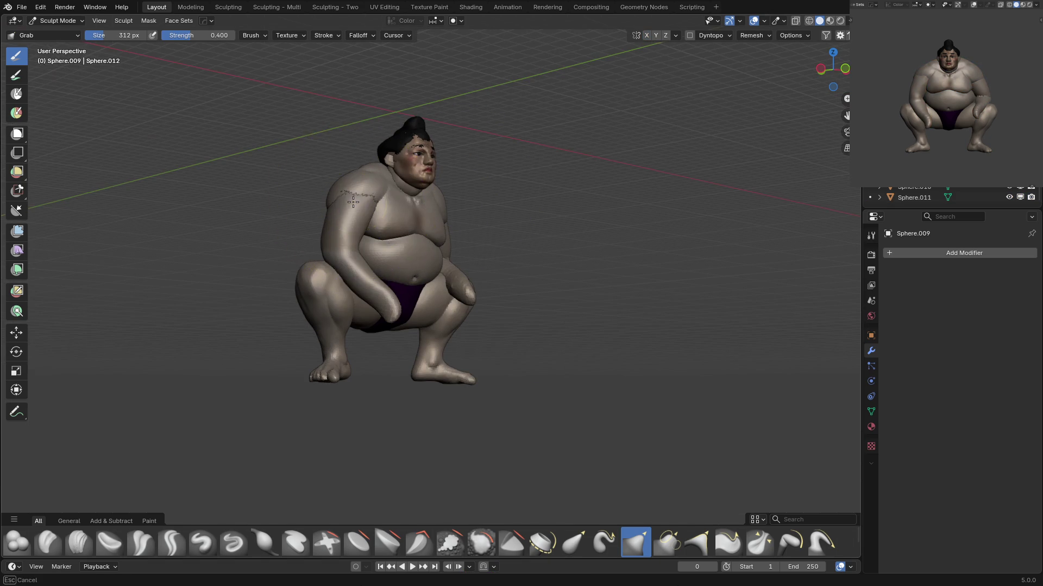
pyautogui.press('KP_1')
pyautogui.hotkey('ctrl', 'Tab')
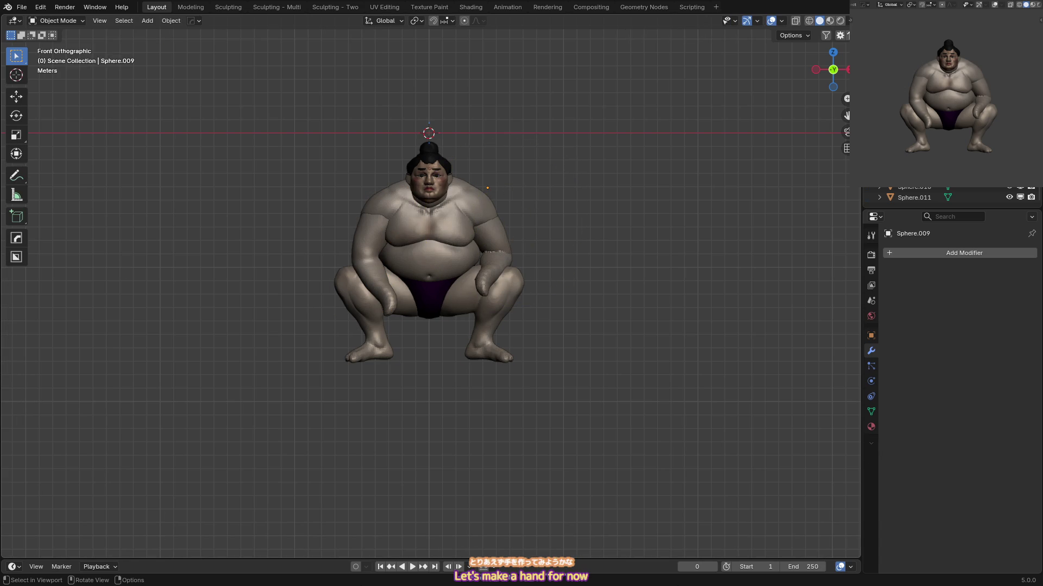
# Grab the forearm down onto the knee, viewed from above.
pyautogui.scroll(3, 535, 265)
pyautogui.hotkey('ctrl', 'Tab')
pyautogui.moveTo(535, 247); pyautogui.dragTo(532, 274, button='middle')
pyautogui.press('g')
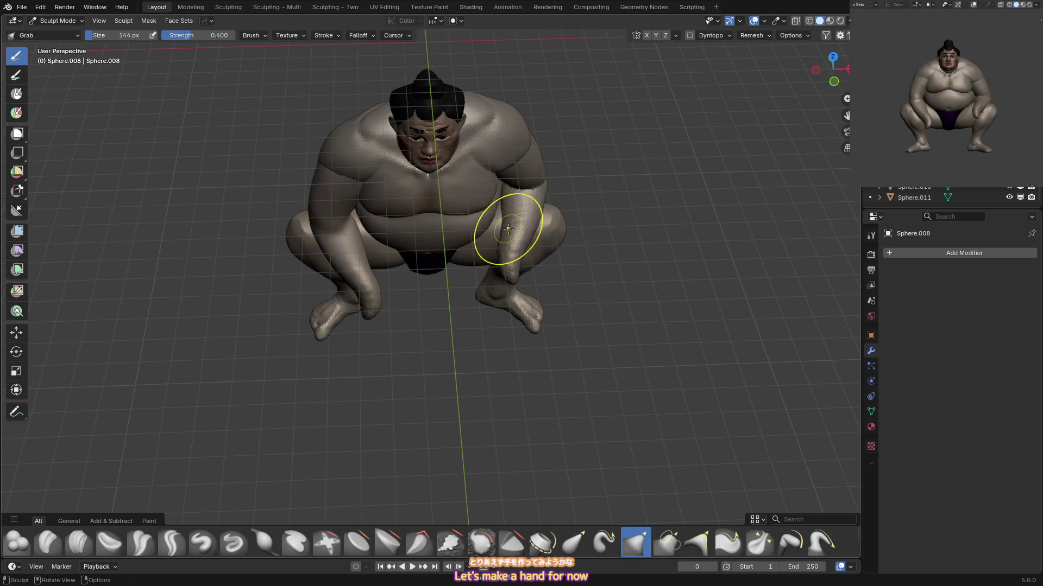
pyautogui.press('KP_1')
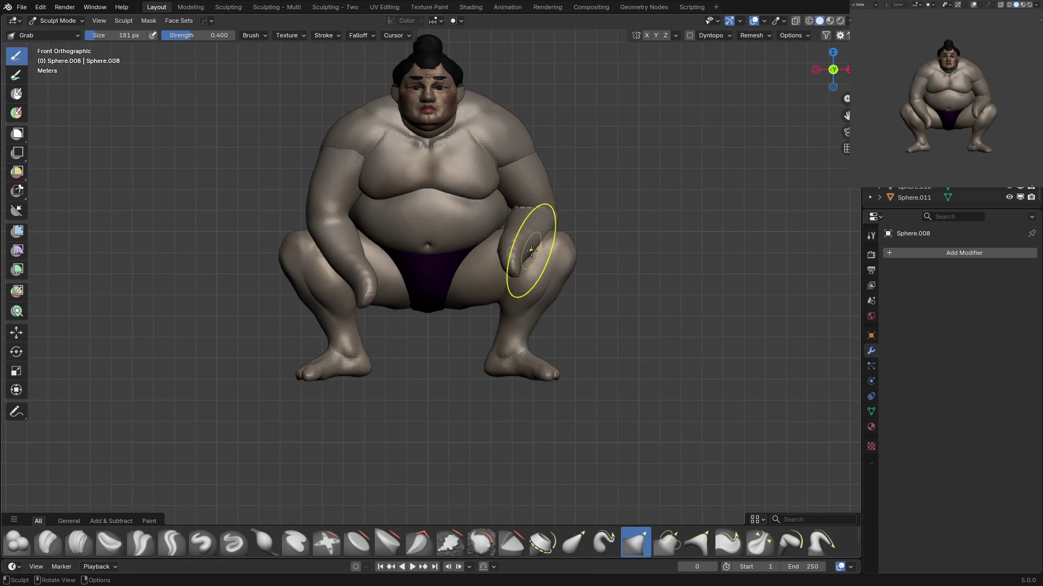
# Inflate the upper arm to bulk it up, adjusting the brush size.
pyautogui.press('i')
pyautogui.moveTo(530, 260)
pyautogui.mouseDown(button='middle')
pyautogui.moveTo(528, 227)
pyautogui.moveTo(511, 212)
pyautogui.moveTo(530, 200)
pyautogui.moveTo(527, 214)
pyautogui.moveTo(557, 191)
pyautogui.moveTo(495, 215)
pyautogui.mouseUp(button='middle')
pyautogui.press('[')
pyautogui.press('[')
pyautogui.press('[')
pyautogui.press(']')
pyautogui.press(']')
pyautogui.press(']')
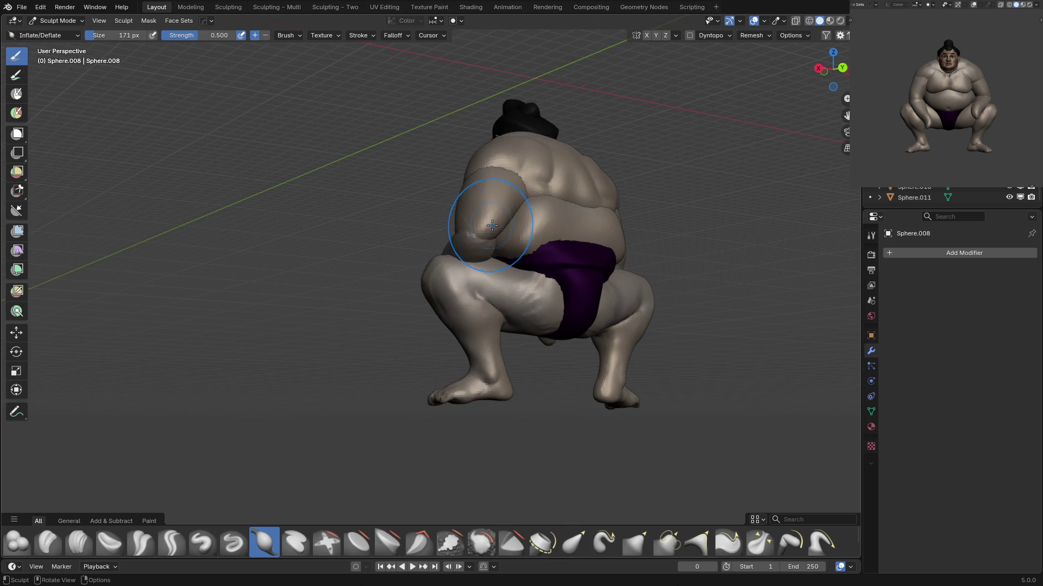
pyautogui.scroll(2, 492, 225)
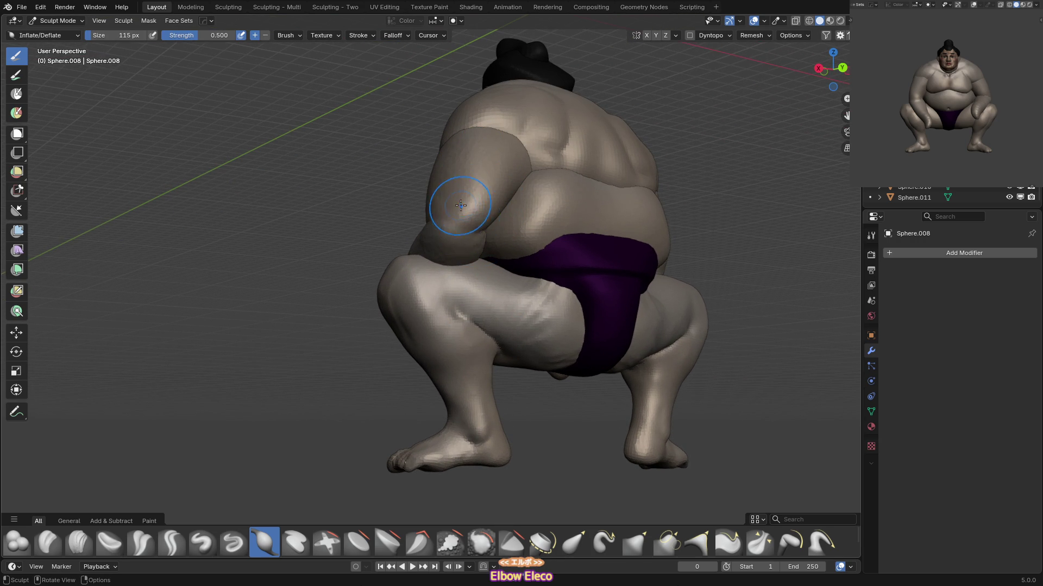
pyautogui.moveTo(460, 205); pyautogui.dragTo(442, 212, button='middle')
# Sharpen the elbow crease from behind using Crease Sharp with a few Draw strokes.
pyautogui.hotkey('shift', 'c')
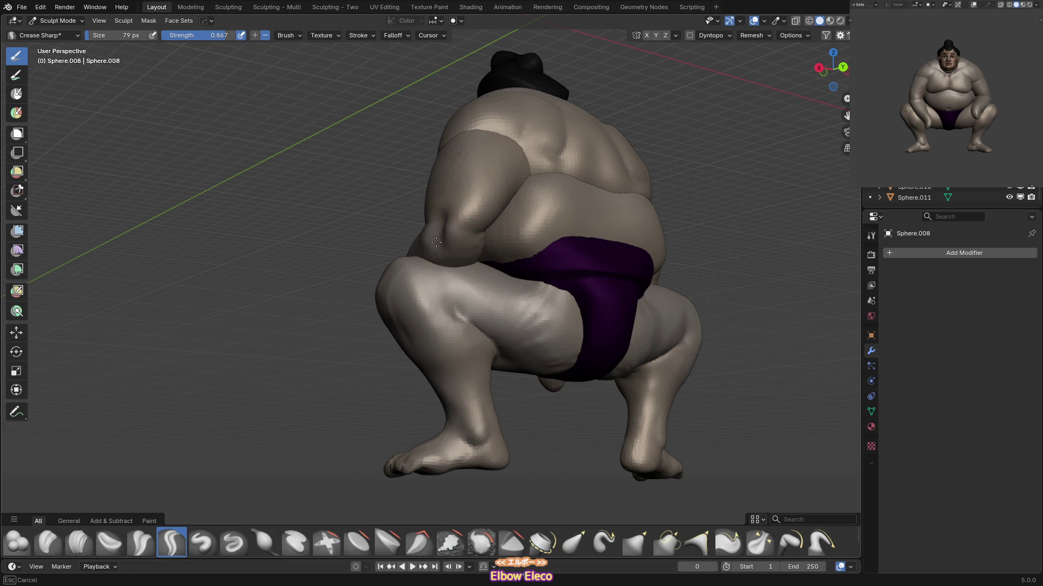
pyautogui.moveTo(456, 221)
pyautogui.click(438, 240)
pyautogui.press('x')
pyautogui.moveTo(438, 240)
pyautogui.mouseDown(button='middle')
pyautogui.moveTo(491, 222)
pyautogui.moveTo(463, 143)
pyautogui.mouseUp(button='middle')
pyautogui.hotkey('shift', 'c')
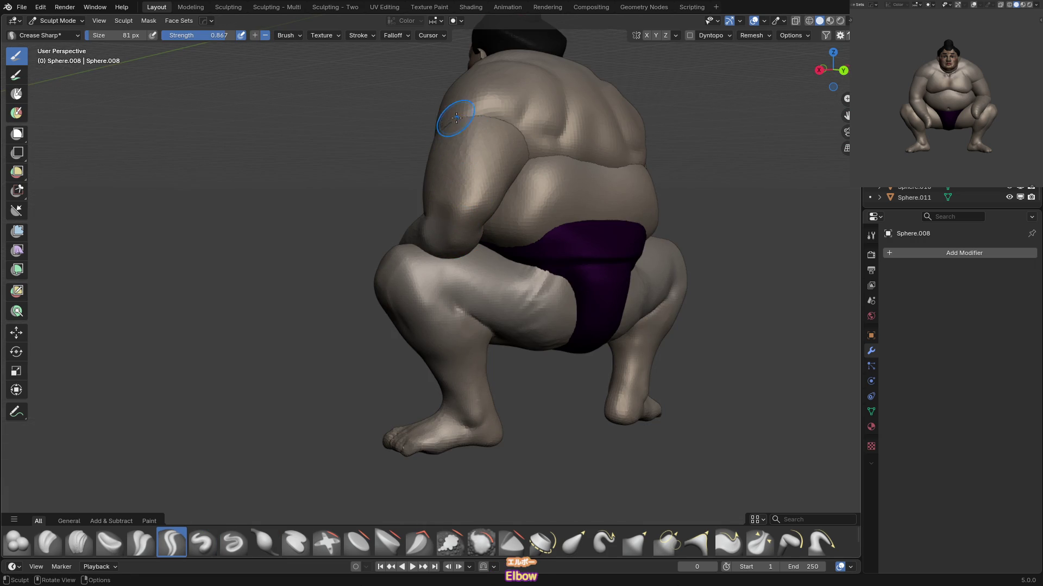
pyautogui.moveTo(446, 192); pyautogui.dragTo(520, 128, button='middle')
pyautogui.moveTo(486, 184); pyautogui.dragTo(468, 169, button='middle')
pyautogui.press('[')
pyautogui.press('[')
pyautogui.press('[')
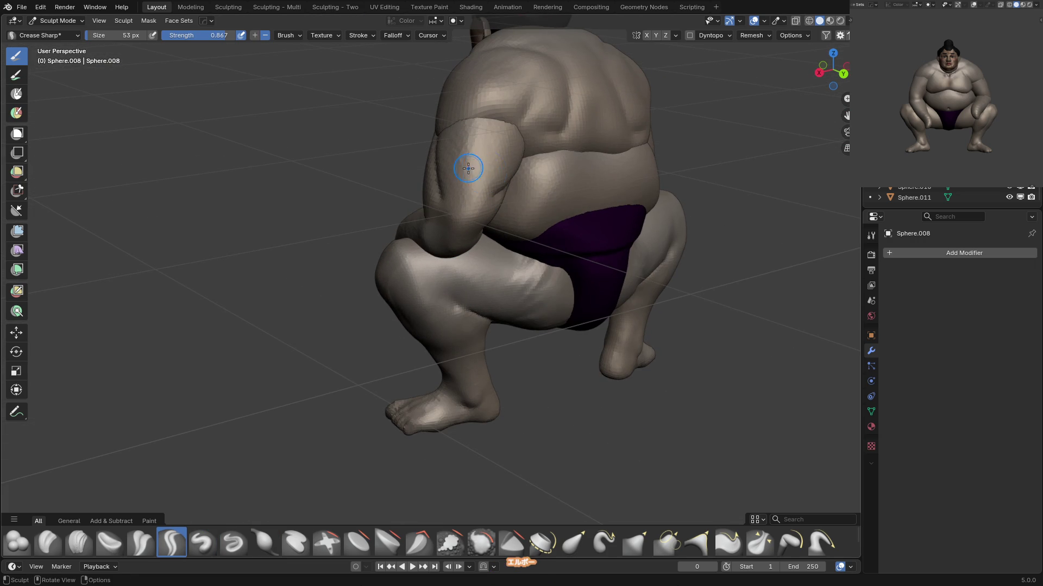
pyautogui.press(']')
pyautogui.press(']')
pyautogui.press(']')
pyautogui.moveTo(478, 223)
pyautogui.mouseDown(button='middle')
pyautogui.moveTo(464, 205)
pyautogui.moveTo(488, 174)
pyautogui.moveTo(461, 219)
pyautogui.mouseUp(button='middle')
pyautogui.press('g')
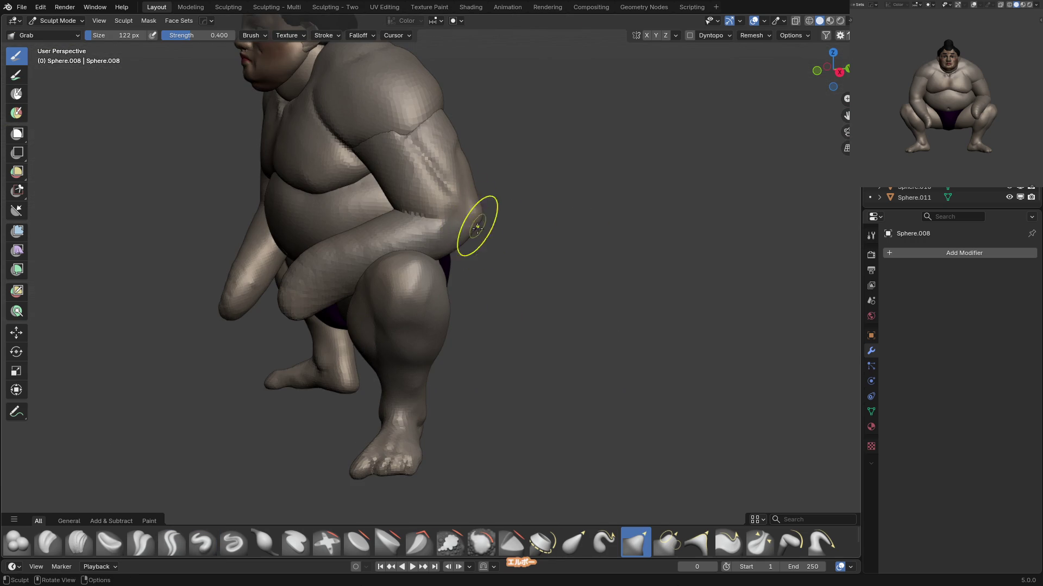
# Enlarge the brush and pull Sphere.008's upper arm near the chest leftward.
pyautogui.press('f')
pyautogui.click(462, 163)
pyautogui.moveTo(380, 155)
pyautogui.mouseDown()
pyautogui.moveTo(362, 154)
pyautogui.moveTo(369, 140)
pyautogui.mouseUp()
pyautogui.moveTo(369, 140); pyautogui.dragTo(457, 98, button='middle')
# In front view, use Grab to pull the upper arm up and outward.
pyautogui.press('i')
pyautogui.moveTo(410, 132); pyautogui.dragTo(374, 195, button='middle')
pyautogui.click(828, 65)
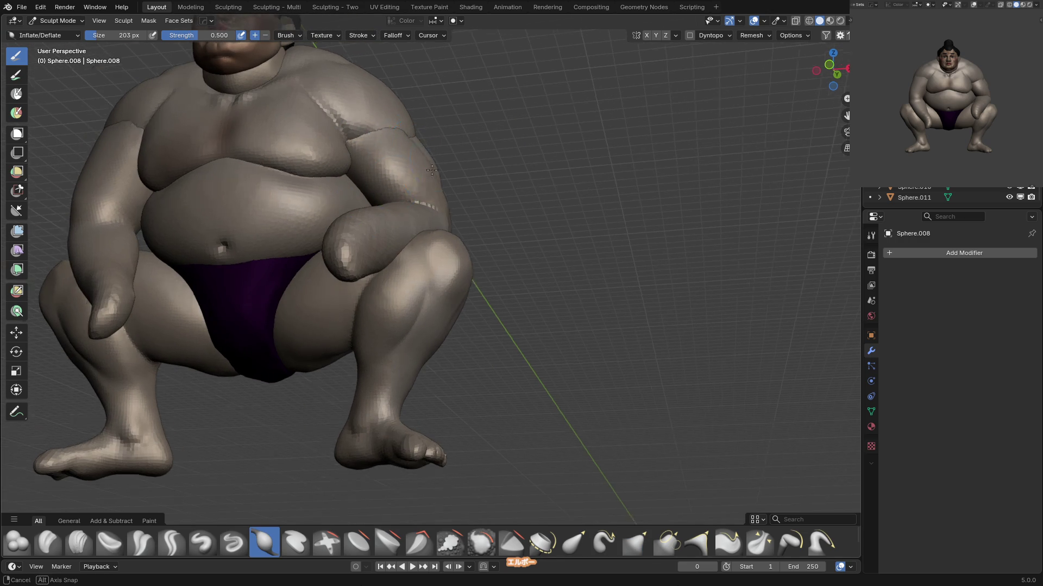
pyautogui.press('g')
pyautogui.scroll(-1, 380, 190)
pyautogui.moveTo(386, 185); pyautogui.dragTo(415, 155)
pyautogui.press('i')
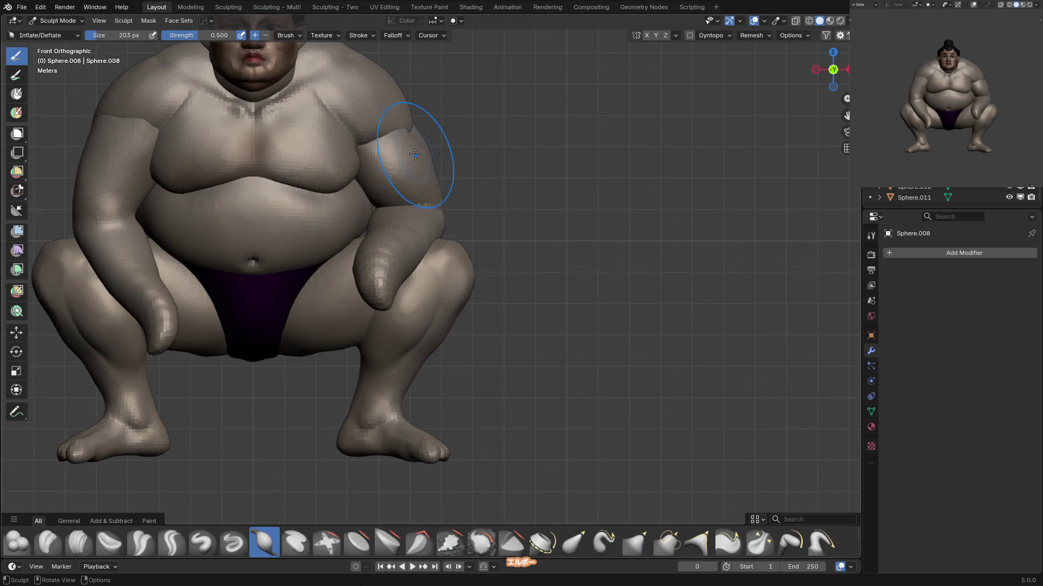
pyautogui.press('g')
pyautogui.moveTo(396, 205)
pyautogui.mouseDown(button='middle')
pyautogui.moveTo(431, 221)
pyautogui.moveTo(349, 198)
pyautogui.moveTo(455, 219)
pyautogui.mouseUp(button='middle')
# Cycle through Clay, Crease Sharp, Draw and Grab brushes while orbiting to a side view of the arm.
pyautogui.press('c')
pyautogui.hotkey('shift', 'c')
pyautogui.press('c')
pyautogui.moveTo(346, 227)
pyautogui.mouseDown(button='middle')
pyautogui.moveTo(419, 198)
pyautogui.moveTo(471, 207)
pyautogui.mouseUp(button='middle')
pyautogui.moveTo(399, 215); pyautogui.dragTo(480, 201, button='middle')
pyautogui.press('x')
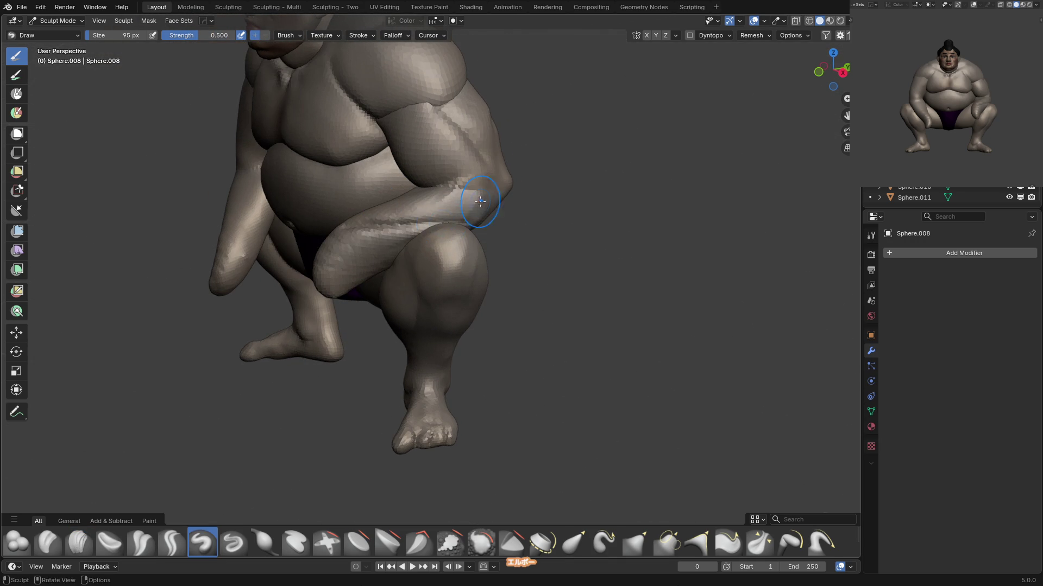
pyautogui.press('g')
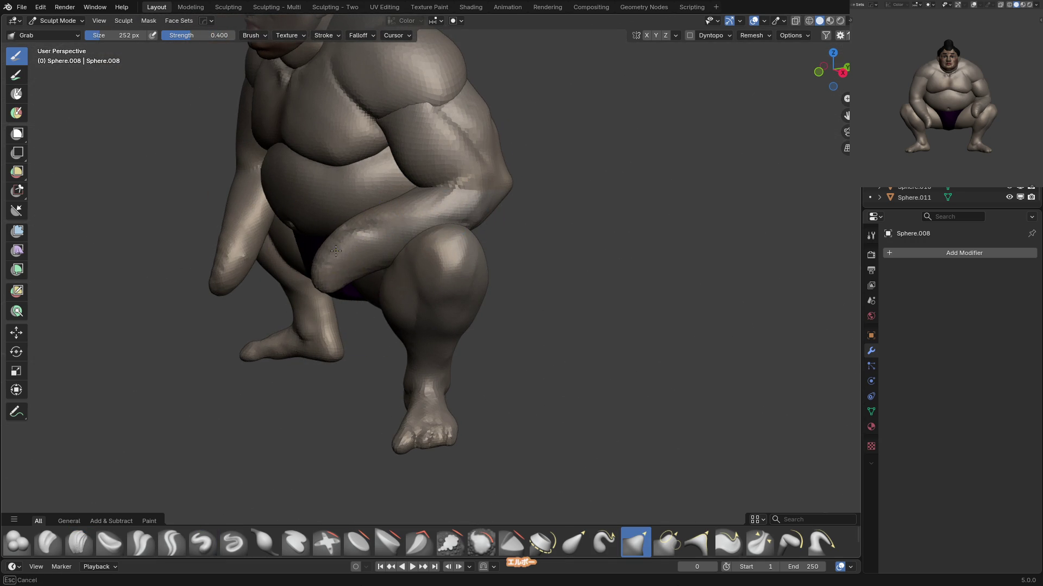
pyautogui.moveTo(416, 187); pyautogui.dragTo(488, 198, button='middle')
# Inflate the elbow with a larger brush to bulge it out.
pyautogui.press('f')
pyautogui.click(513, 201)
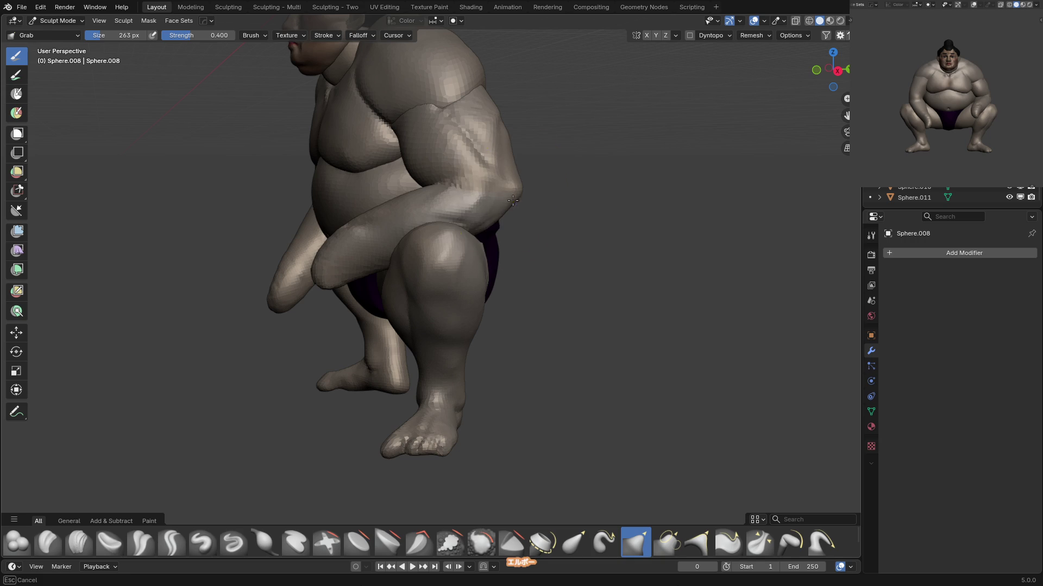
pyautogui.press('i')
pyautogui.moveTo(514, 189); pyautogui.dragTo(456, 159)
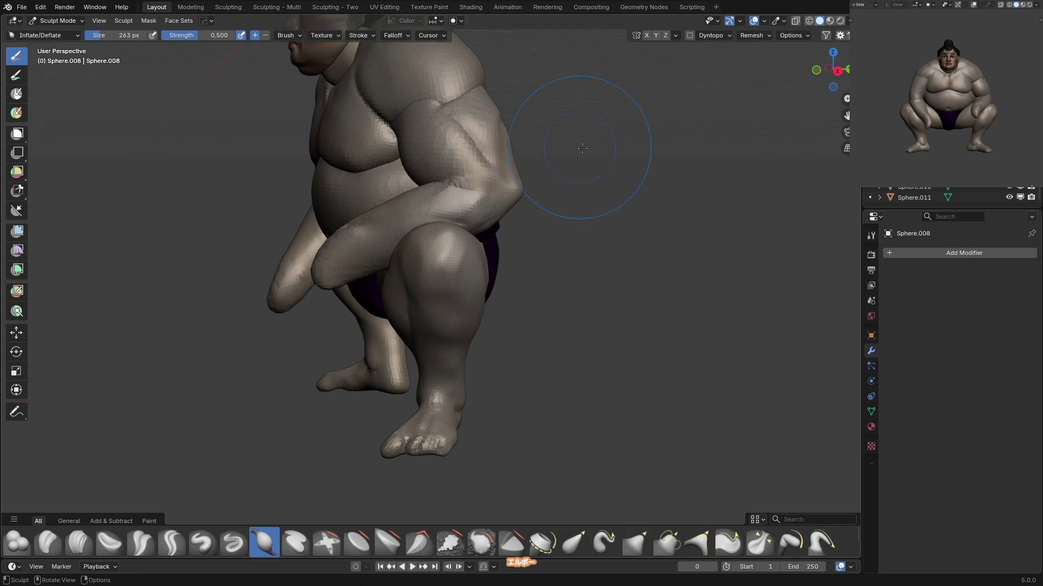
pyautogui.moveTo(582, 148); pyautogui.dragTo(511, 190, button='middle')
# With a smaller Crease Sharp brush, carve a crease along the shoulder and down the upper arm.
pyautogui.press('g')
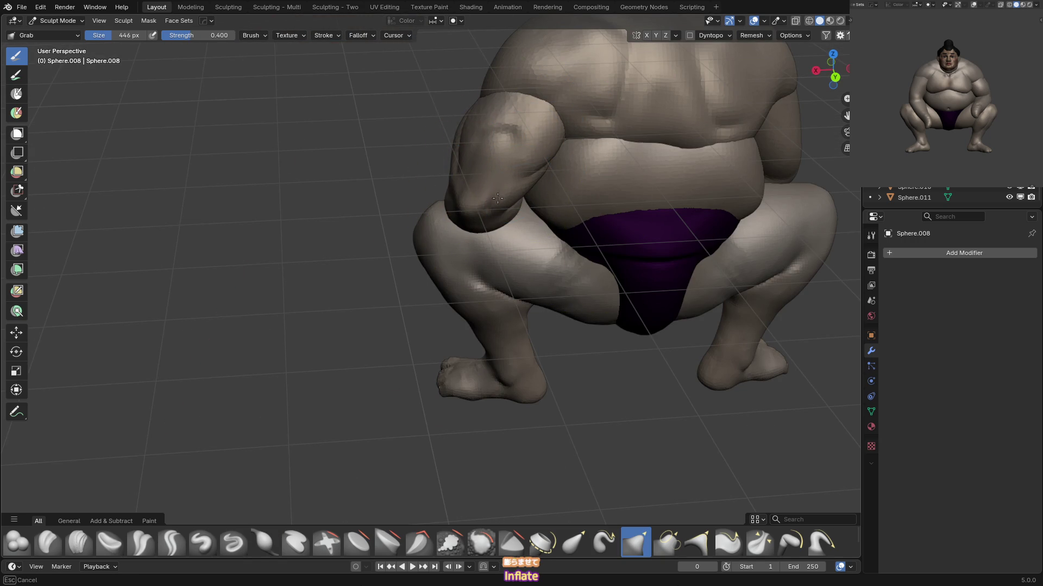
pyautogui.press('KP_1')
pyautogui.scroll(-3, 586, 190)
pyautogui.press('f')
pyautogui.click(473, 234)
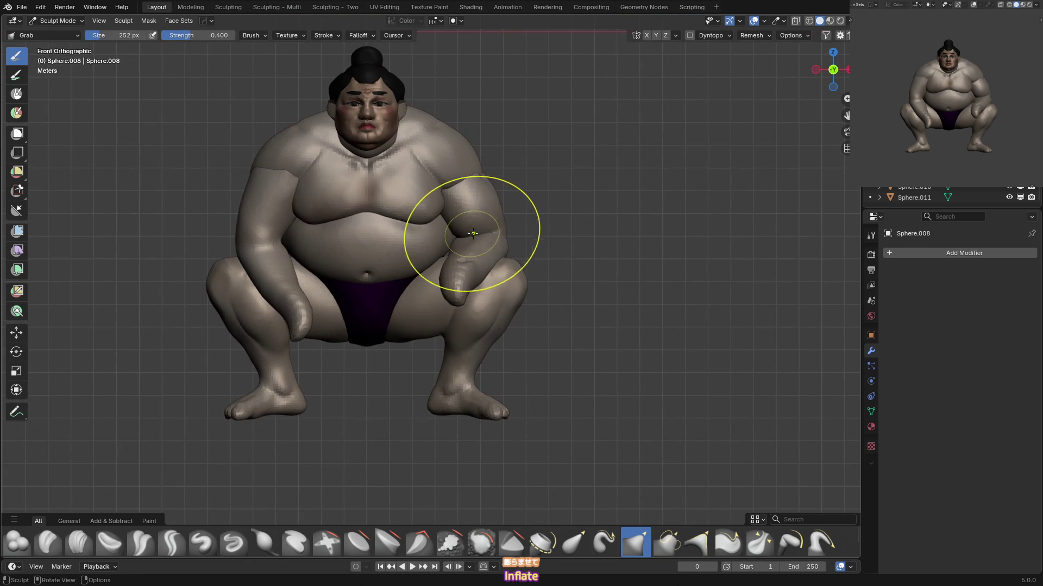
pyautogui.moveTo(473, 234); pyautogui.dragTo(478, 185, button='middle')
pyautogui.hotkey('shift', 'c')
pyautogui.moveTo(477, 182)
pyautogui.mouseDown()
pyautogui.moveTo(500, 157)
pyautogui.moveTo(516, 214)
pyautogui.mouseUp()
pyautogui.moveTo(515, 215); pyautogui.dragTo(467, 195, button='middle')
# Switch sculpting to the Sphere.006 body piece with the Draw brush.
pyautogui.scroll(2, 448, 186)
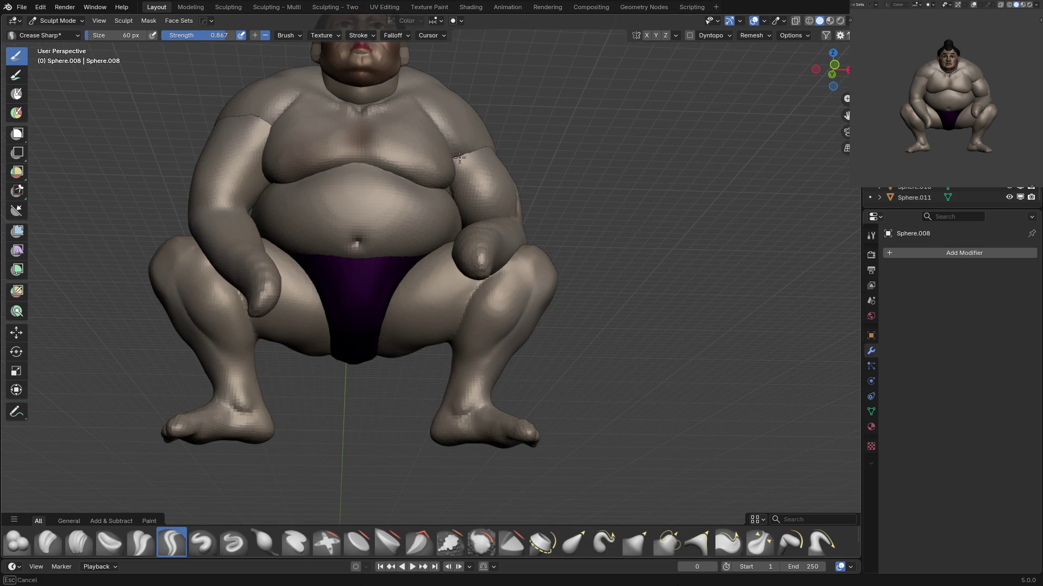
pyautogui.moveTo(480, 154)
pyautogui.mouseDown(button='middle')
pyautogui.moveTo(465, 128)
pyautogui.moveTo(505, 123)
pyautogui.moveTo(489, 116)
pyautogui.mouseUp(button='middle')
pyautogui.hotkey('alt', 'q')
pyautogui.press('x')
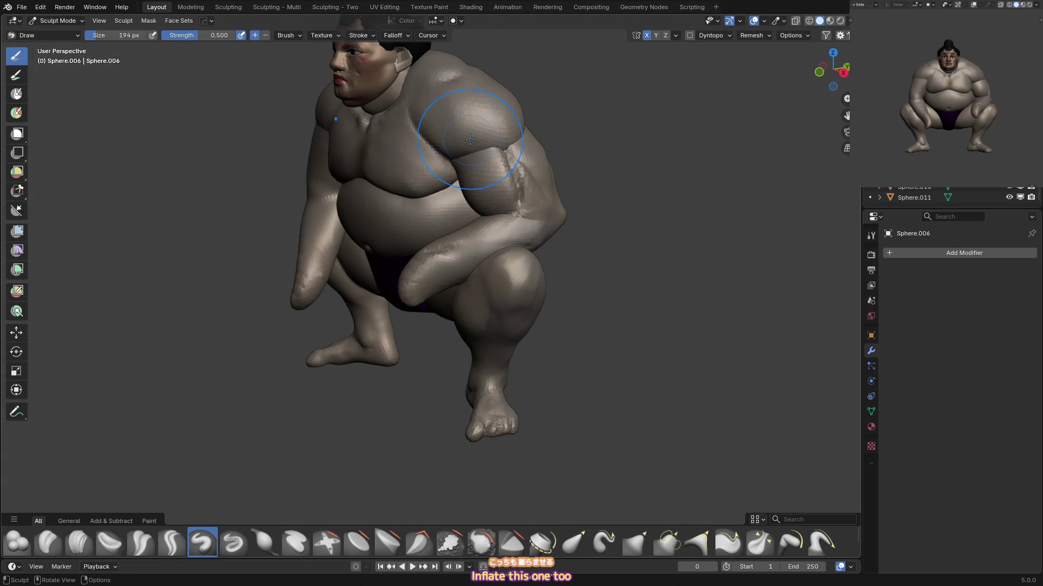
# Work Sphere.006's back with a 54 px Inflate brush, viewing from the side and front.
pyautogui.press('i')
pyautogui.press('f')
pyautogui.click(402, 113)
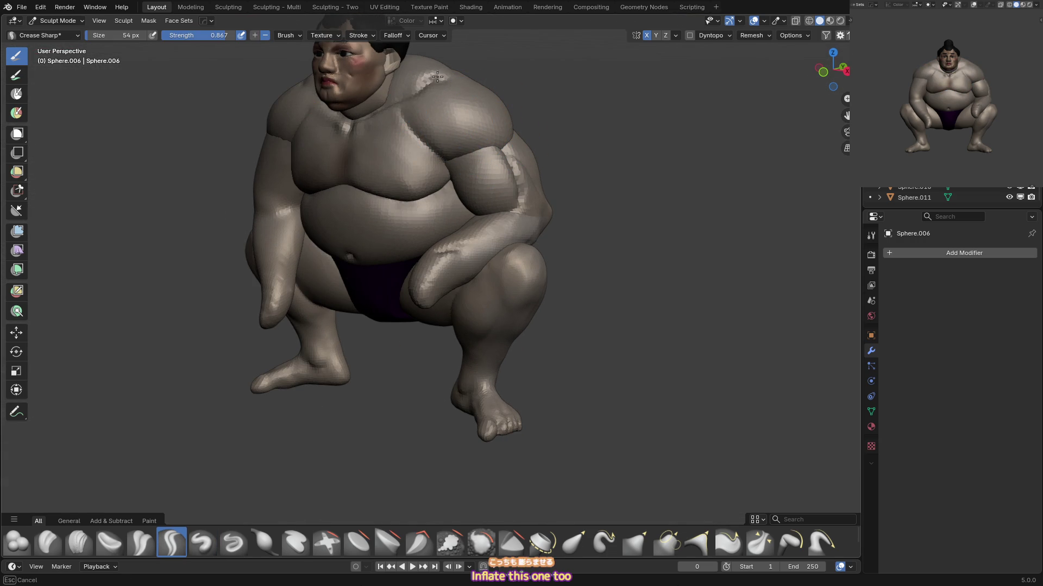
pyautogui.moveTo(442, 151)
pyautogui.mouseDown(button='middle')
pyautogui.moveTo(466, 92)
pyautogui.moveTo(548, 88)
pyautogui.mouseUp(button='middle')
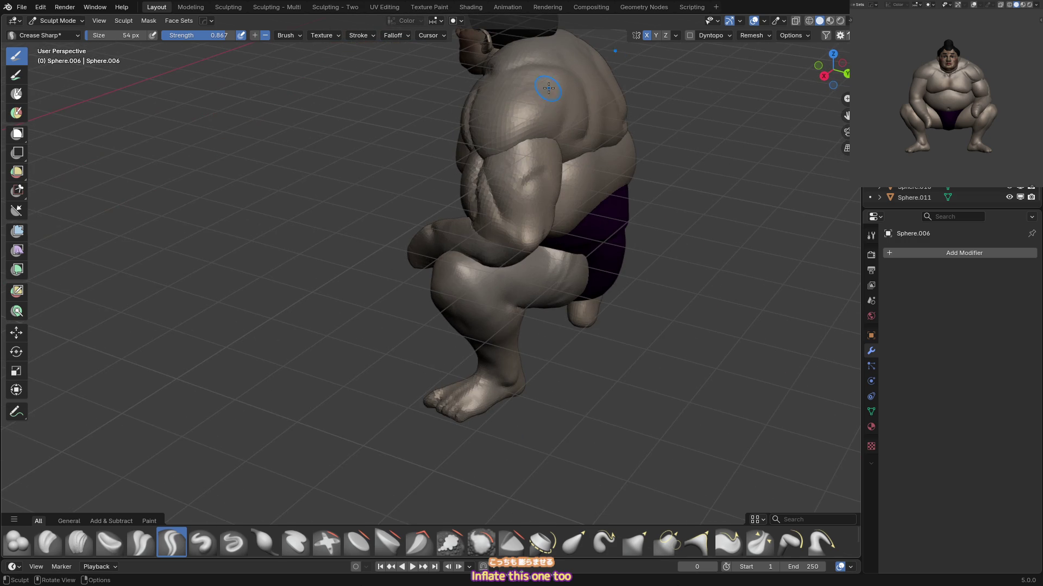
pyautogui.moveTo(510, 138)
pyautogui.mouseDown(button='middle')
pyautogui.moveTo(561, 116)
pyautogui.moveTo(586, 119)
pyautogui.mouseUp(button='middle')
pyautogui.press('x')
pyautogui.press('KP_1')
pyautogui.moveTo(498, 167)
pyautogui.mouseDown(button='middle')
pyautogui.moveTo(532, 110)
pyautogui.moveTo(541, 131)
pyautogui.moveTo(465, 116)
pyautogui.moveTo(543, 108)
pyautogui.mouseUp(button='middle')
# Resize the Grab brush and reshape the shoulder on the viewer's right.
pyautogui.press('g')
pyautogui.press('f')
pyautogui.click(492, 91)
pyautogui.press('KP_1')
pyautogui.press('f')
pyautogui.click(608, 109)
pyautogui.moveTo(510, 167); pyautogui.dragTo(511, 142)
# Return to Object Mode and save the file as 05_sumo.blend.
pyautogui.hotkey('ctrl', 'Tab')
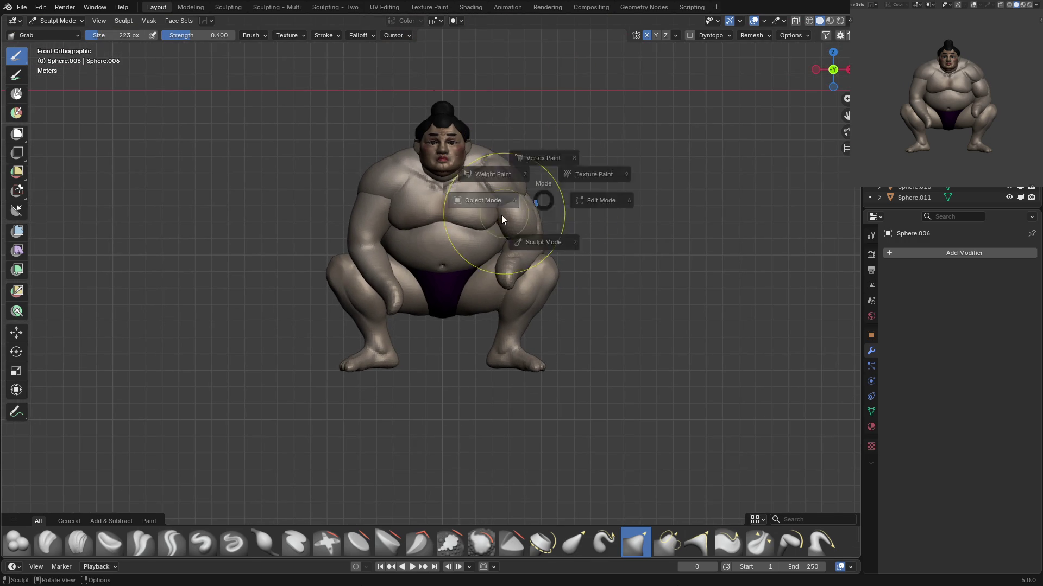
pyautogui.click(500, 215)
pyautogui.hotkey('ctrl', 's')
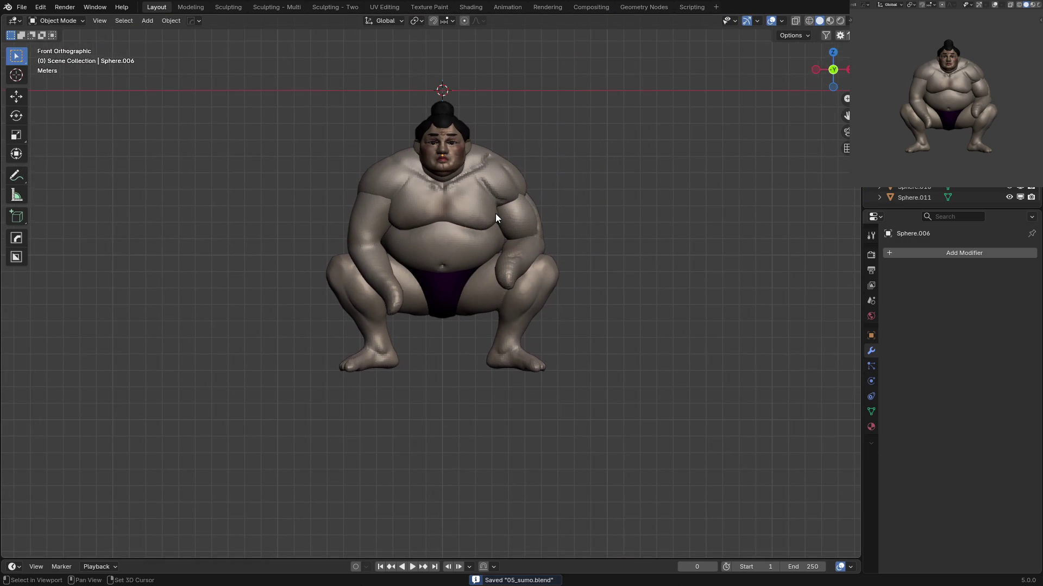
# Select the Sphere.008 arm and go back into Sculpt Mode.
pyautogui.scroll(2, 495, 217)
pyautogui.click(483, 246)
pyautogui.scroll(2, 505, 305)
pyautogui.hotkey('ctrl', 'Tab')
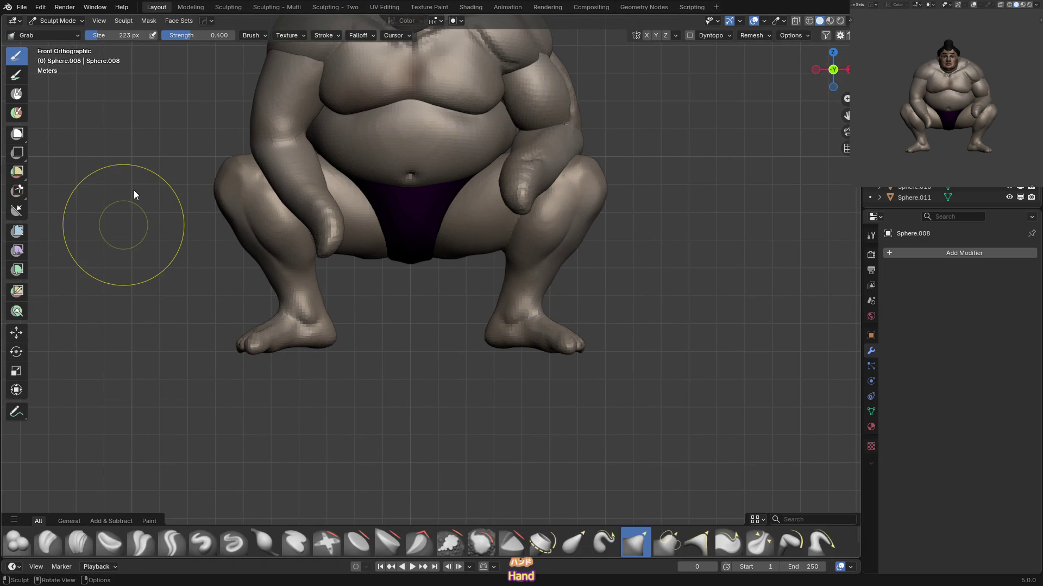
# Pull the forearm into position, then mask it and increase the mask contrast.
pyautogui.moveTo(517, 205); pyautogui.dragTo(508, 190, button='middle')
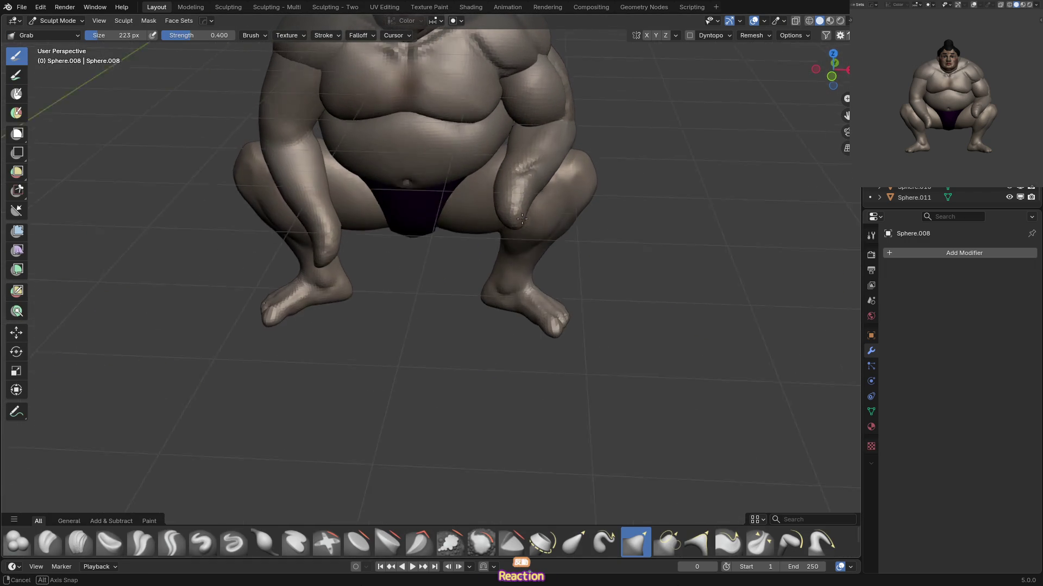
pyautogui.moveTo(506, 187); pyautogui.dragTo(531, 193)
pyautogui.moveTo(530, 193); pyautogui.dragTo(506, 175, button='middle')
pyautogui.press('f')
pyautogui.press('a')
pyautogui.click(494, 202)
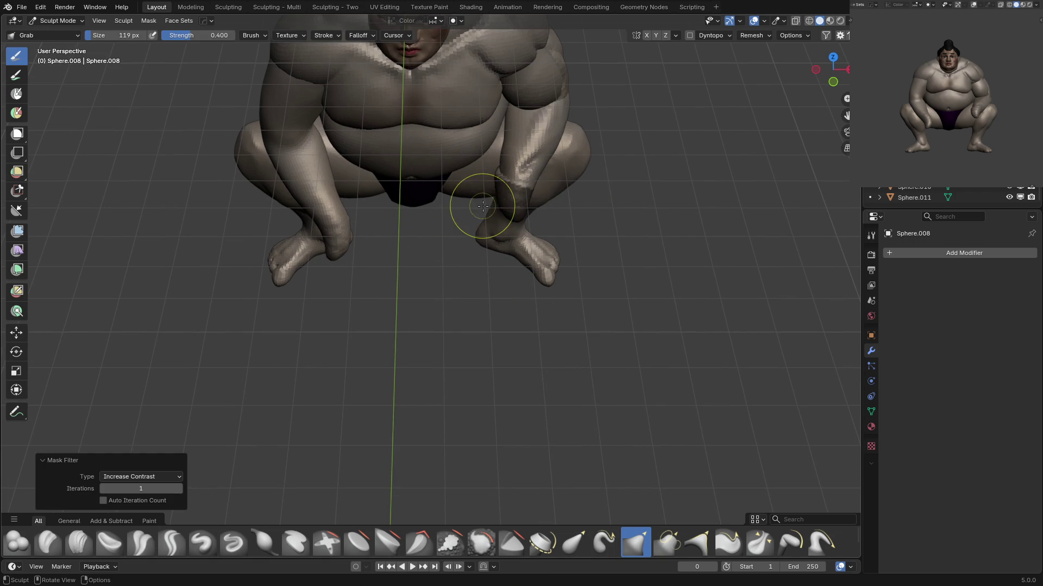
pyautogui.moveTo(512, 200)
pyautogui.mouseDown(button='middle')
pyautogui.moveTo(520, 181)
pyautogui.moveTo(458, 214)
pyautogui.mouseUp(button='middle')
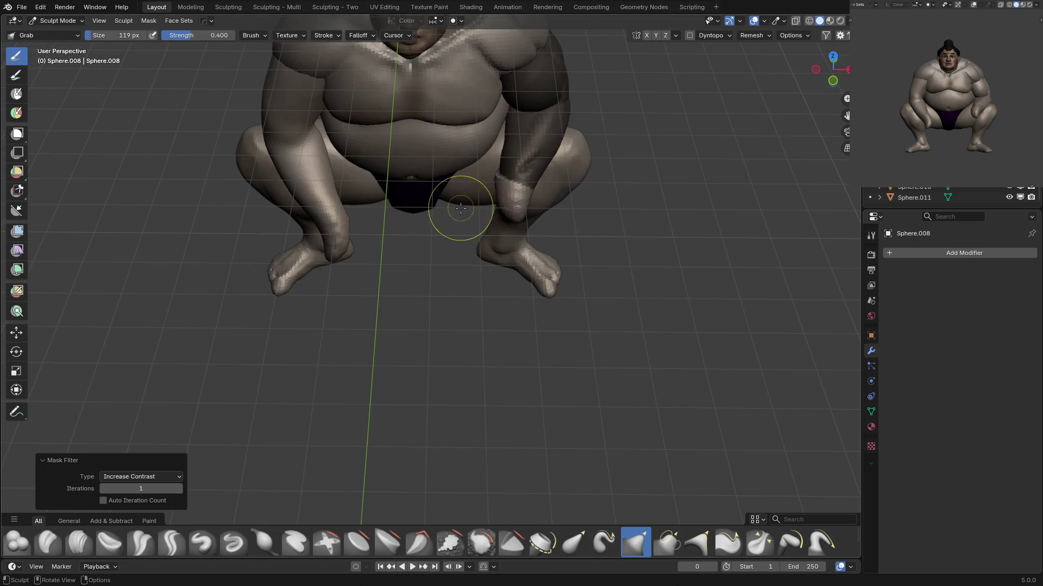
# Pull a first finger out of the hand with the Snake Hook brush.
pyautogui.press('k')
pyautogui.click(497, 197)
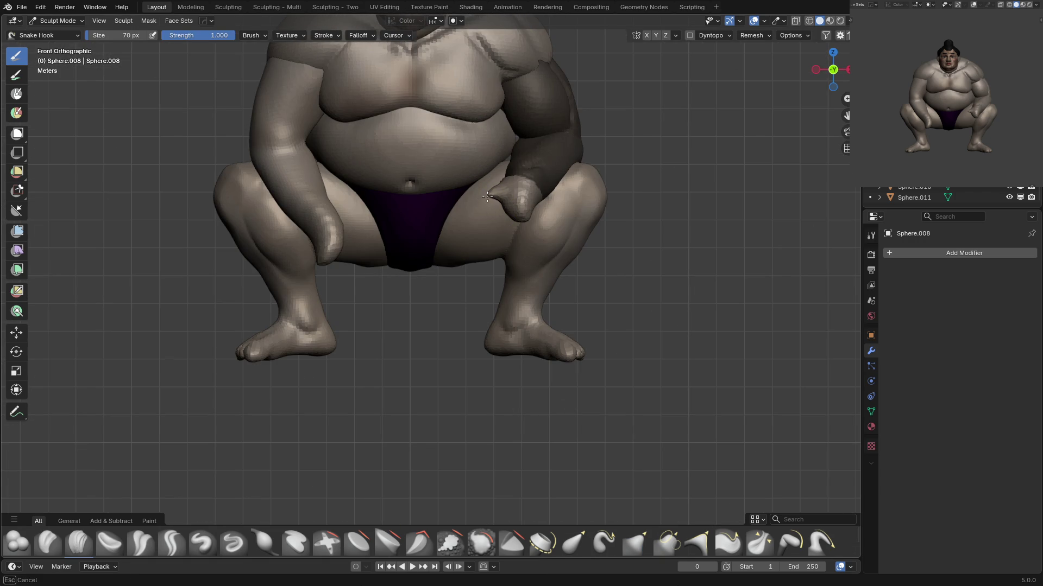
pyautogui.moveTo(483, 210); pyautogui.dragTo(488, 207)
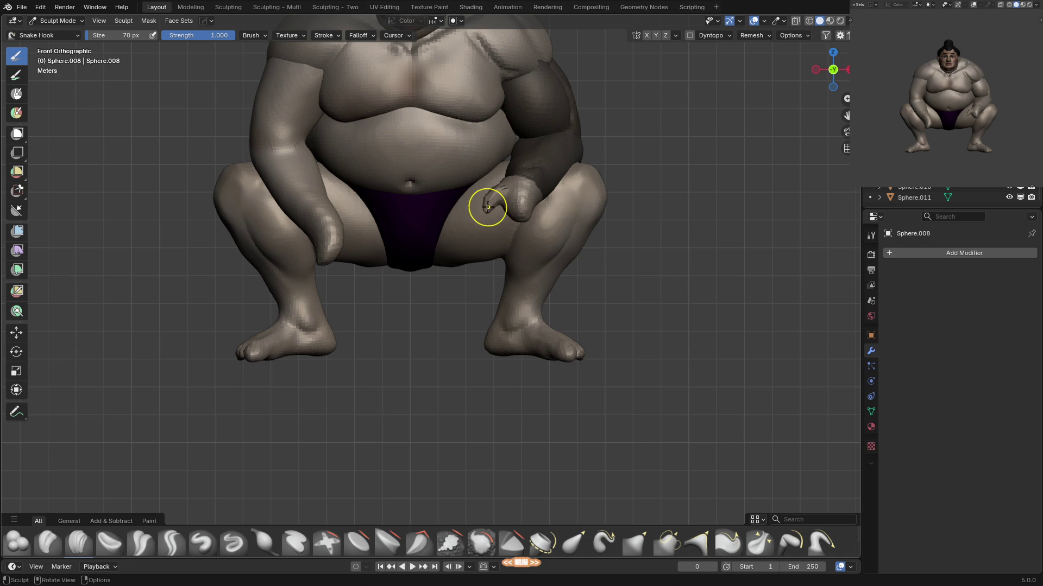
pyautogui.moveTo(484, 213)
pyautogui.mouseDown(button='middle')
pyautogui.moveTo(535, 231)
pyautogui.moveTo(507, 337)
pyautogui.mouseUp(button='middle')
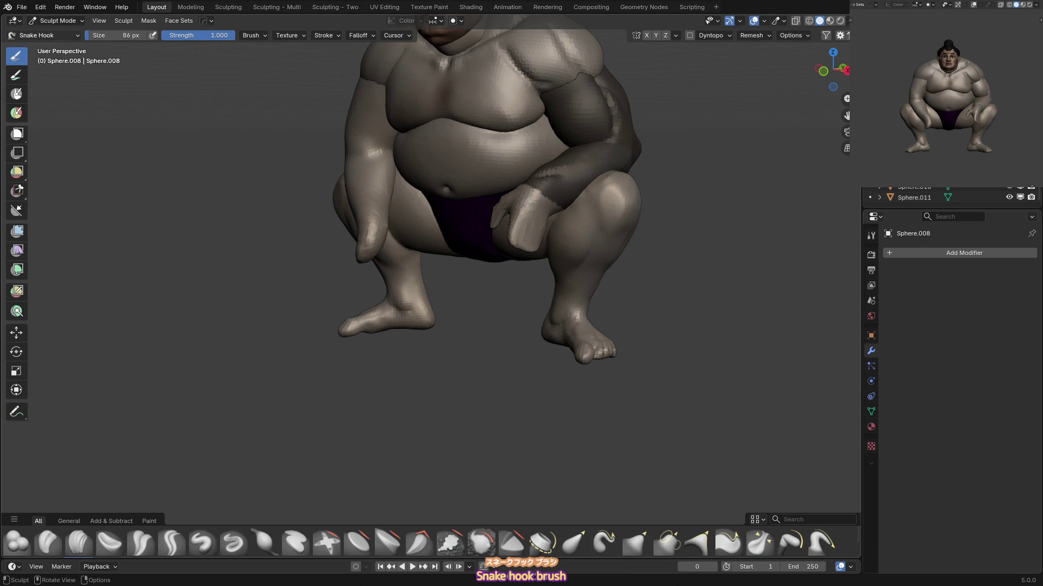
pyautogui.moveTo(592, 179)
pyautogui.mouseDown(button='middle')
pyautogui.moveTo(604, 184)
pyautogui.moveTo(538, 214)
pyautogui.mouseUp(button='middle')
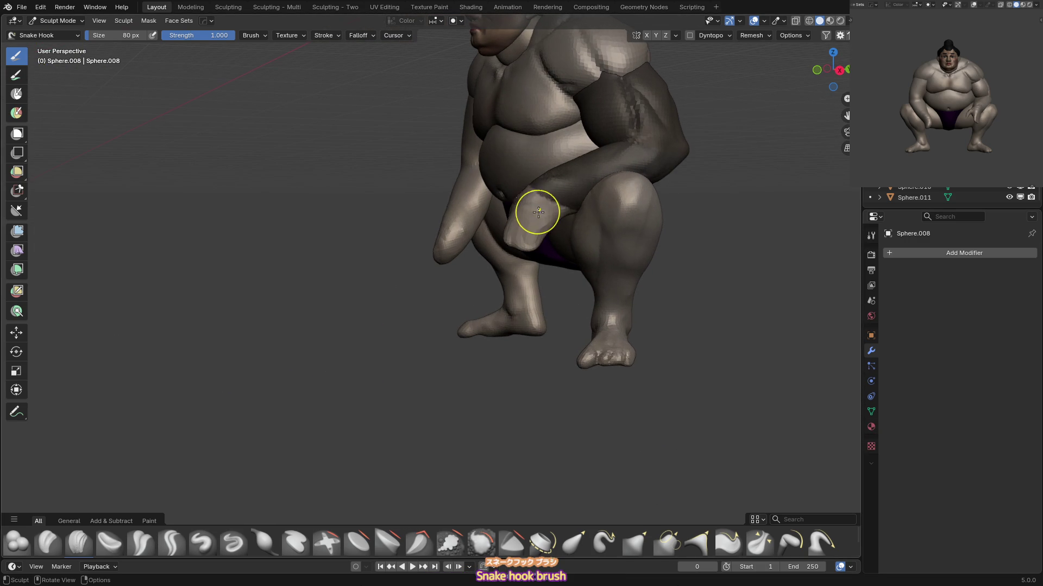
# Clear the arm mask and pull more fingers out, stretching one down over the knee.
pyautogui.press('g')
pyautogui.hotkey('alt', 'm')
pyautogui.moveTo(542, 178); pyautogui.dragTo(601, 226, button='middle')
pyautogui.press('k')
pyautogui.moveTo(508, 228); pyautogui.dragTo(533, 228, button='middle')
pyautogui.moveTo(533, 228); pyautogui.dragTo(527, 235)
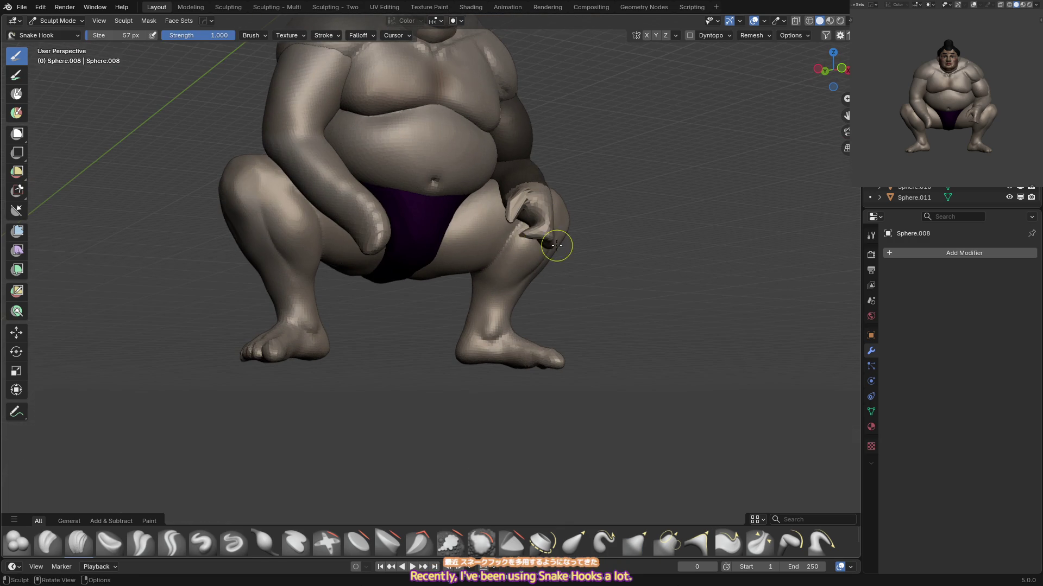
pyautogui.moveTo(556, 246); pyautogui.dragTo(552, 226, button='middle')
pyautogui.press(']')
pyautogui.moveTo(546, 233)
pyautogui.mouseDown()
pyautogui.moveTo(521, 242)
pyautogui.moveTo(549, 250)
pyautogui.mouseUp()
pyautogui.moveTo(587, 239)
pyautogui.mouseDown(button='middle')
pyautogui.moveTo(507, 275)
pyautogui.moveTo(547, 252)
pyautogui.moveTo(530, 260)
pyautogui.moveTo(518, 240)
pyautogui.mouseUp(button='middle')
# Enlarge the brush and drape the fingers over the knee.
pyautogui.press(']')
pyautogui.press(']')
pyautogui.press(']')
pyautogui.press('KP_1')
pyautogui.moveTo(519, 240); pyautogui.dragTo(517, 243)
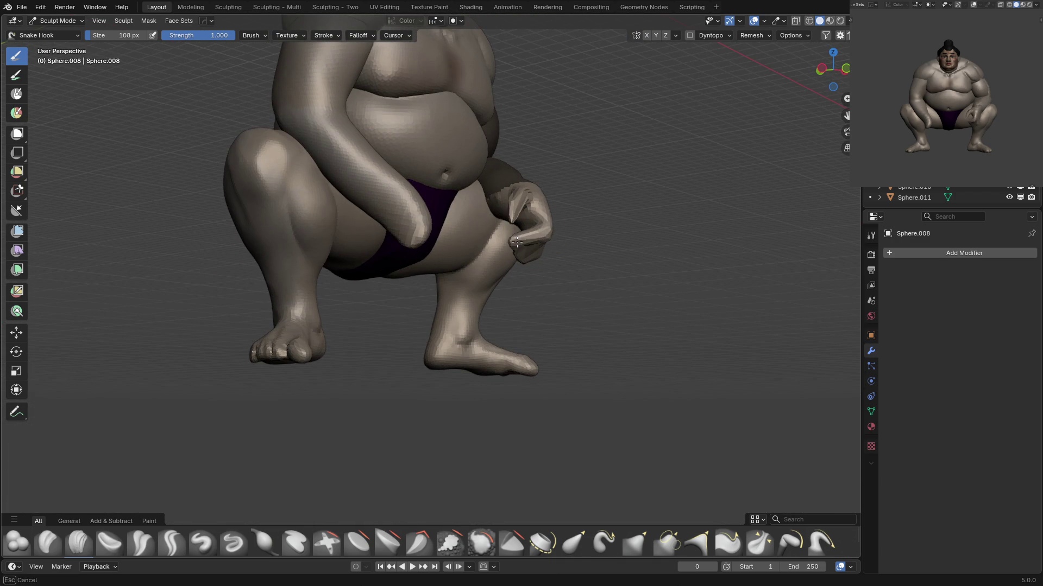
pyautogui.moveTo(538, 225); pyautogui.dragTo(513, 220, button='middle')
pyautogui.keyDown('ctrl'); pyautogui.keyDown('shift'); pyautogui.moveTo(500, 235); pyautogui.dragTo(516, 321); pyautogui.keyUp('shift'); pyautogui.keyUp('ctrl')
pyautogui.moveTo(516, 321); pyautogui.dragTo(558, 226, button='middle')
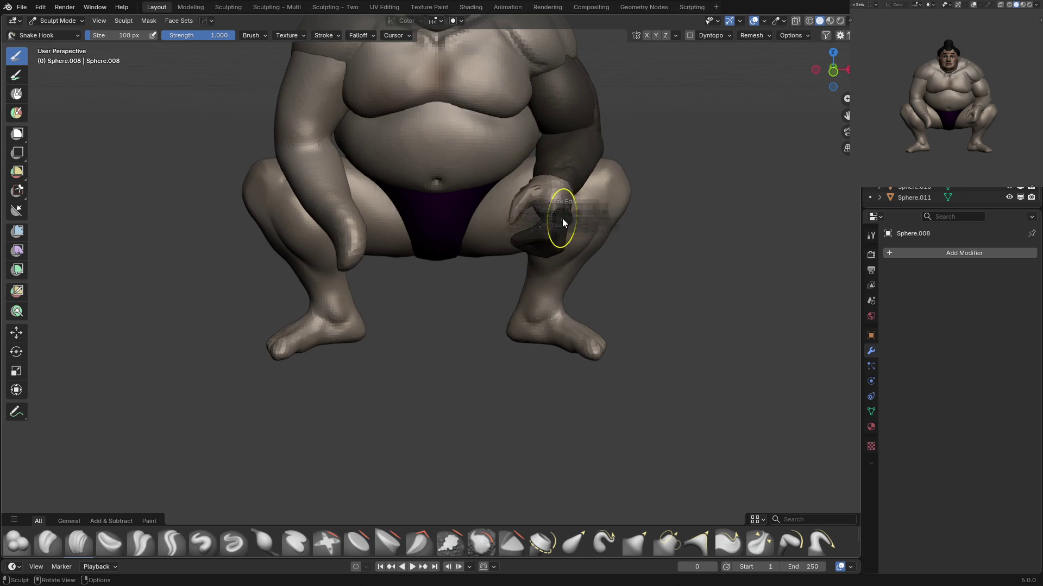
# Remesh the arm at a 0.0941 m voxel size.
pyautogui.press('r')
pyautogui.click(584, 209)
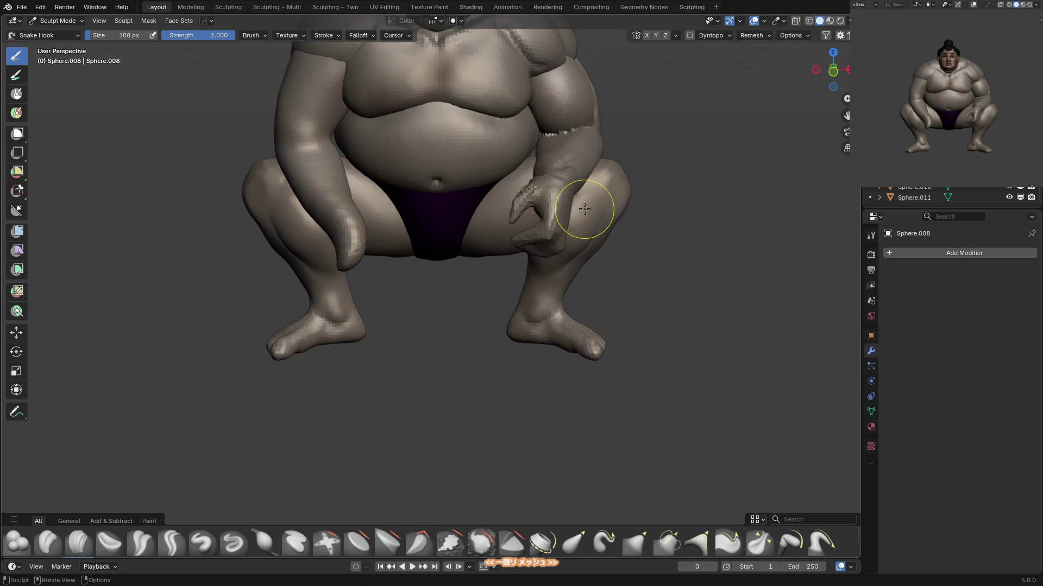
pyautogui.press('g')
pyautogui.moveTo(558, 126)
pyautogui.mouseDown(button='middle')
pyautogui.moveTo(562, 142)
pyautogui.moveTo(578, 143)
pyautogui.moveTo(540, 148)
pyautogui.moveTo(558, 166)
pyautogui.mouseUp(button='middle')
# Carve sharp crease detail into the forearm.
pyautogui.hotkey('shift', 'c')
pyautogui.moveTo(553, 173); pyautogui.dragTo(548, 166)
pyautogui.moveTo(551, 175); pyautogui.dragTo(540, 182, button='middle')
# Grab the forearm into shape and mask off the right forearm.
pyautogui.press('g')
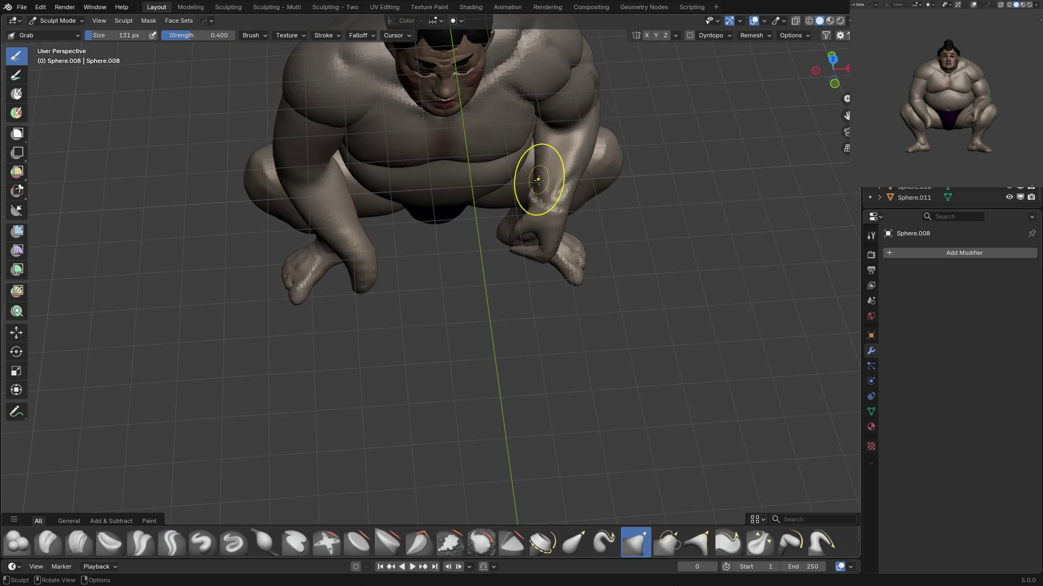
pyautogui.moveTo(537, 183); pyautogui.dragTo(542, 201)
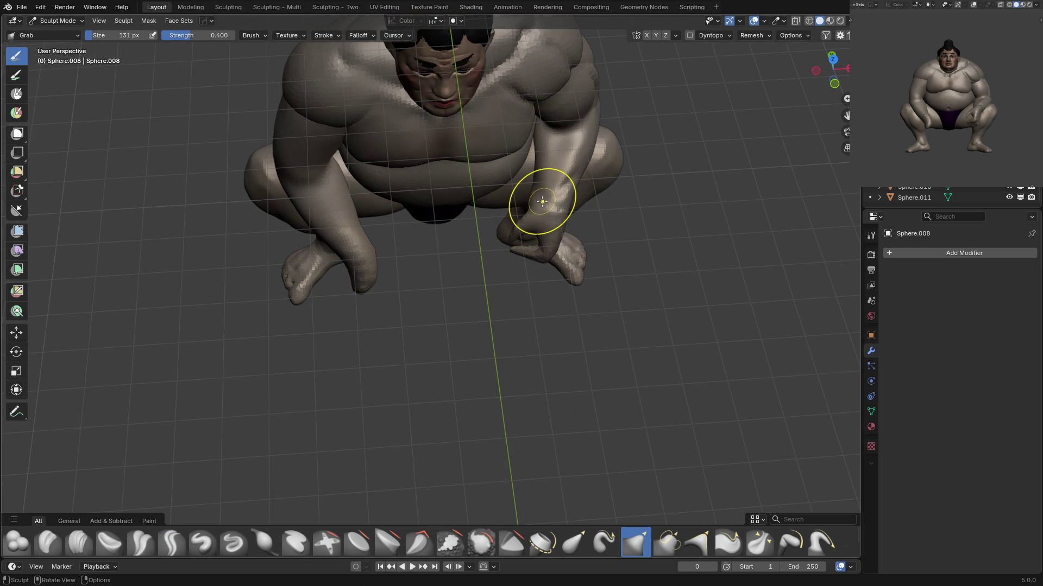
pyautogui.press('KP_1')
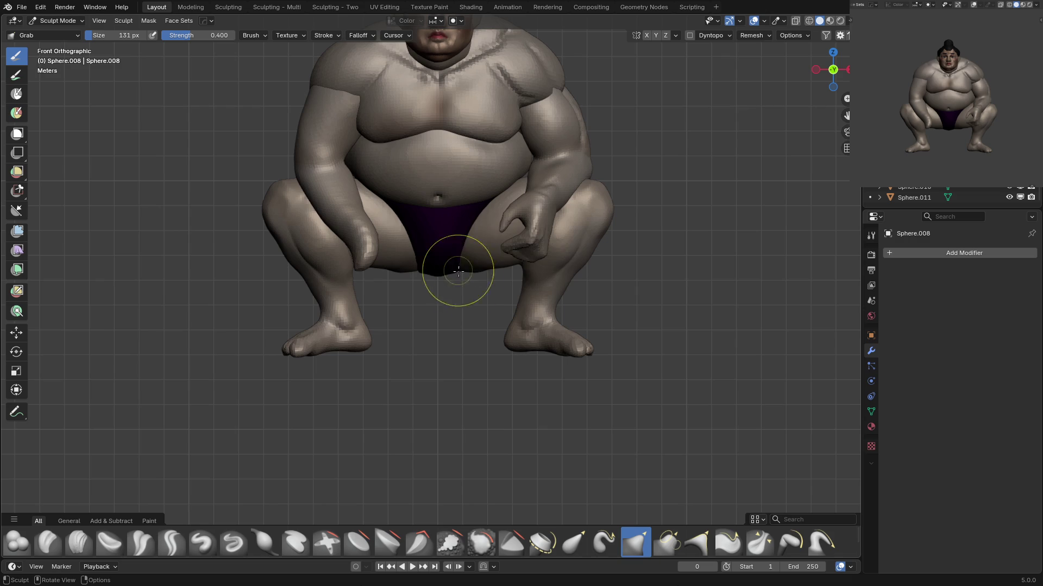
pyautogui.moveTo(540, 275)
pyautogui.mouseDown(button='middle')
pyautogui.moveTo(541, 233)
pyautogui.moveTo(557, 208)
pyautogui.mouseUp(button='middle')
pyautogui.moveTo(557, 208)
pyautogui.keyDown('ctrl'); pyautogui.keyDown('shift'); pyautogui.mouseDown()
pyautogui.moveTo(553, 221)
pyautogui.moveTo(598, 196)
pyautogui.moveTo(537, 217)
pyautogui.mouseUp(); pyautogui.keyUp('shift'); pyautogui.keyUp('ctrl')
# Inflate and build up the forearm around the hand from higher angles.
pyautogui.press('i')
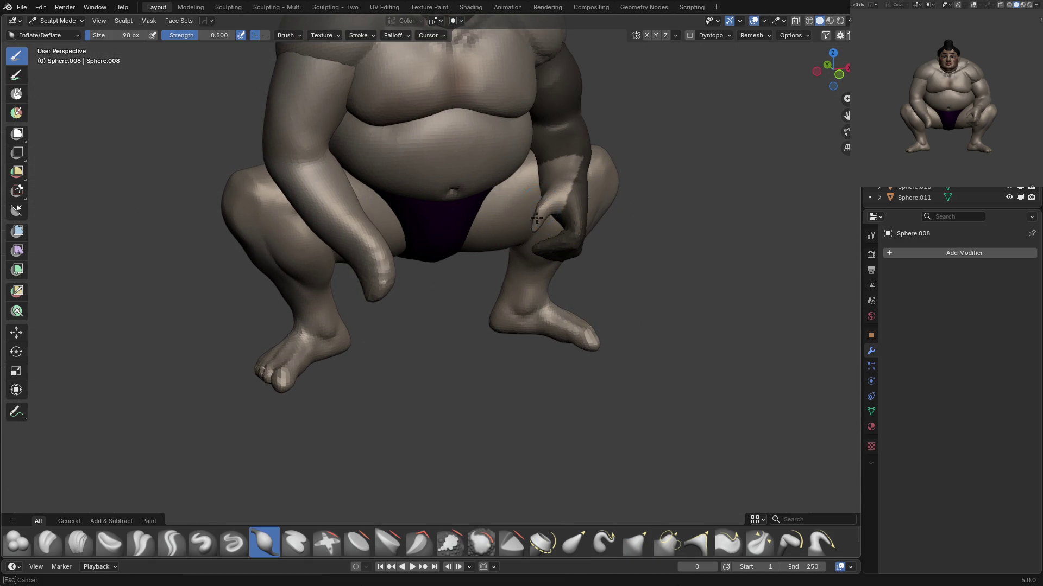
pyautogui.moveTo(534, 233); pyautogui.dragTo(477, 221, button='middle')
pyautogui.press('g')
pyautogui.moveTo(551, 223)
pyautogui.mouseDown(button='middle')
pyautogui.moveTo(545, 210)
pyautogui.moveTo(532, 222)
pyautogui.moveTo(559, 205)
pyautogui.mouseUp(button='middle')
pyautogui.press('x')
pyautogui.press('g')
pyautogui.press('x')
# Clear the arm mask, then cycle through Grab, Clay Strips and Crease Sharp brushes.
pyautogui.press('a')
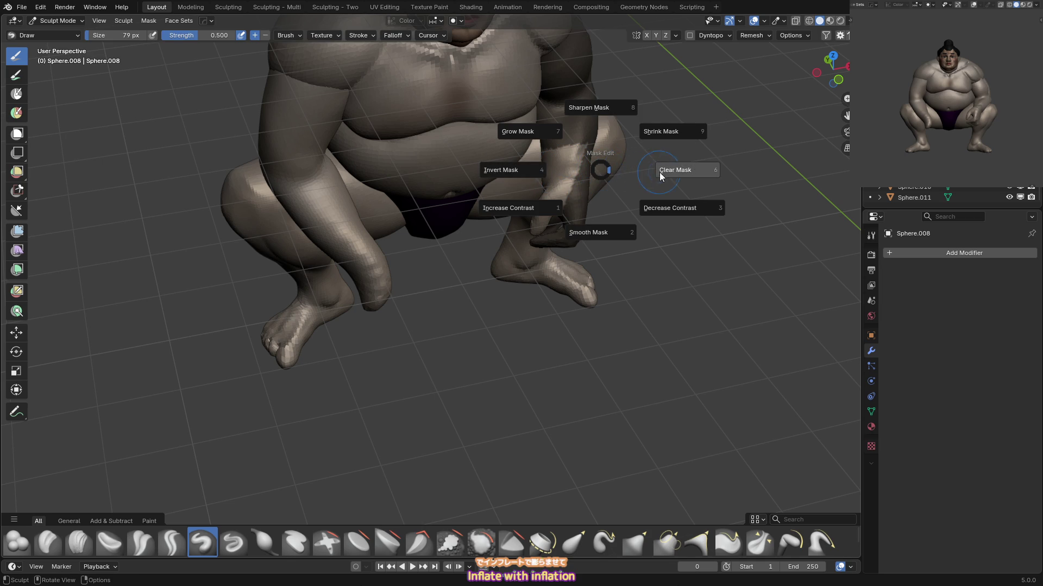
pyautogui.click(637, 165)
pyautogui.press('g')
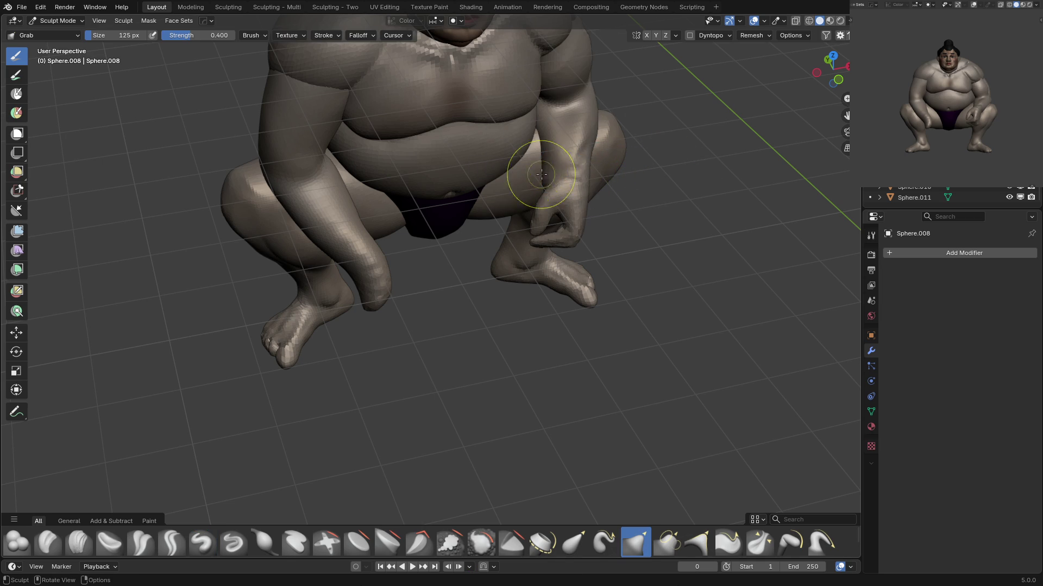
pyautogui.moveTo(550, 179)
pyautogui.mouseDown(button='middle')
pyautogui.moveTo(553, 189)
pyautogui.moveTo(600, 155)
pyautogui.moveTo(671, 142)
pyautogui.mouseUp(button='middle')
pyautogui.press('c')
pyautogui.moveTo(607, 149); pyautogui.dragTo(649, 170, button='middle')
pyautogui.hotkey('shift', 'c')
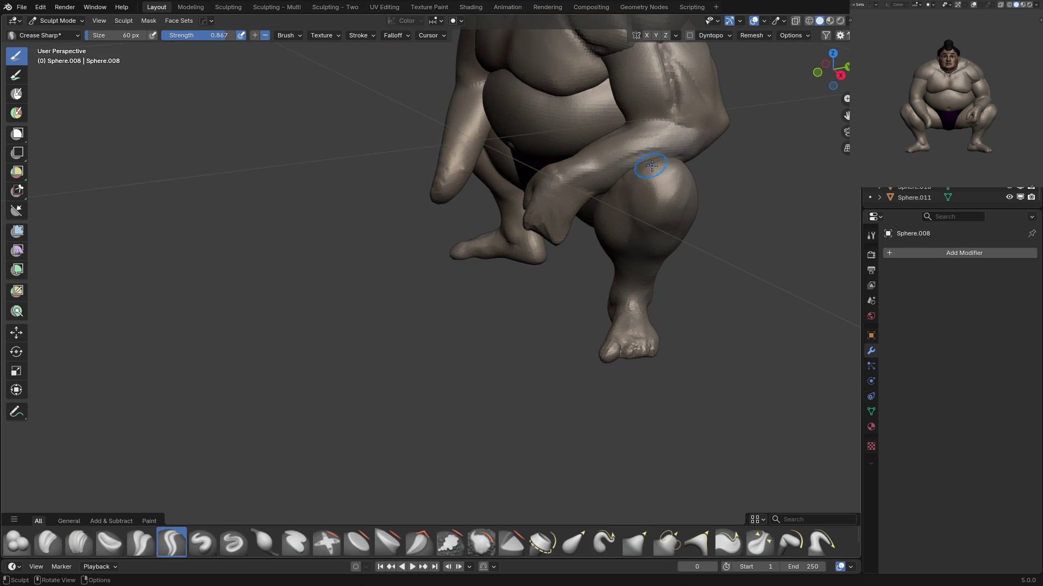
# Carve a crease along the forearm and reshape it with the Grab, Clay Strips and Draw brushes.
pyautogui.moveTo(640, 173)
pyautogui.mouseDown()
pyautogui.moveTo(559, 170)
pyautogui.moveTo(587, 154)
pyautogui.mouseUp()
pyautogui.press('g')
pyautogui.moveTo(576, 162)
pyautogui.mouseDown(button='middle')
pyautogui.moveTo(583, 211)
pyautogui.moveTo(588, 181)
pyautogui.moveTo(612, 184)
pyautogui.moveTo(579, 183)
pyautogui.moveTo(558, 232)
pyautogui.moveTo(572, 182)
pyautogui.mouseUp(button='middle')
pyautogui.press('c')
pyautogui.press('x')
pyautogui.moveTo(559, 218)
pyautogui.mouseDown(button='middle')
pyautogui.moveTo(538, 230)
pyautogui.moveTo(580, 221)
pyautogui.moveTo(559, 239)
pyautogui.mouseUp(button='middle')
# Enlarge the Crease Sharp brush, then set up the Inflate brush at 111 px.
pyautogui.hotkey('shift', 'c')
pyautogui.press('f')
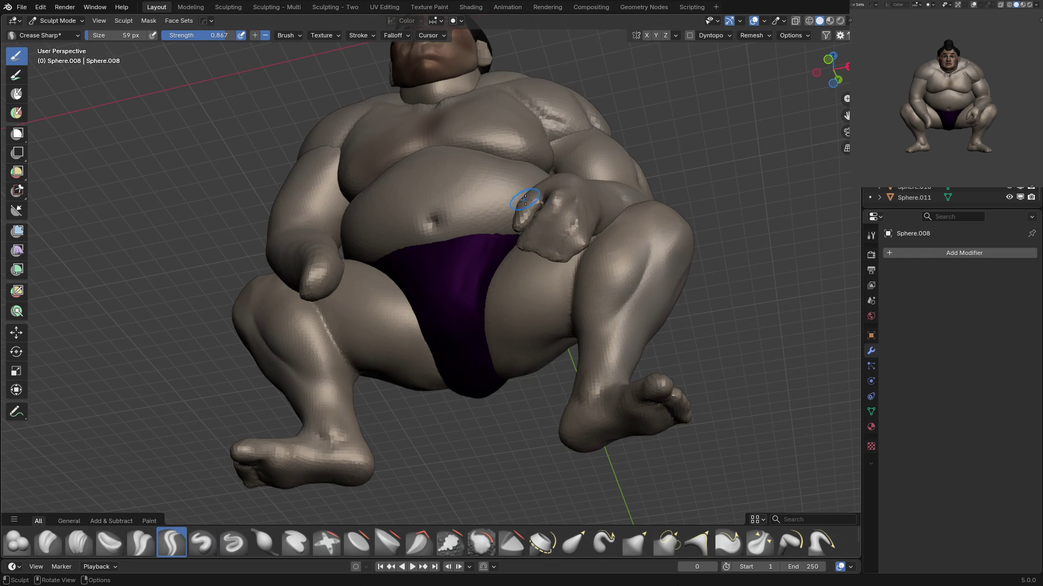
pyautogui.moveTo(571, 251)
pyautogui.mouseDown(button='middle')
pyautogui.moveTo(575, 222)
pyautogui.moveTo(604, 209)
pyautogui.moveTo(543, 265)
pyautogui.mouseUp(button='middle')
pyautogui.hotkey('shift', 't')
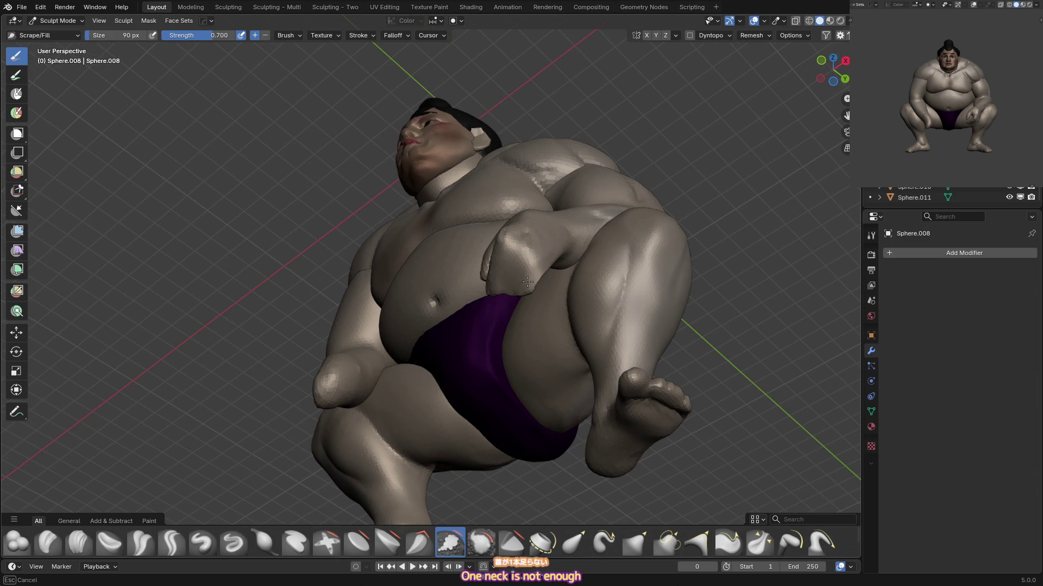
pyautogui.press('i')
pyautogui.moveTo(555, 241)
pyautogui.mouseDown(button='middle')
pyautogui.moveTo(561, 233)
pyautogui.moveTo(575, 284)
pyautogui.mouseUp(button='middle')
pyautogui.press('f')
pyautogui.click(562, 253)
# Set the Grab brush to 105 px while viewing the figure from the front.
pyautogui.press('KP_1')
pyautogui.press('g')
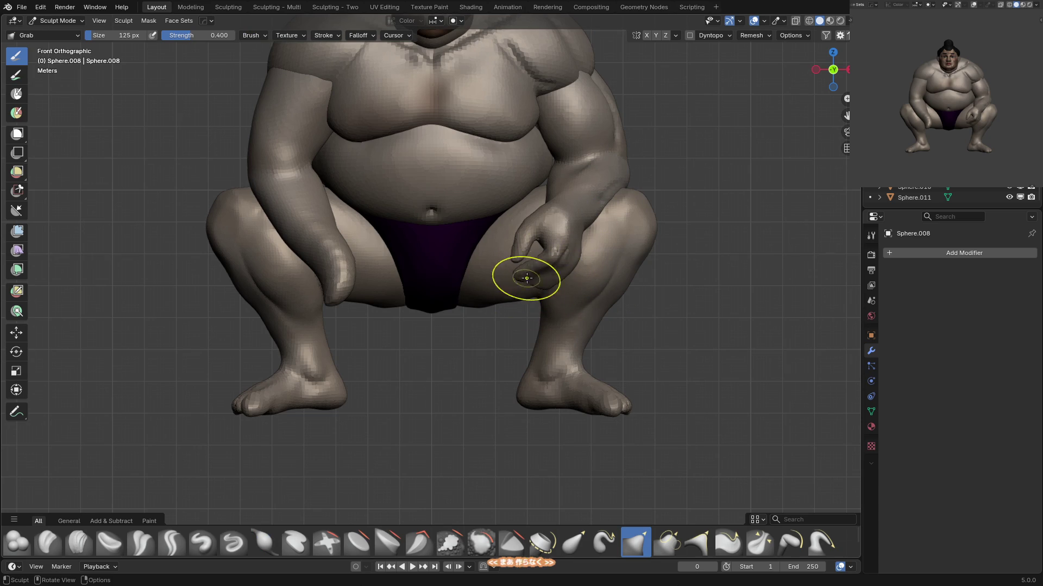
pyautogui.press('f')
pyautogui.click(565, 249)
pyautogui.moveTo(566, 249)
pyautogui.mouseDown(button='middle')
pyautogui.moveTo(554, 240)
pyautogui.moveTo(582, 240)
pyautogui.mouseUp(button='middle')
pyautogui.scroll(2, 600, 228)
# Inflate the wrist and forearm above the knee, then return to the Grab brush.
pyautogui.hotkey('shift', 'c')
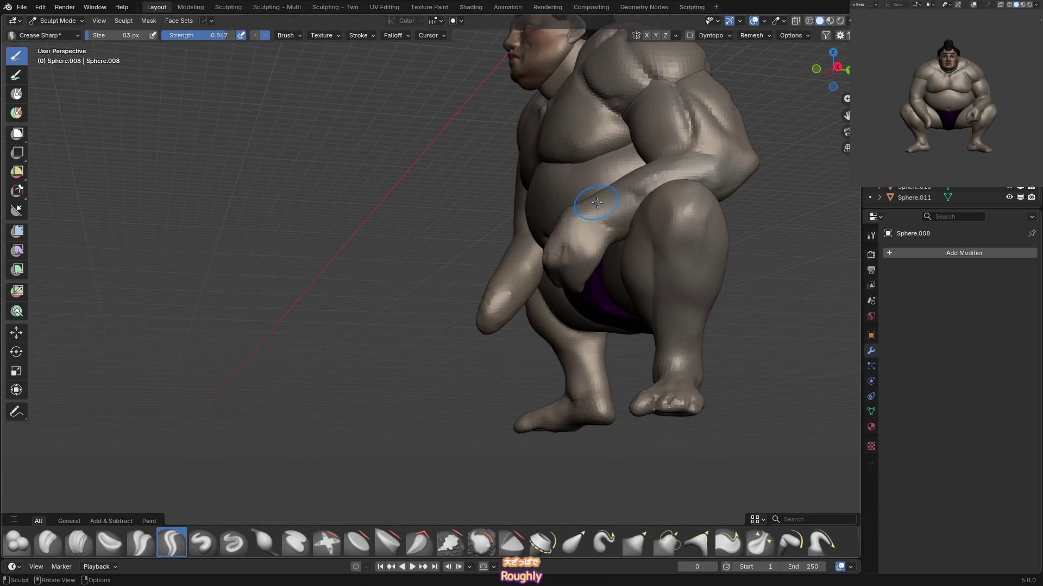
pyautogui.press('KP_1')
pyautogui.moveTo(635, 192); pyautogui.dragTo(567, 205, button='middle')
pyautogui.press('i')
pyautogui.moveTo(552, 211); pyautogui.dragTo(584, 192)
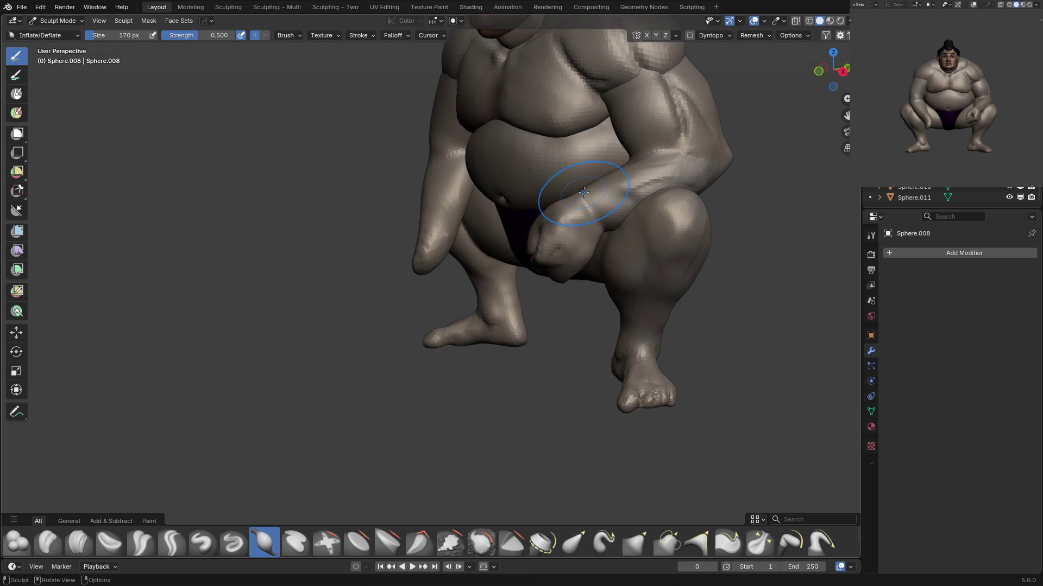
pyautogui.press('g')
pyautogui.press('KP_1')
pyautogui.moveTo(554, 268)
pyautogui.keyDown('ctrl'); pyautogui.mouseDown(button='middle')
pyautogui.moveTo(554, 285)
pyautogui.moveTo(516, 281)
pyautogui.mouseUp(button='middle'); pyautogui.keyUp('ctrl')
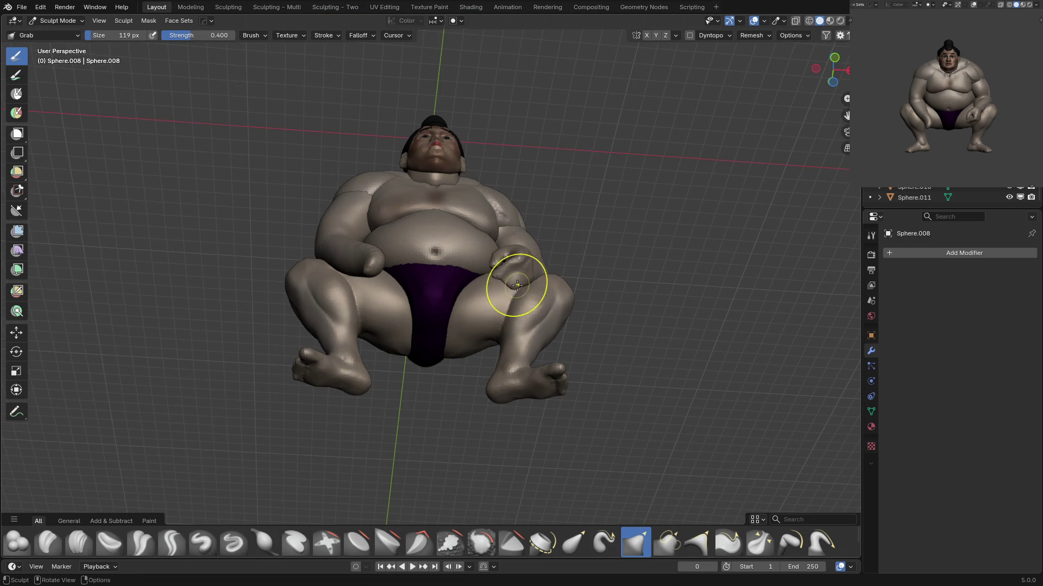
# Mask the arm and upper torso, then clear that mask again.
pyautogui.press('KP_1')
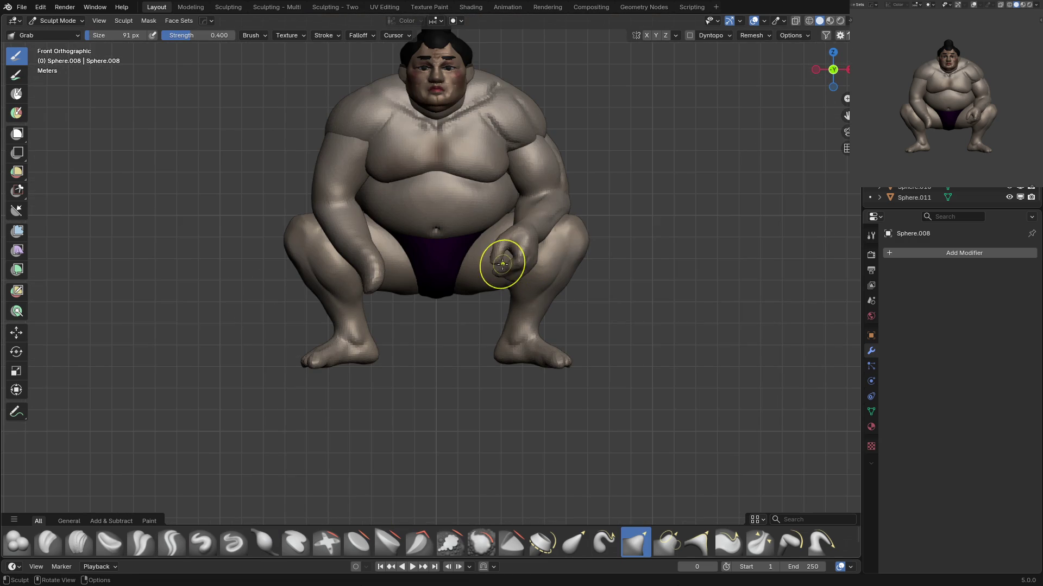
pyautogui.moveTo(501, 273); pyautogui.dragTo(524, 255, button='middle')
pyautogui.scroll(3, 552, 236)
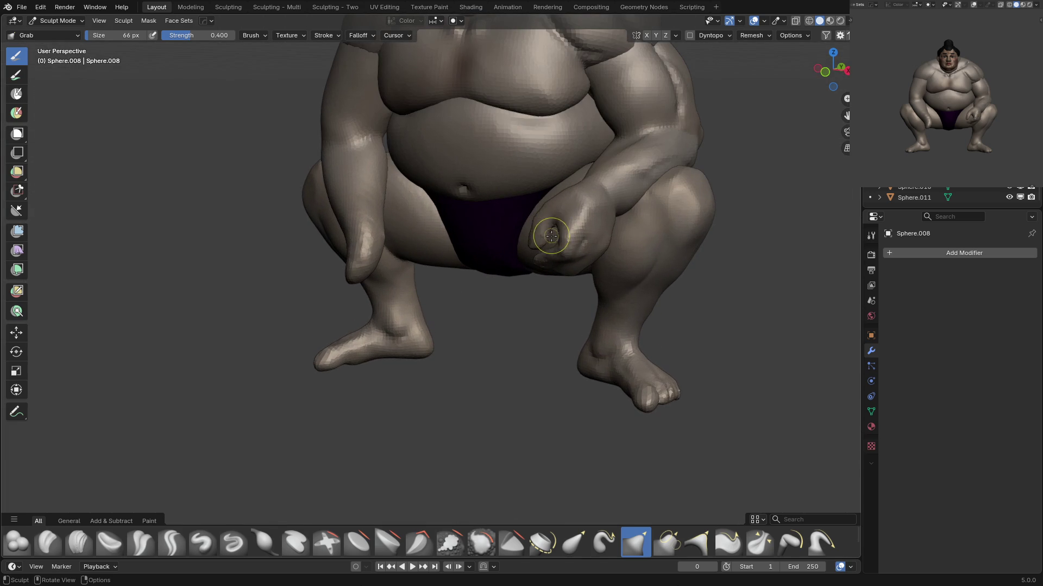
pyautogui.press('a')
pyautogui.moveTo(593, 216)
pyautogui.mouseDown(button='middle')
pyautogui.moveTo(562, 220)
pyautogui.moveTo(551, 234)
pyautogui.moveTo(570, 233)
pyautogui.moveTo(509, 252)
pyautogui.moveTo(564, 246)
pyautogui.mouseUp(button='middle')
pyautogui.click(554, 245)
pyautogui.hotkey('shift', 't')
pyautogui.scroll(4, 604, 215)
pyautogui.press('g')
pyautogui.hotkey('alt', 'm')
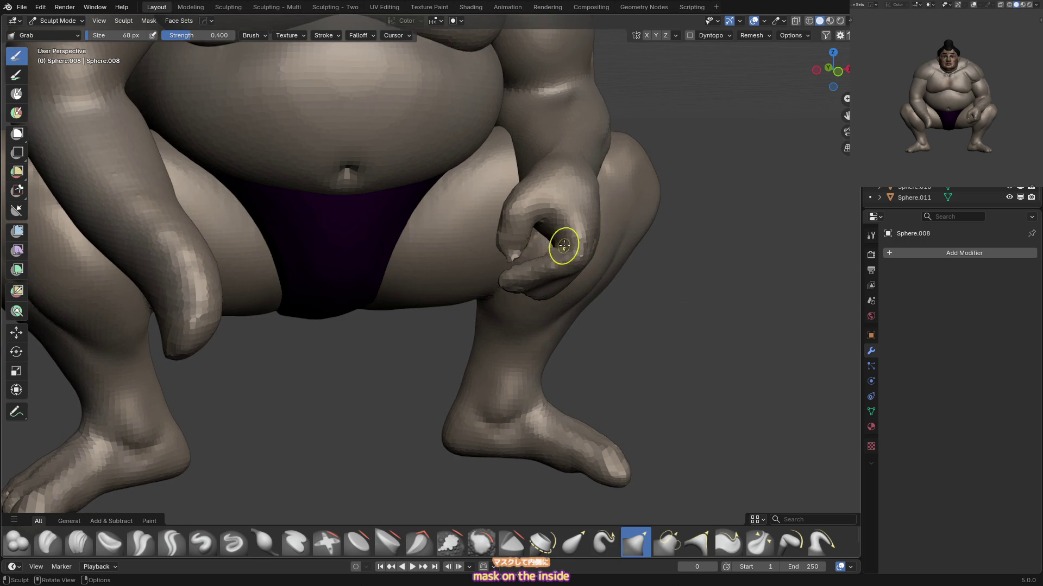
# Lasso-mask the thumb and invert the mask so only the thumb is free, then clear it.
pyautogui.keyDown('ctrl'); pyautogui.keyDown('shift'); pyautogui.moveTo(530, 254); pyautogui.dragTo(539, 208); pyautogui.keyUp('shift'); pyautogui.keyUp('ctrl')
pyautogui.hotkey('ctrl', 'i')
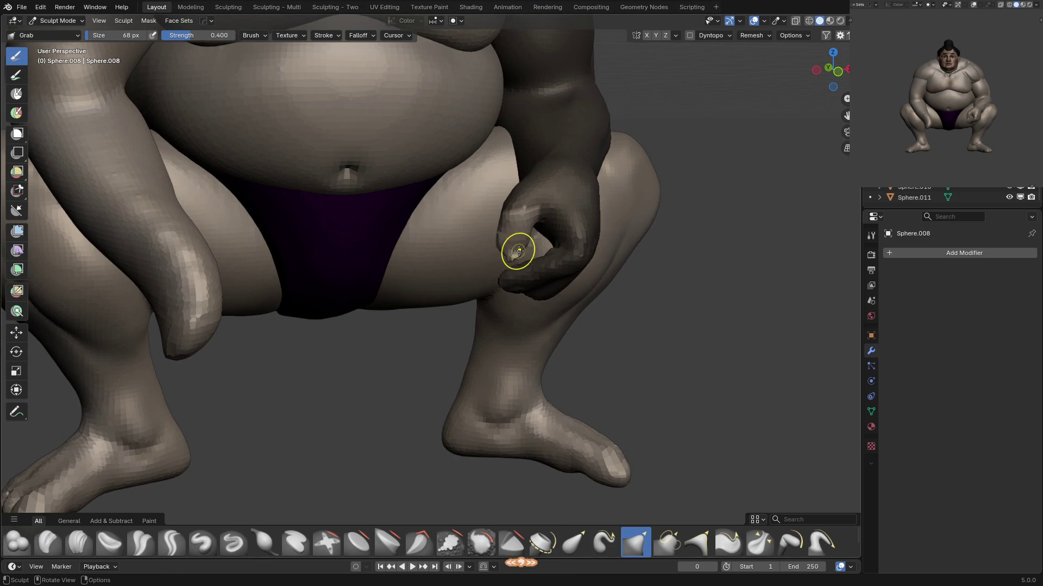
pyautogui.moveTo(518, 251)
pyautogui.mouseDown(button='middle')
pyautogui.moveTo(596, 210)
pyautogui.moveTo(591, 232)
pyautogui.moveTo(475, 277)
pyautogui.moveTo(565, 210)
pyautogui.mouseUp(button='middle')
pyautogui.press('Tab')
pyautogui.press('Tab')
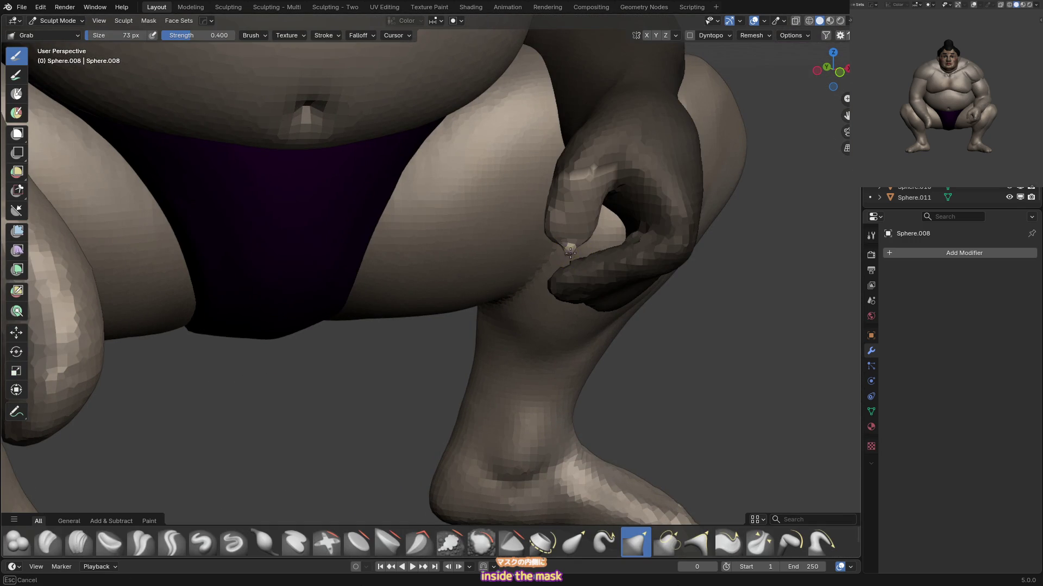
pyautogui.hotkey('alt', 'm')
pyautogui.keyDown('shift'); pyautogui.moveTo(574, 248); pyautogui.dragTo(560, 253, button='middle'); pyautogui.keyUp('shift')
# Set the voxel remesh size to 0.0637 m.
pyautogui.press('r')
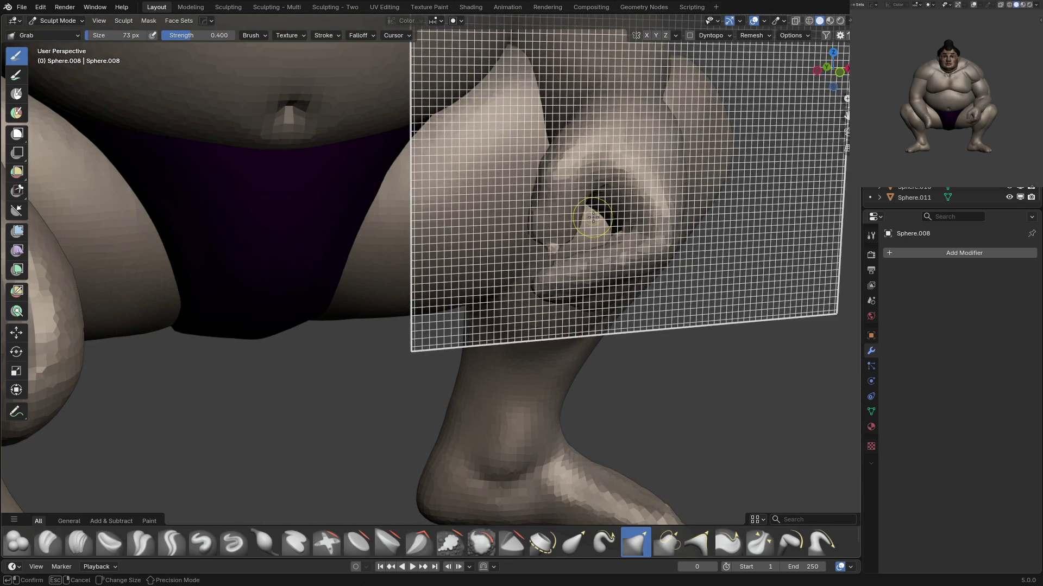
pyautogui.click(586, 218)
pyautogui.moveTo(586, 218)
pyautogui.mouseDown(button='middle')
pyautogui.moveTo(560, 243)
pyautogui.moveTo(572, 228)
pyautogui.mouseUp(button='middle')
pyautogui.press('r')
pyautogui.click(576, 212)
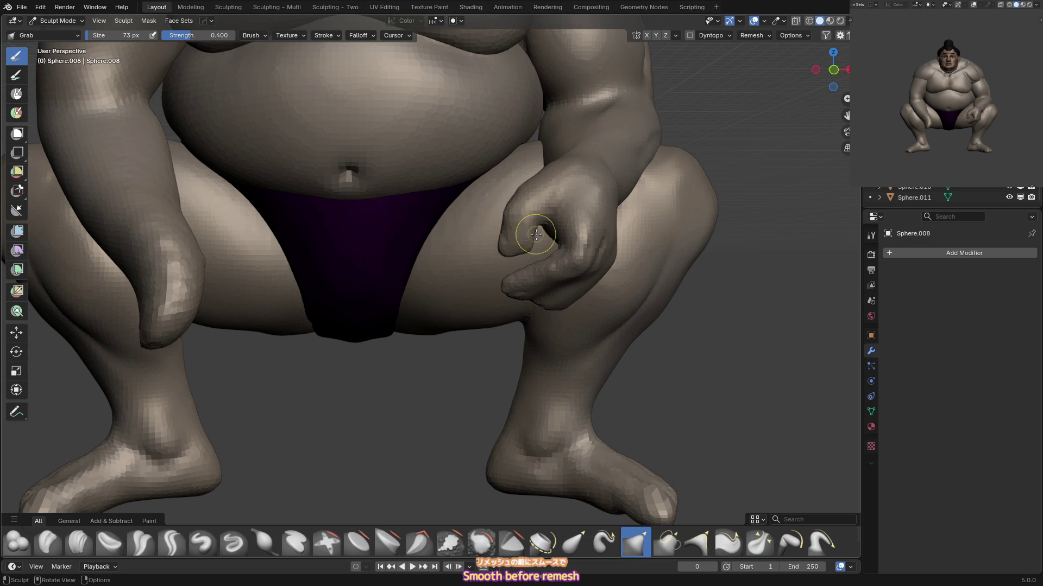
# Enlarge the Crease Sharp brush to 45 px and pull the thumb into shape with Grab.
pyautogui.hotkey('shift', 't')
pyautogui.moveTo(507, 244); pyautogui.dragTo(540, 205, button='middle')
pyautogui.hotkey('shift', 'c')
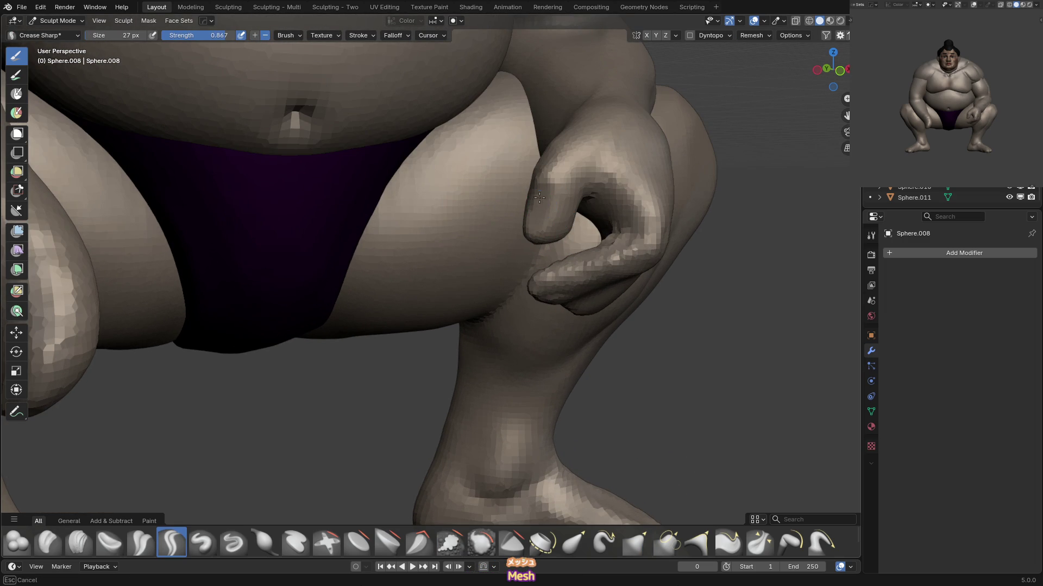
pyautogui.press('f')
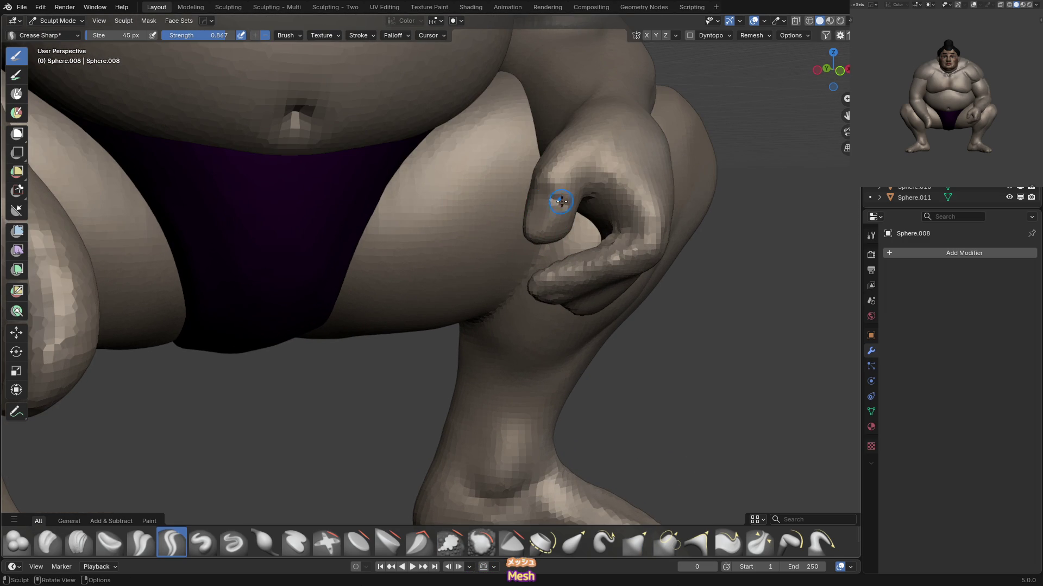
pyautogui.click(549, 196)
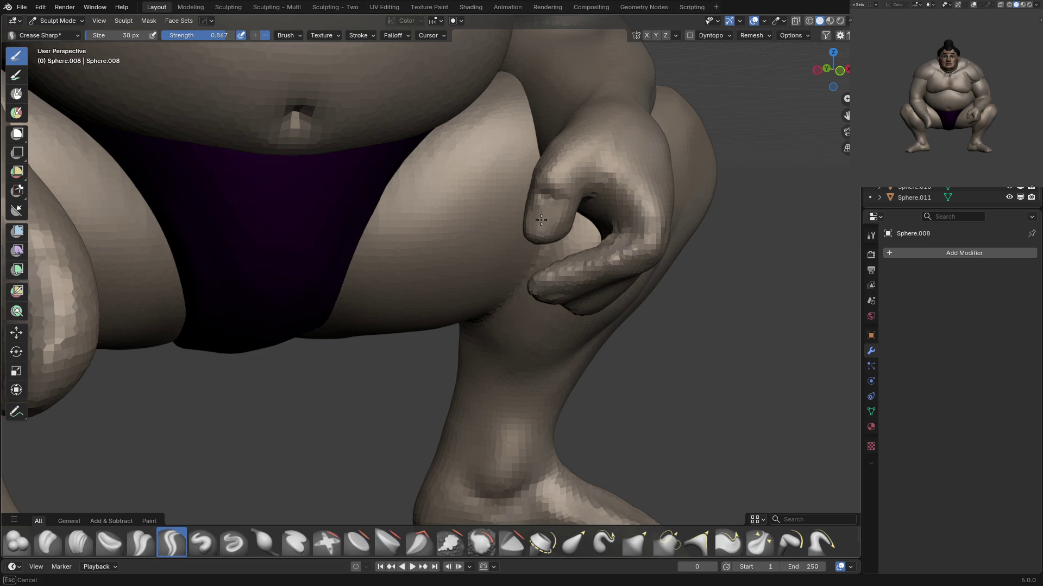
pyautogui.press('g')
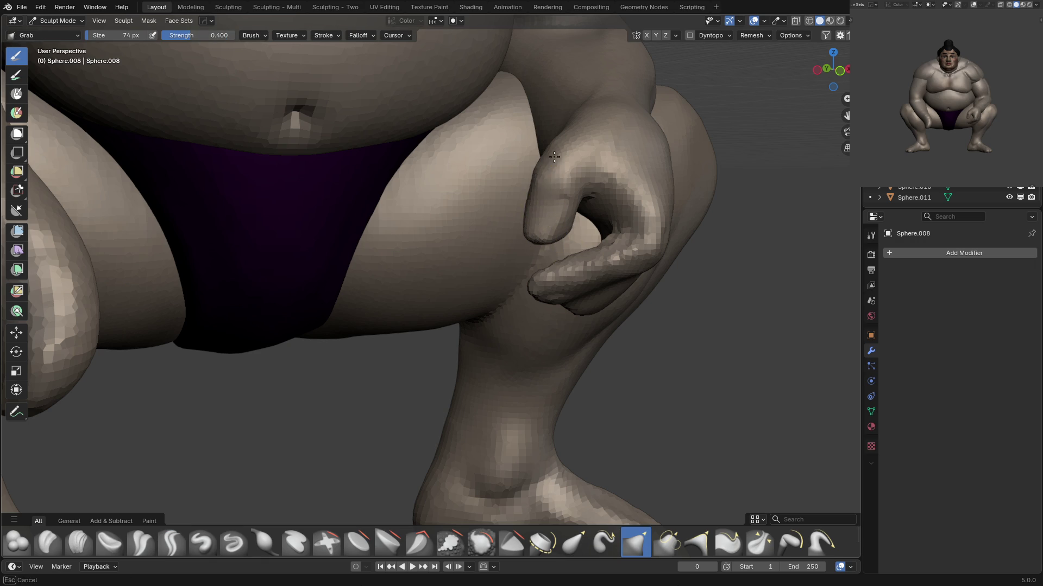
pyautogui.moveTo(537, 194); pyautogui.dragTo(535, 185)
pyautogui.moveTo(535, 184); pyautogui.dragTo(530, 194, button='middle')
# Carve a crease line into the finger and set the Grab brush to 99 px.
pyautogui.press('x')
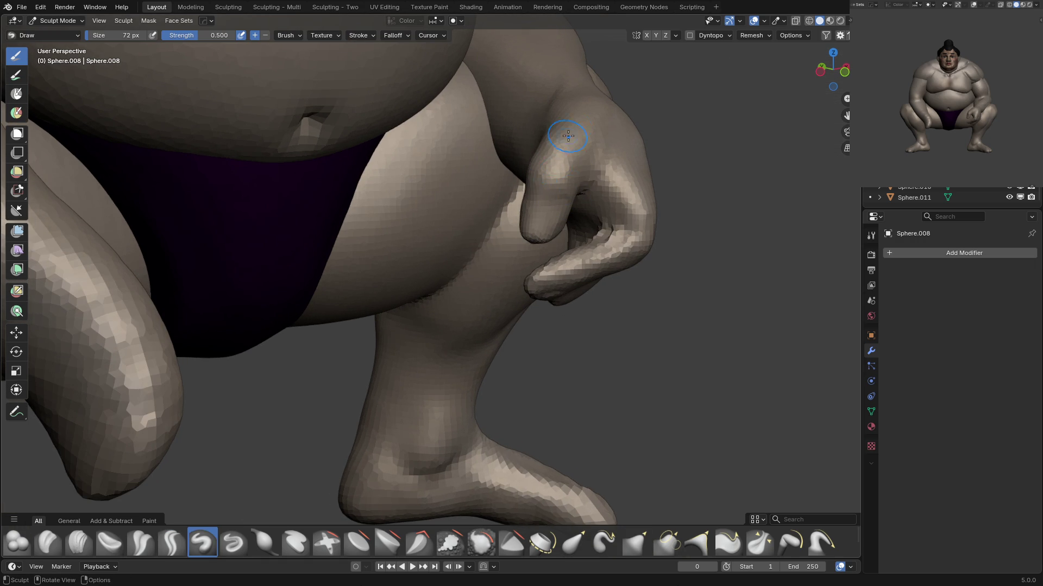
pyautogui.moveTo(569, 172)
pyautogui.mouseDown(button='middle')
pyautogui.moveTo(557, 237)
pyautogui.moveTo(547, 198)
pyautogui.mouseUp(button='middle')
pyautogui.press('g')
pyautogui.hotkey('shift', 'c')
pyautogui.moveTo(545, 202); pyautogui.dragTo(531, 200)
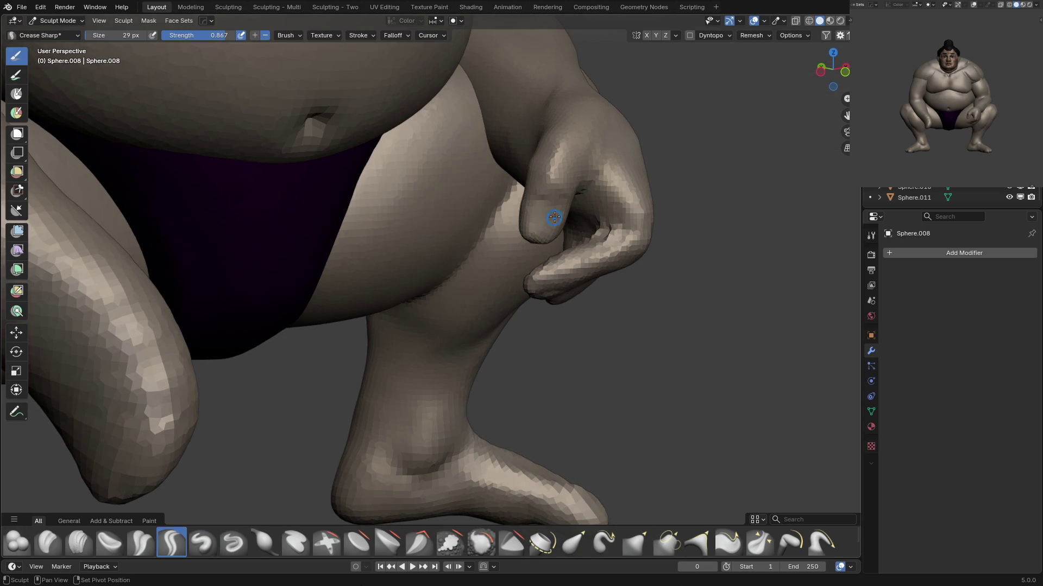
pyautogui.moveTo(553, 218); pyautogui.dragTo(523, 225, button='middle')
pyautogui.press('g')
pyautogui.press('f')
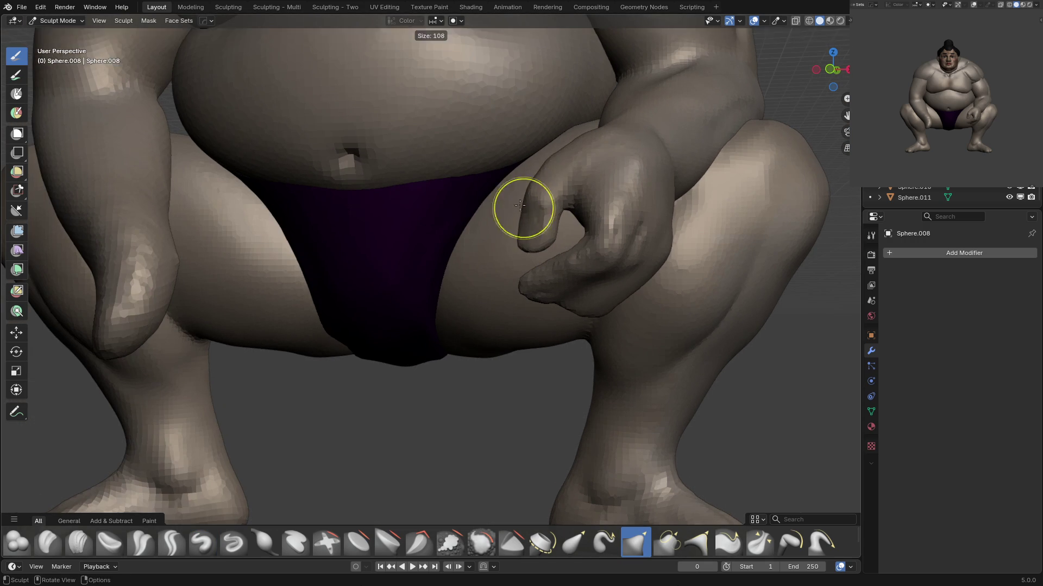
pyautogui.click(519, 205)
# Add sharper detail across the hand's back and knuckles with Crease, Draw, Scrape and Draw Sharp brushes.
pyautogui.moveTo(563, 174)
pyautogui.mouseDown(button='middle')
pyautogui.moveTo(573, 145)
pyautogui.moveTo(552, 116)
pyautogui.moveTo(567, 150)
pyautogui.moveTo(538, 158)
pyautogui.mouseUp(button='middle')
pyautogui.hotkey('shift', 'c')
pyautogui.scroll(-5, 554, 123)
pyautogui.press('x')
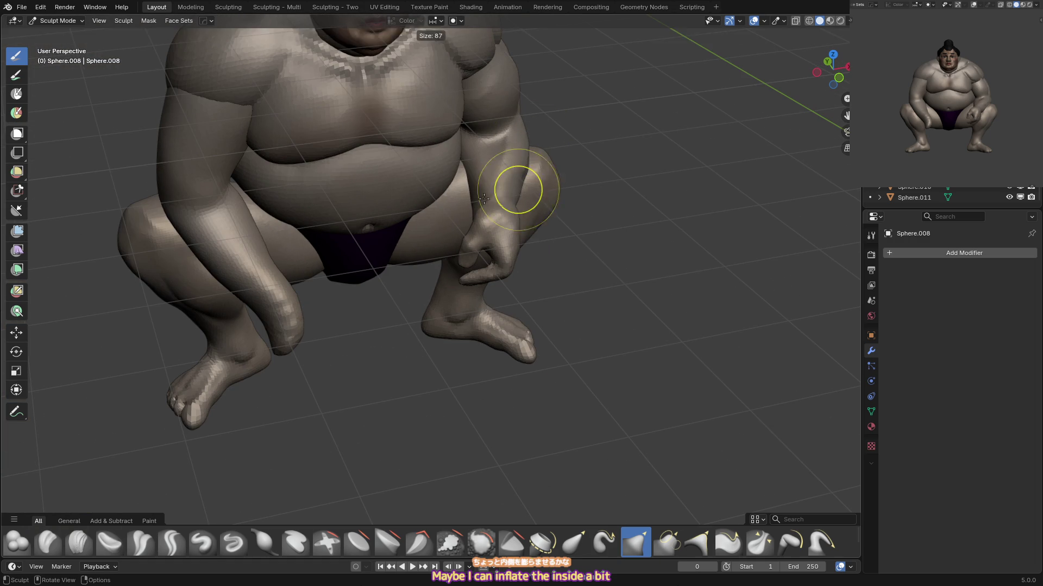
pyautogui.scroll(3, 496, 192)
pyautogui.moveTo(530, 209); pyautogui.dragTo(530, 214, button='middle')
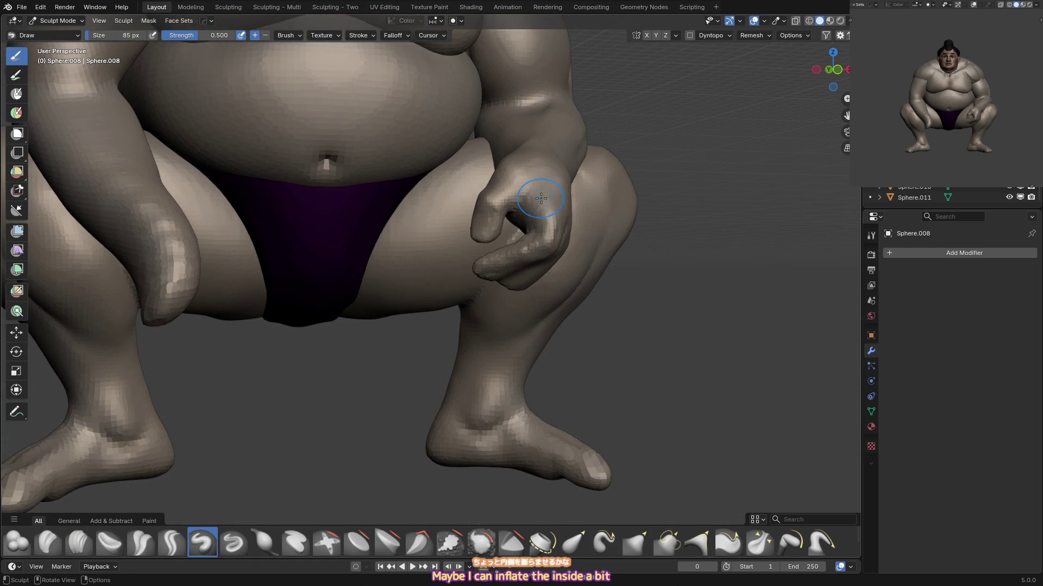
pyautogui.hotkey('shift', 't')
pyautogui.scroll(-2, 518, 202)
pyautogui.hotkey('shift', 'd')
pyautogui.moveTo(552, 193)
pyautogui.mouseDown(button='middle')
pyautogui.moveTo(543, 179)
pyautogui.moveTo(536, 221)
pyautogui.mouseUp(button='middle')
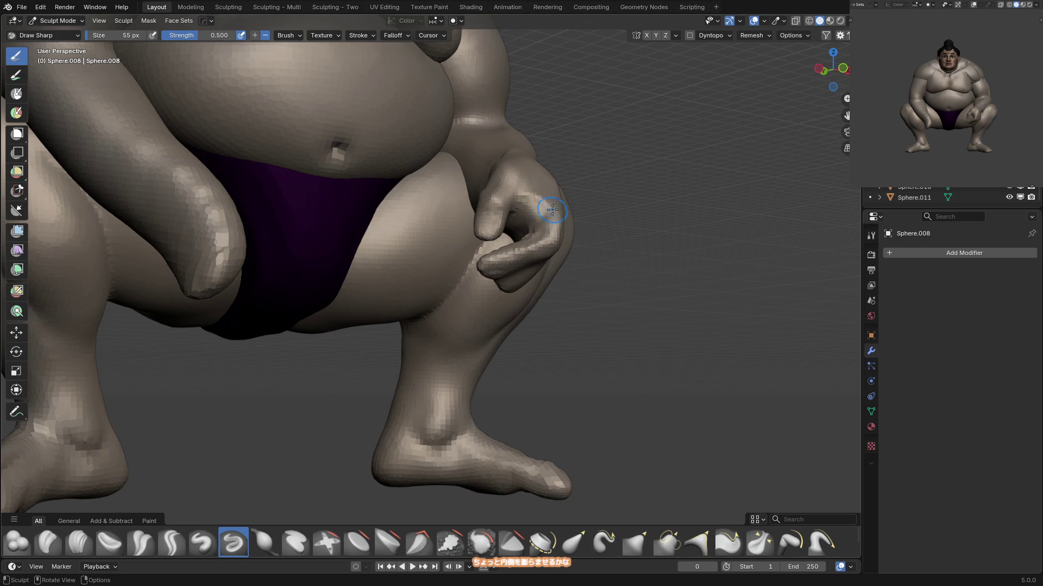